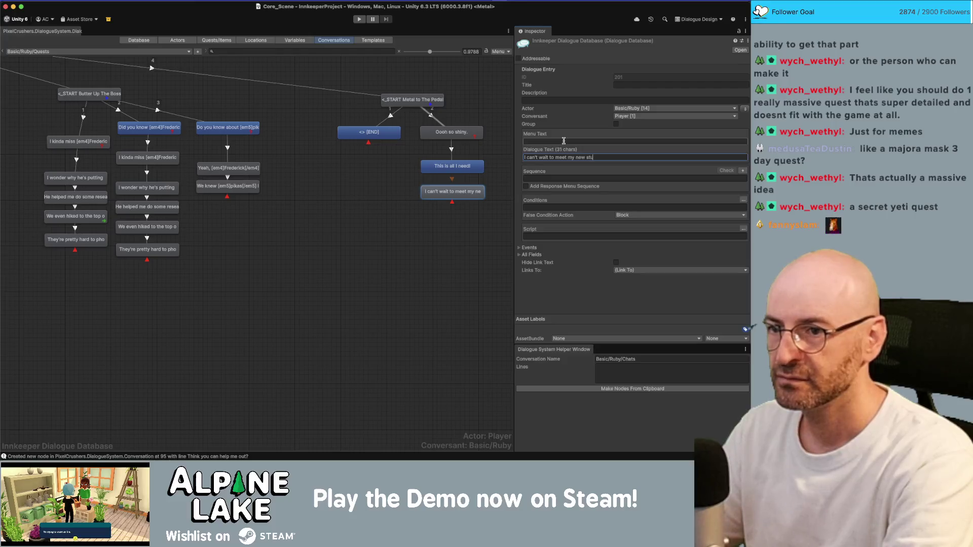
# Rewrite entry 201's Dialogue Text to read "I can't wait to meet my tutees."
pyautogui.write('dents,')
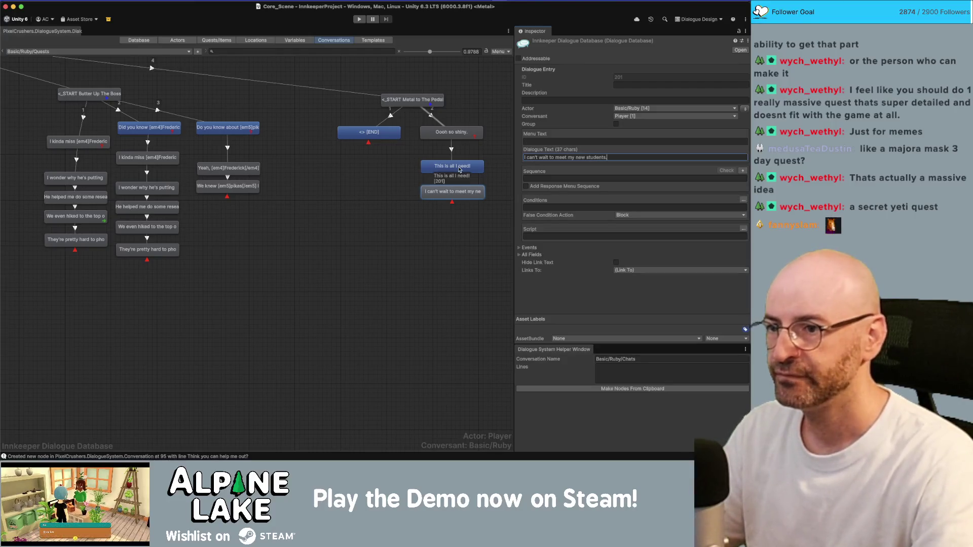
pyautogui.doubleClick(591, 157)
pyautogui.write('tutees.')
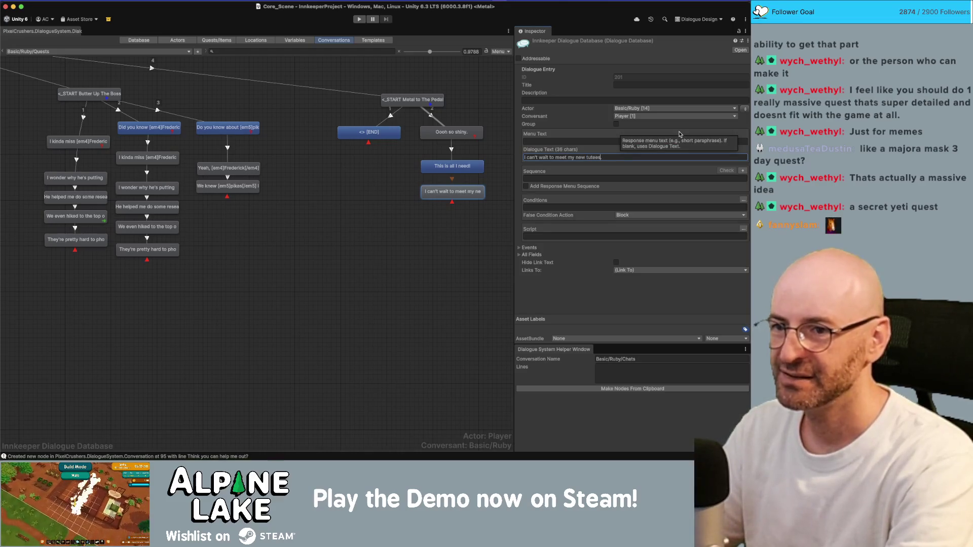
pyautogui.press('super+Tab')
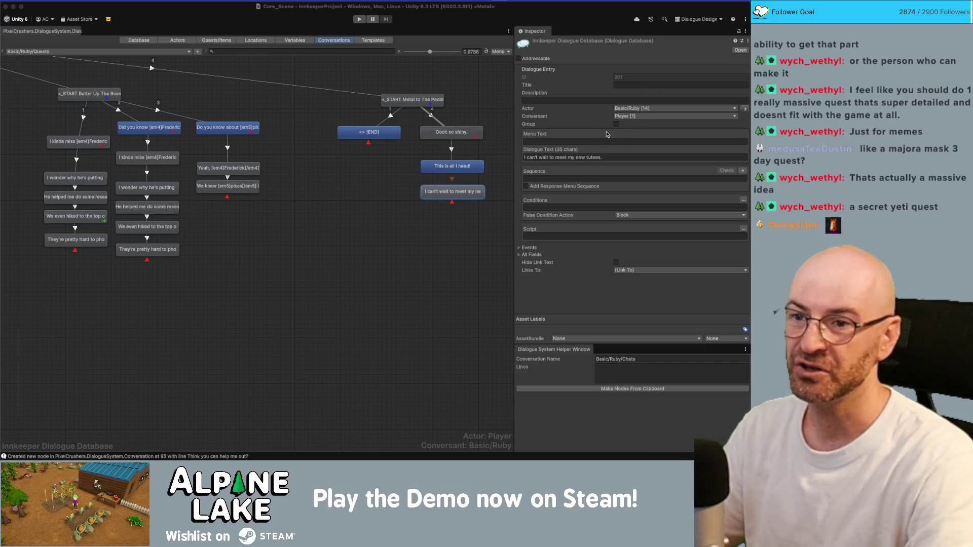
pyautogui.click(601, 157)
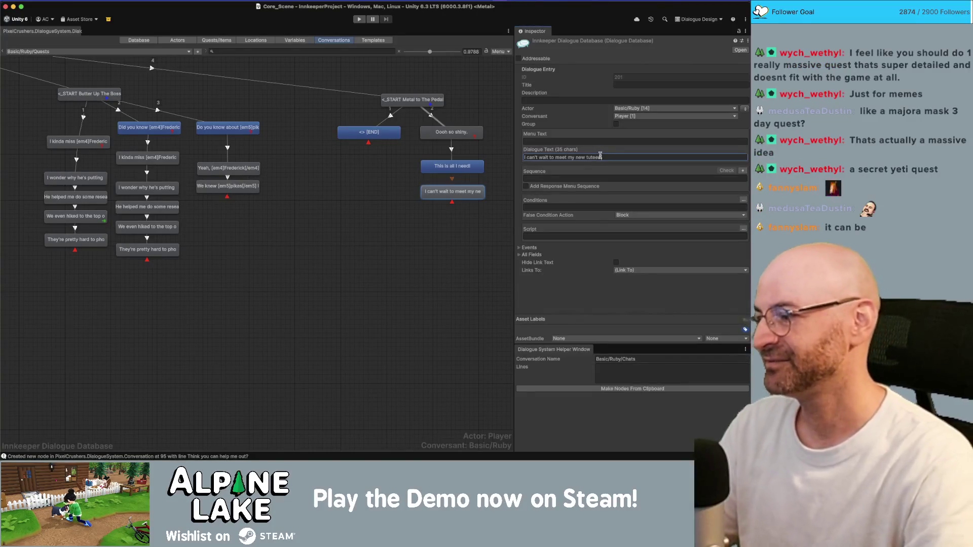
pyautogui.write('s')
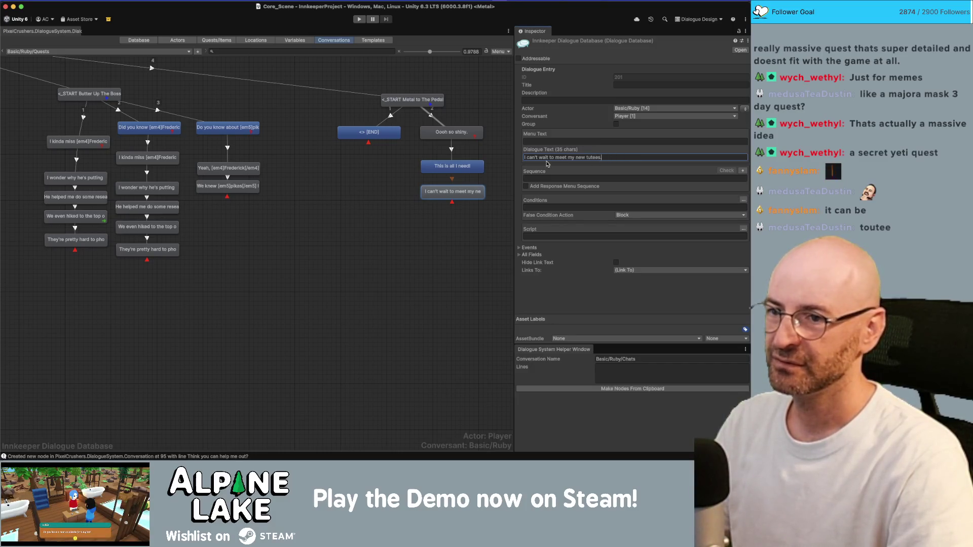
pyautogui.press('BackSpace')
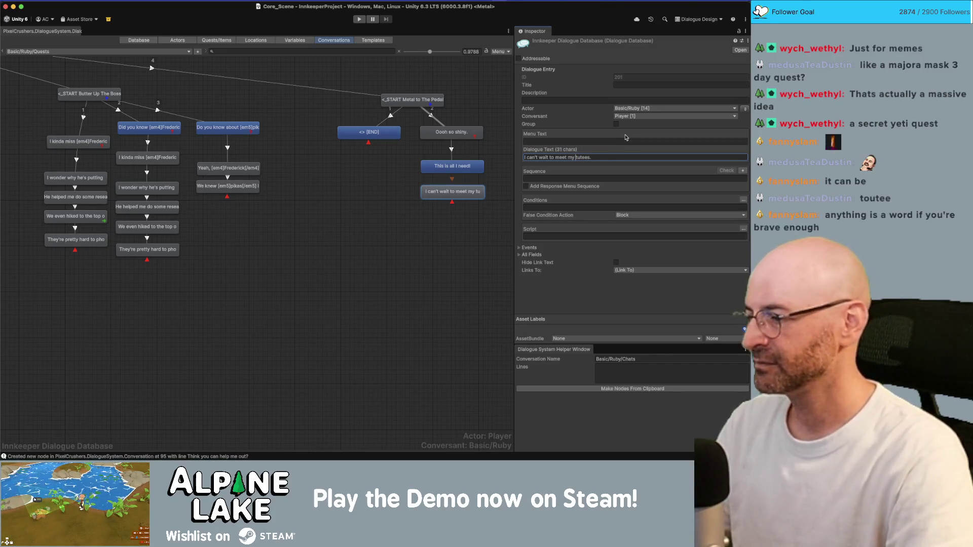
pyautogui.click(463, 203)
pyautogui.click(452, 166)
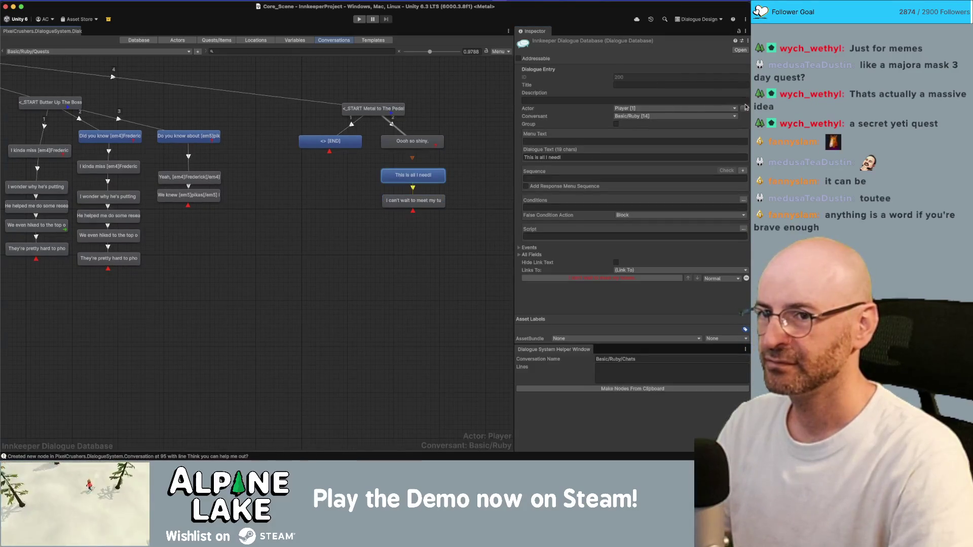
# Add a Ruby child node under the tutees line with Sequence Continue()
pyautogui.click(414, 201)
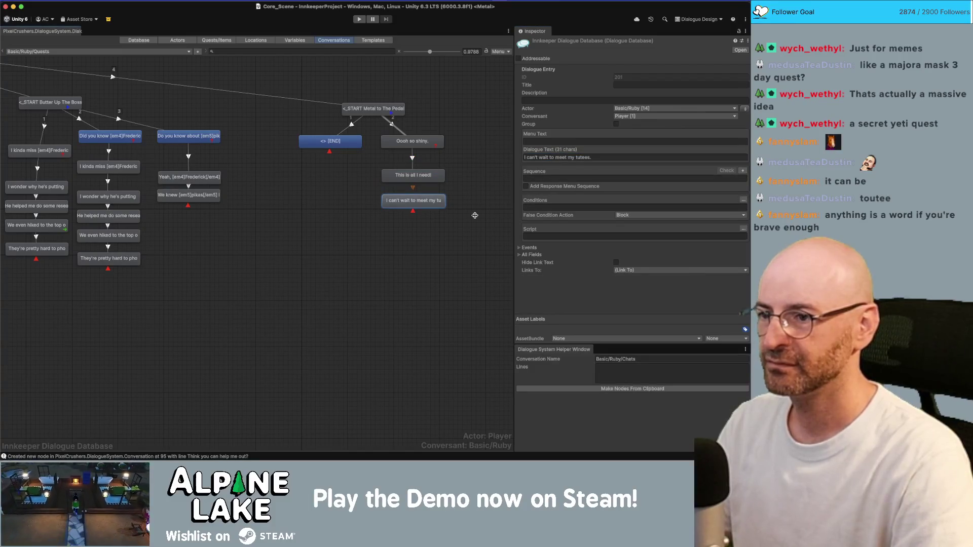
pyautogui.rightClick(430, 205)
pyautogui.click(446, 214)
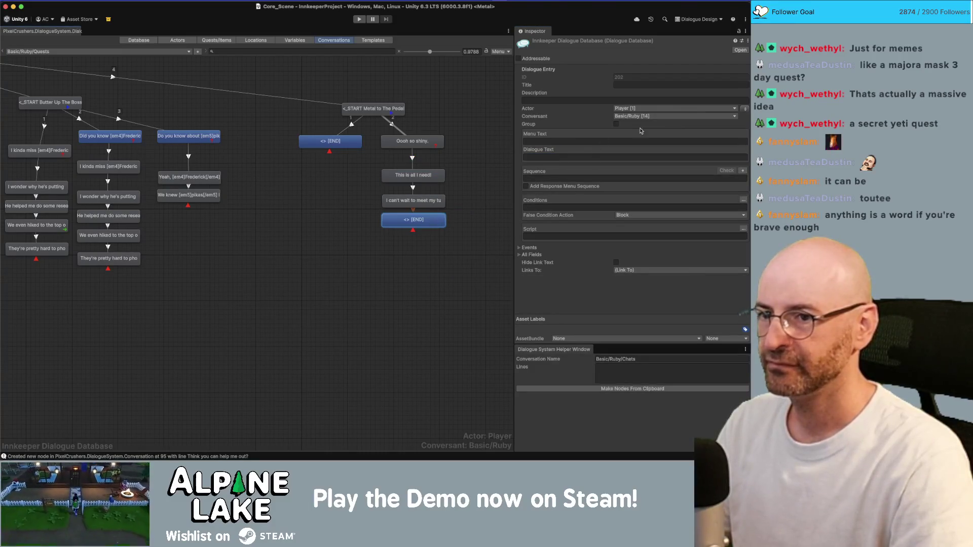
pyautogui.click(745, 108)
pyautogui.click(593, 157)
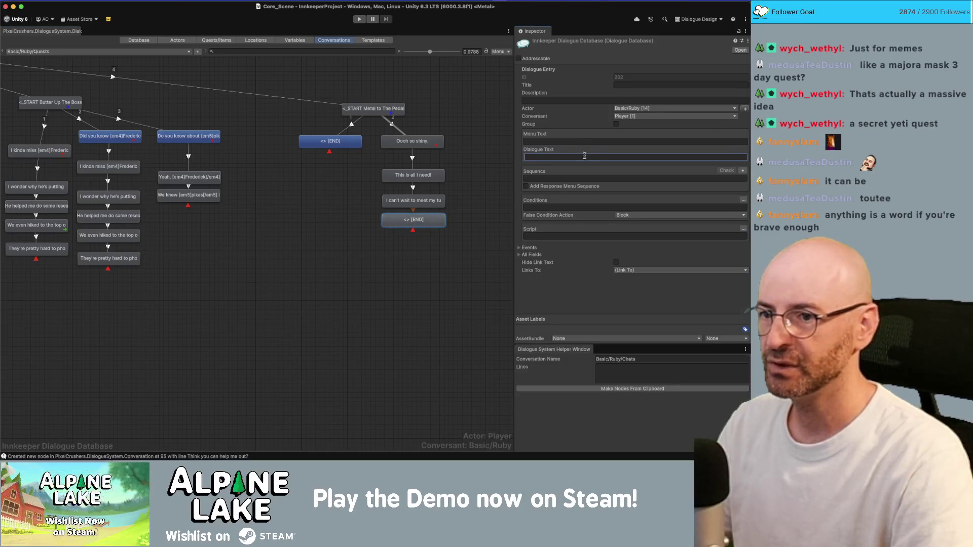
pyautogui.click(570, 177)
pyautogui.write('Continue()')
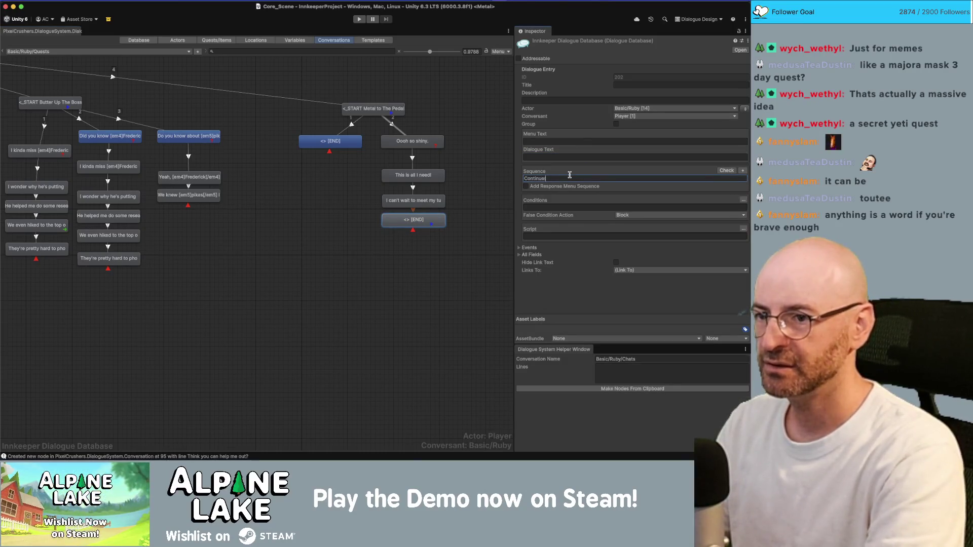
# Add a script row calling mmRemoveItem MainInventory, Resource Iron, 2
pyautogui.click(742, 229)
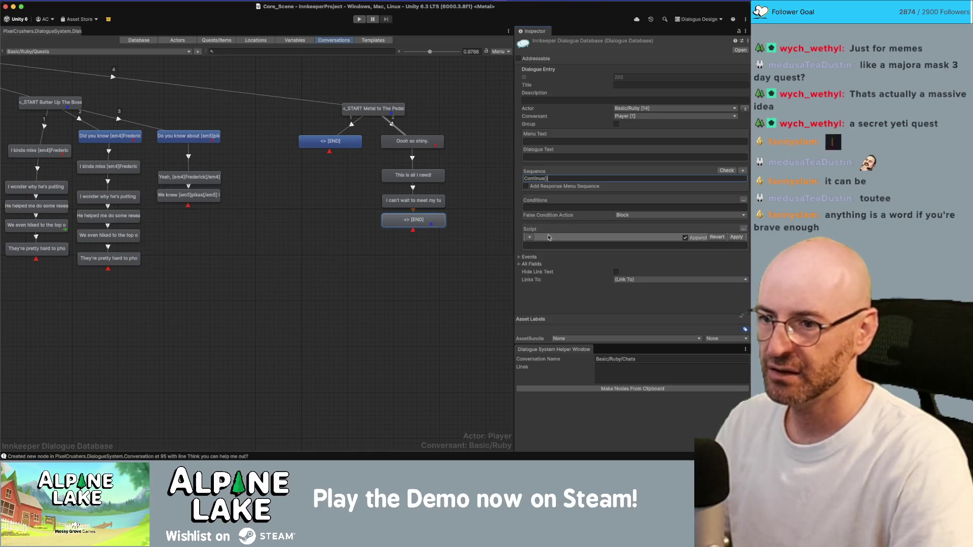
pyautogui.click(529, 238)
pyautogui.click(547, 238)
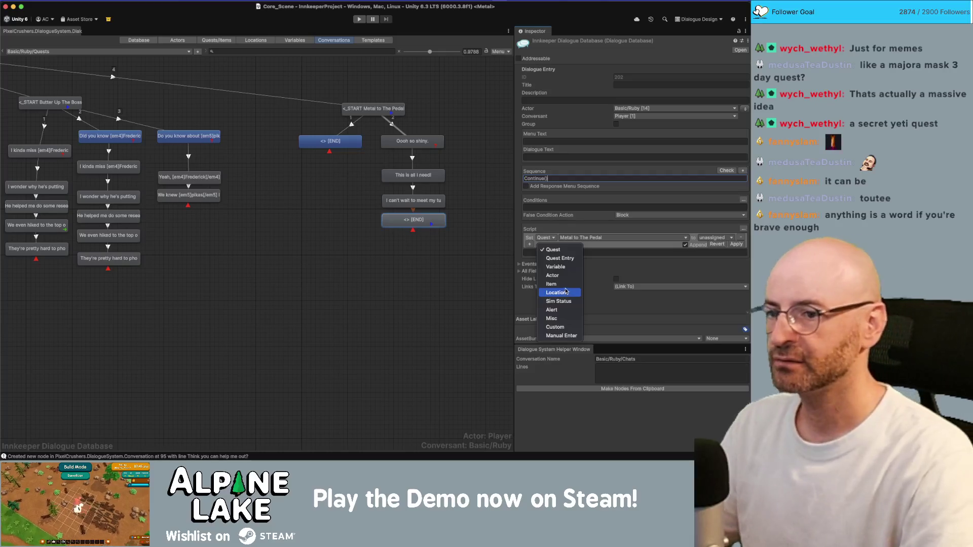
pyautogui.click(555, 327)
pyautogui.click(577, 238)
pyautogui.moveTo(577, 301)
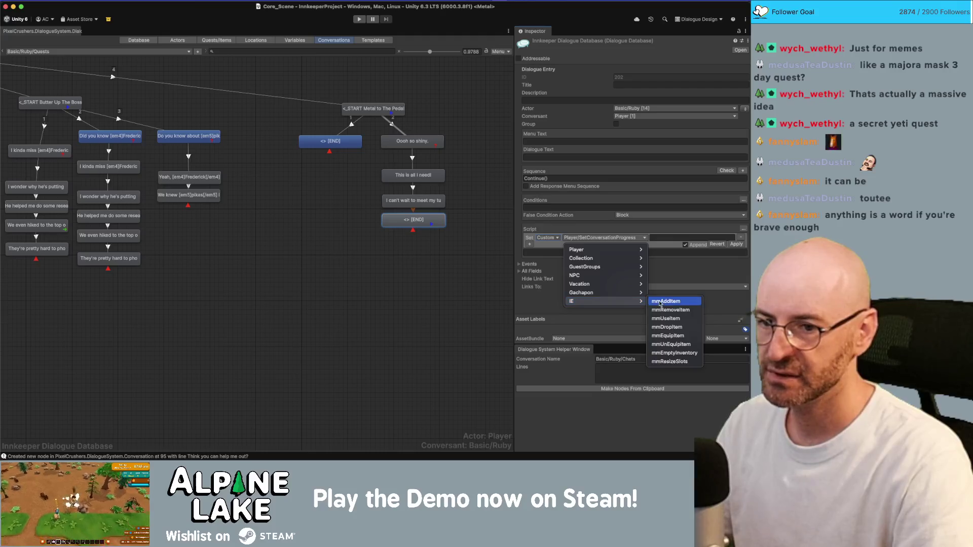
pyautogui.click(669, 309)
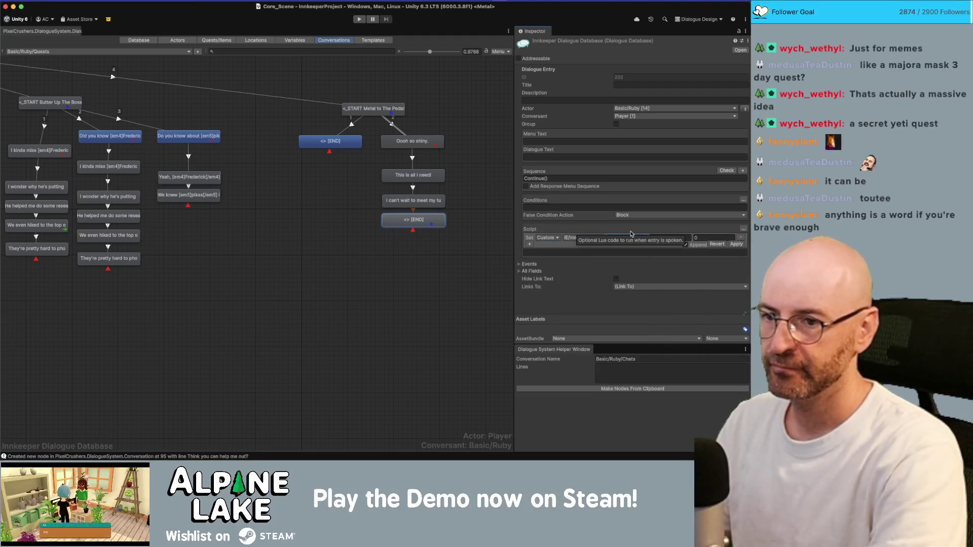
pyautogui.write('Inventory')
pyautogui.click(627, 238)
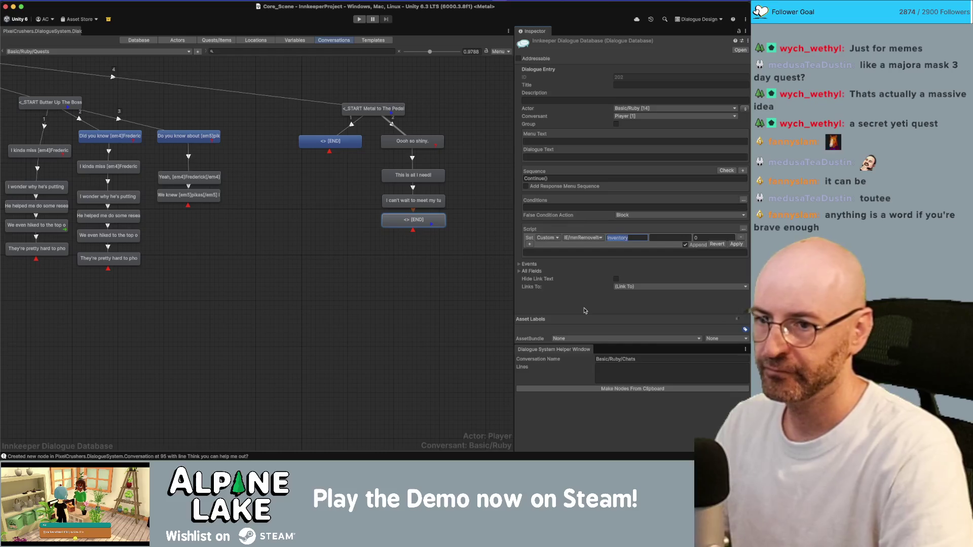
pyautogui.write('MainInventory')
pyautogui.press('Tab')
pyautogui.write('Resource')
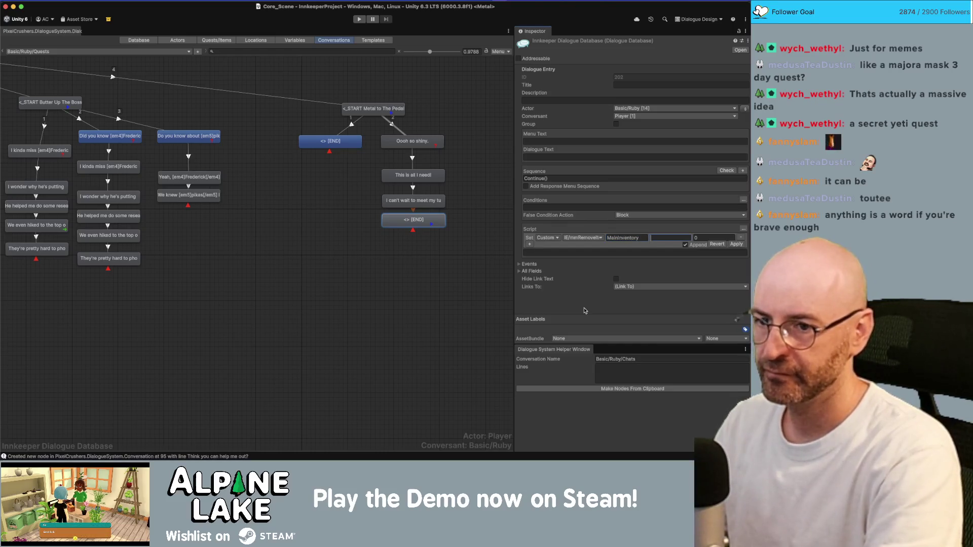
pyautogui.write(' Iron In')
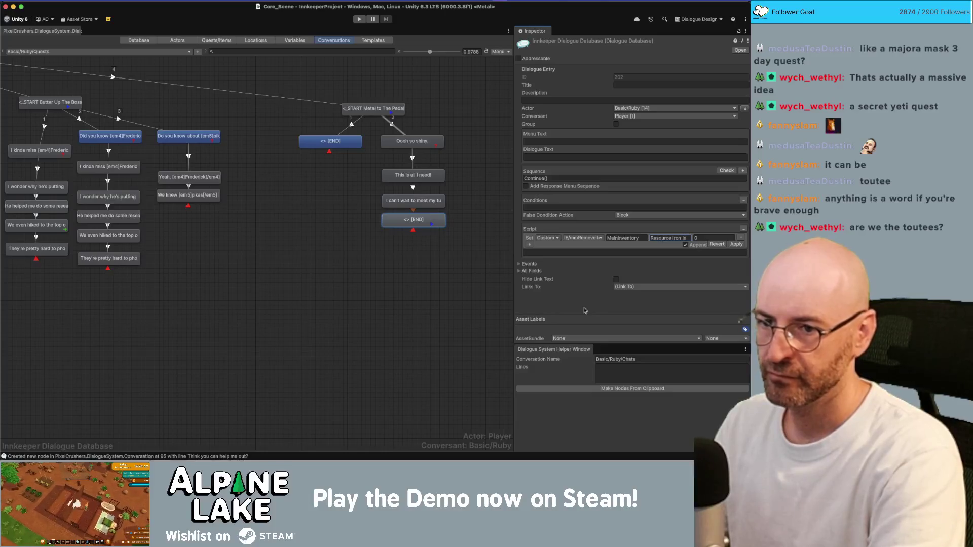
pyautogui.press('Tab')
pyautogui.write('2')
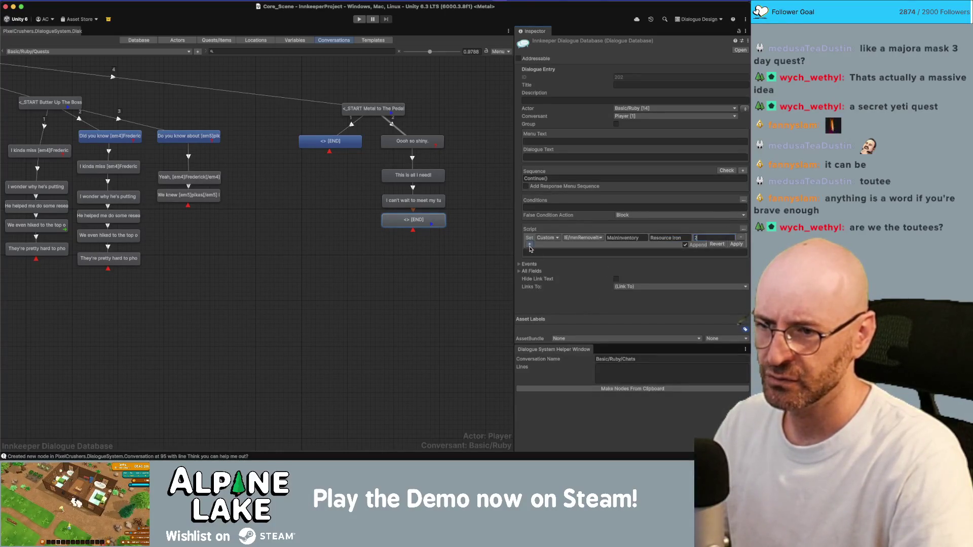
# Add script rows setting Metal to The Pedal and its entry 1 to success
pyautogui.click(529, 245)
pyautogui.click(709, 249)
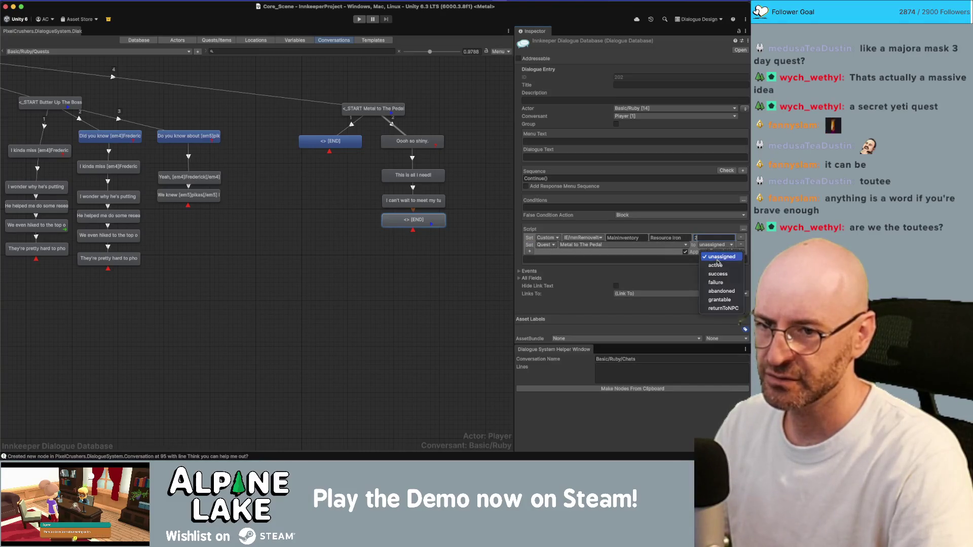
pyautogui.click(704, 277)
pyautogui.click(530, 251)
pyautogui.click(552, 253)
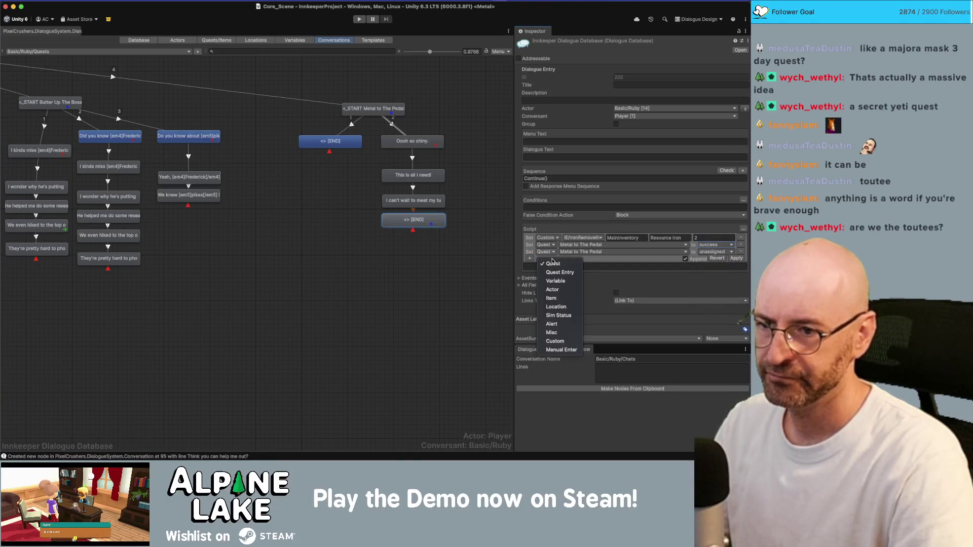
pyautogui.click(547, 272)
pyautogui.click(588, 252)
pyautogui.scroll(-10, 587, 307)
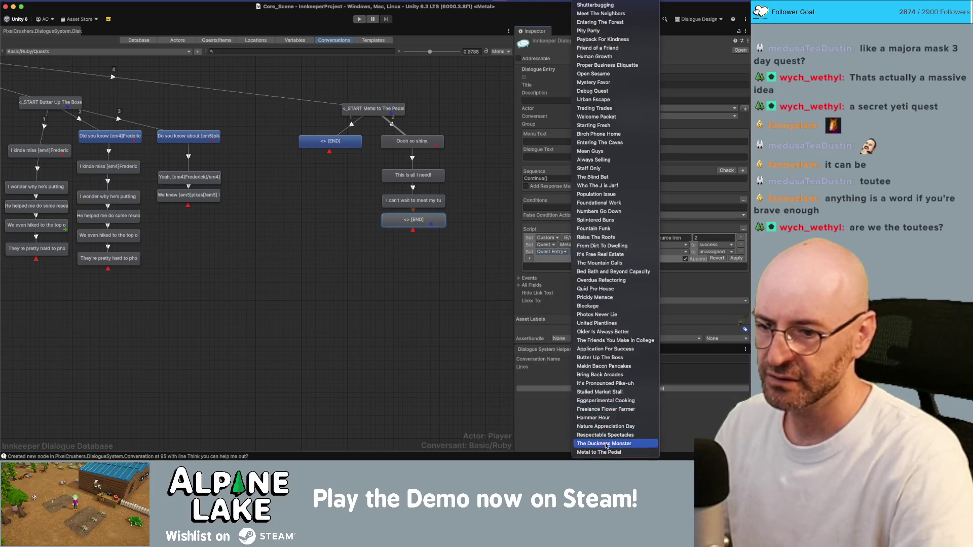
pyautogui.click(599, 512)
pyautogui.click(640, 253)
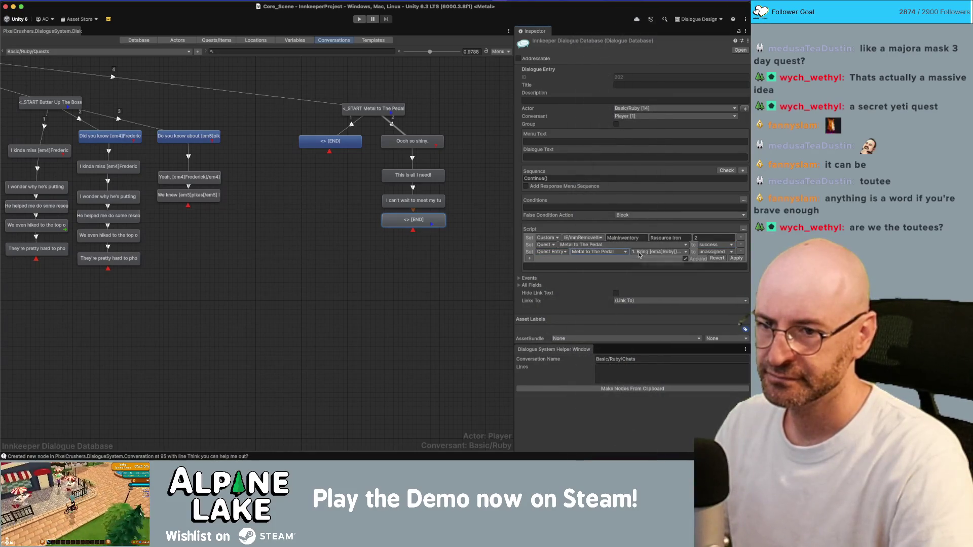
pyautogui.click(708, 265)
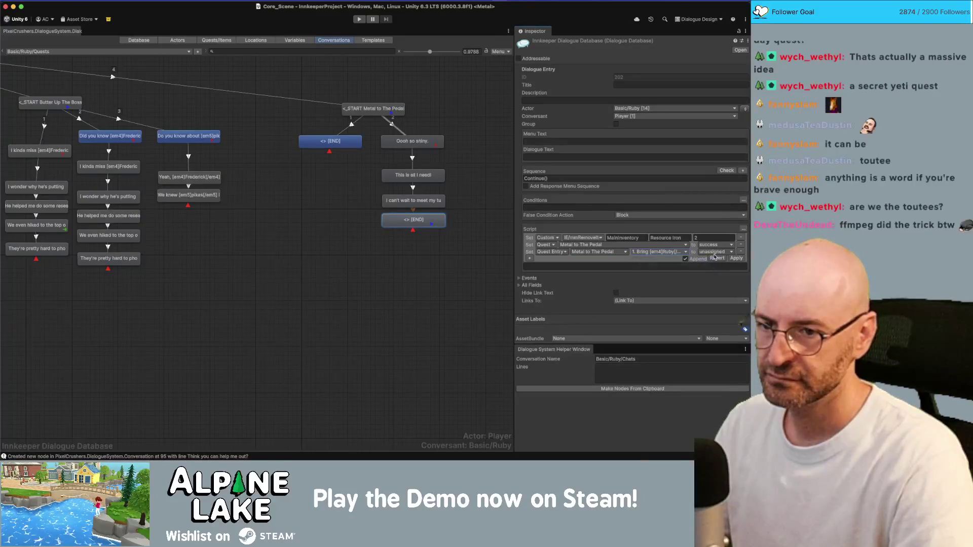
pyautogui.click(717, 253)
pyautogui.click(720, 281)
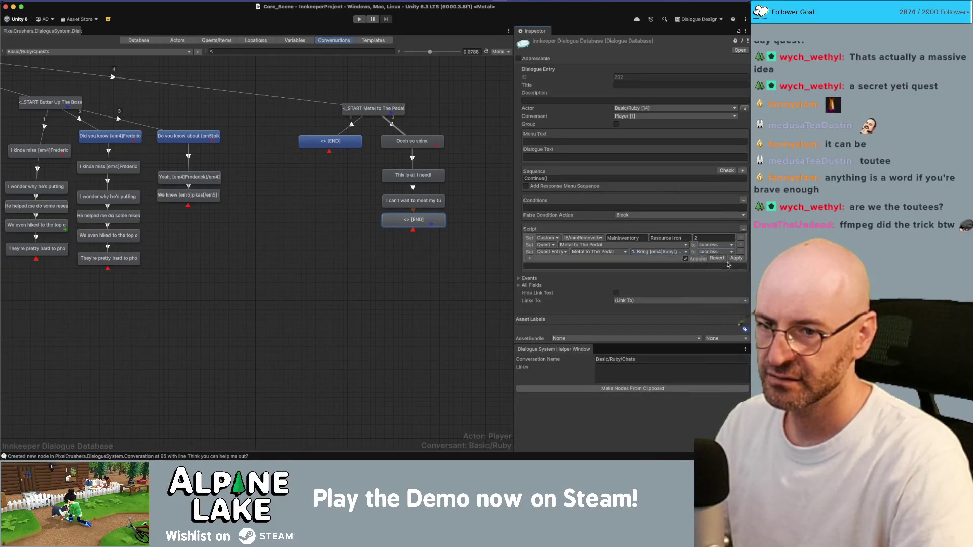
pyautogui.click(455, 262)
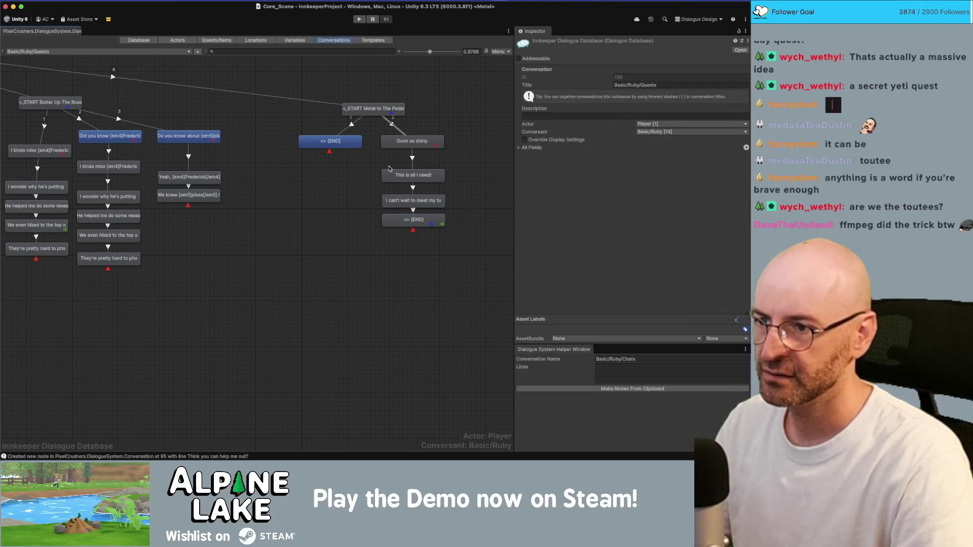
# Swap the END node beside "Oooh so shiny." to Ruby speaking to the Player, starting its text with "If"
pyautogui.click(344, 145)
pyautogui.click(381, 141)
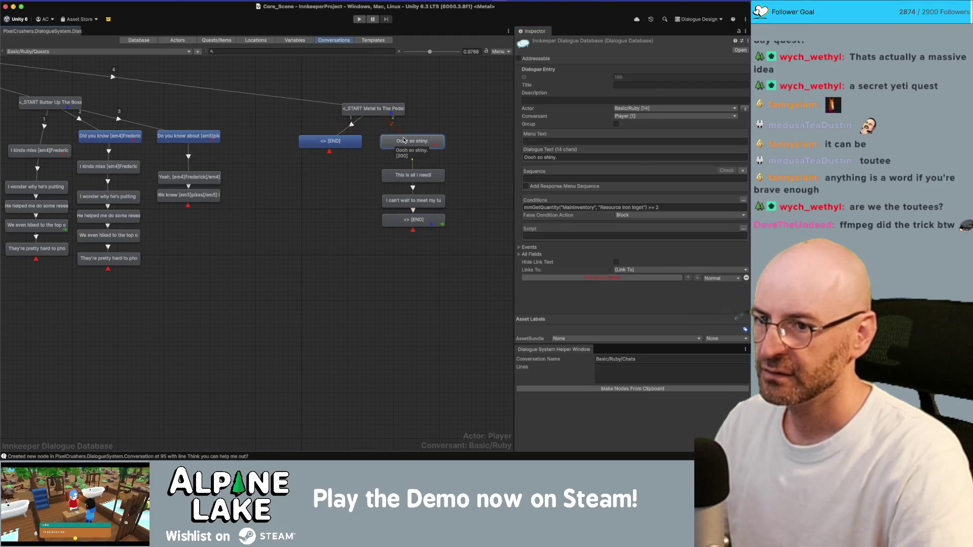
pyautogui.click(353, 142)
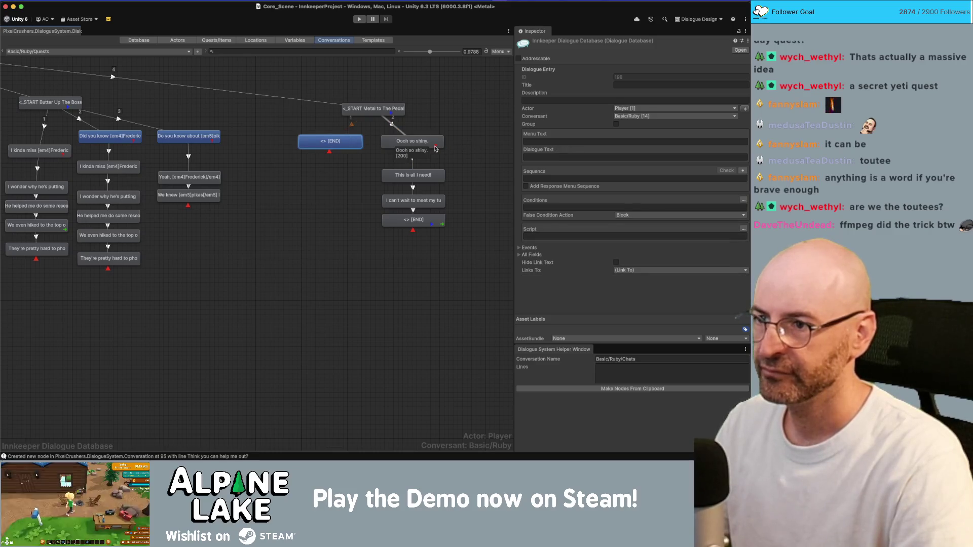
pyautogui.click(745, 109)
pyautogui.click(596, 156)
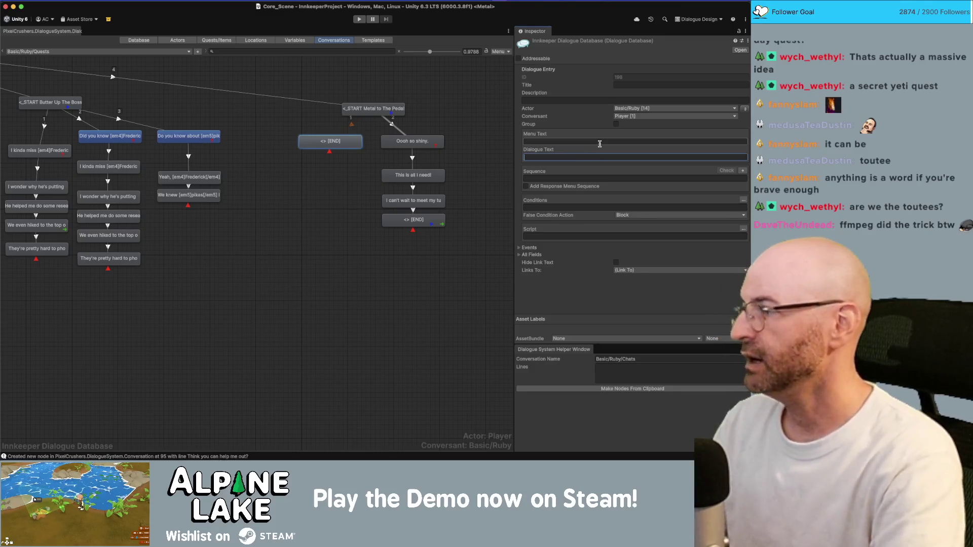
pyautogui.write('If')
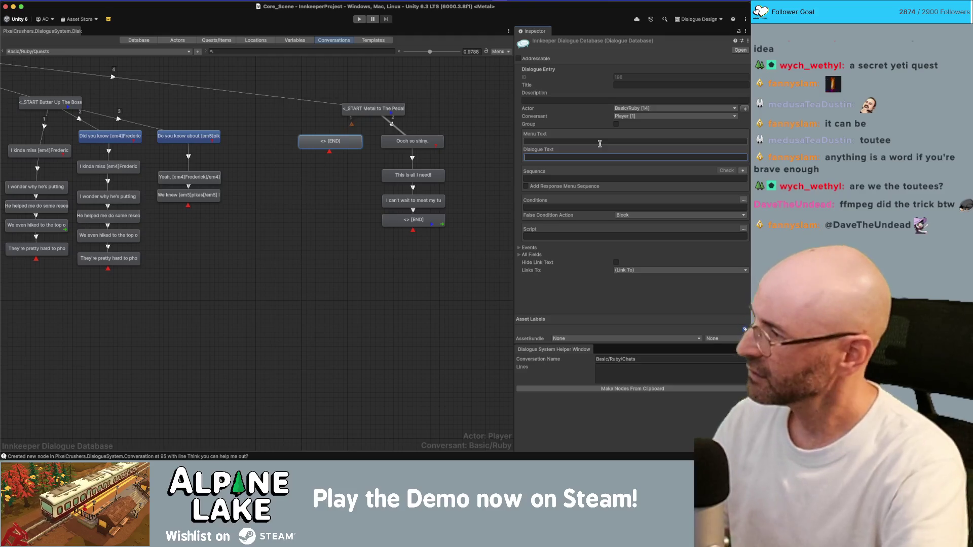
# Bring up the Miro board and edit the "Hey, by the way..." broom-gift card
pyautogui.press('super+Tab')
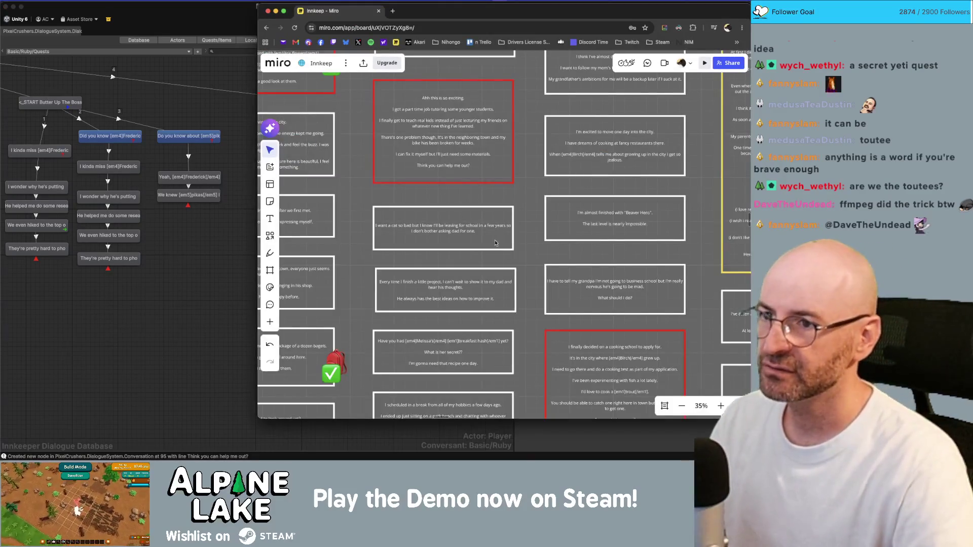
pyautogui.scroll(-5, 496, 243)
pyautogui.scroll(6, 461, 241)
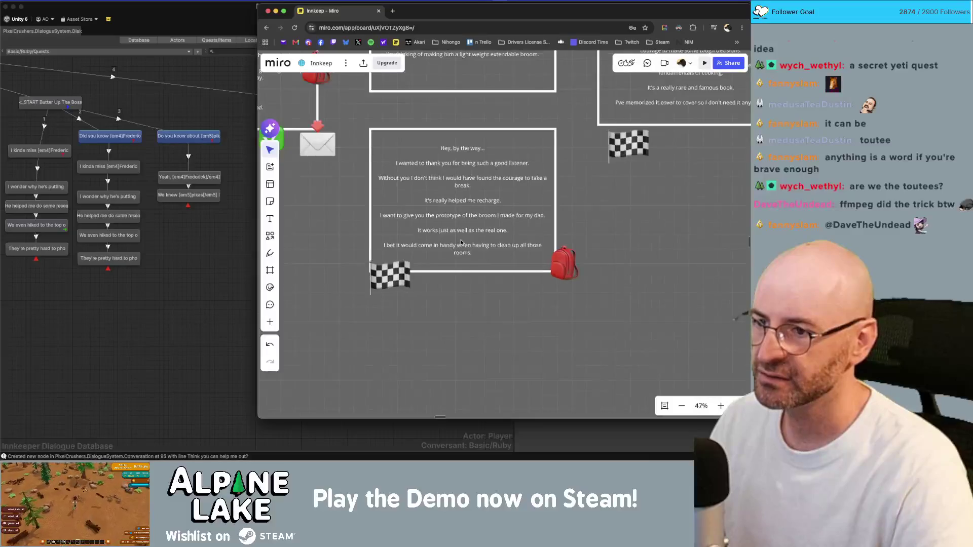
pyautogui.scroll(1, 461, 241)
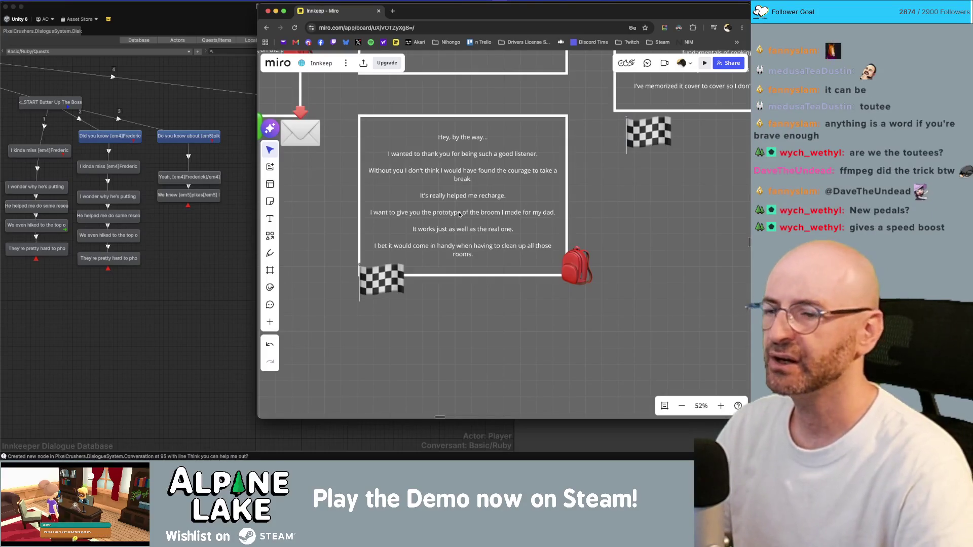
pyautogui.click(454, 193)
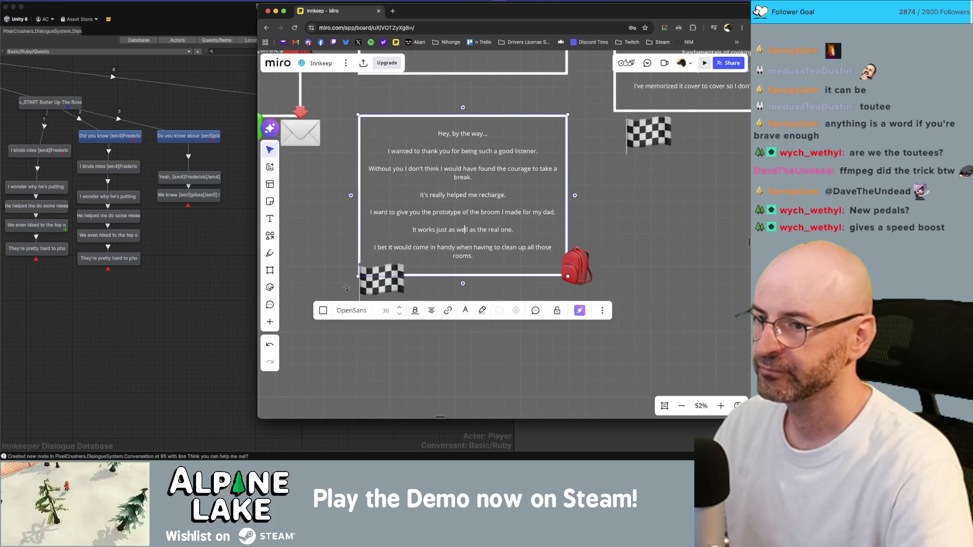
# Replace the broom lines with "this part for your bike." and "should speed it up significantly."
pyautogui.hotkey('alt', 'shift', 'Left')
pyautogui.hotkey('alt', 'shift', 'Left')
pyautogui.hotkey('alt', 'shift', 'Left')
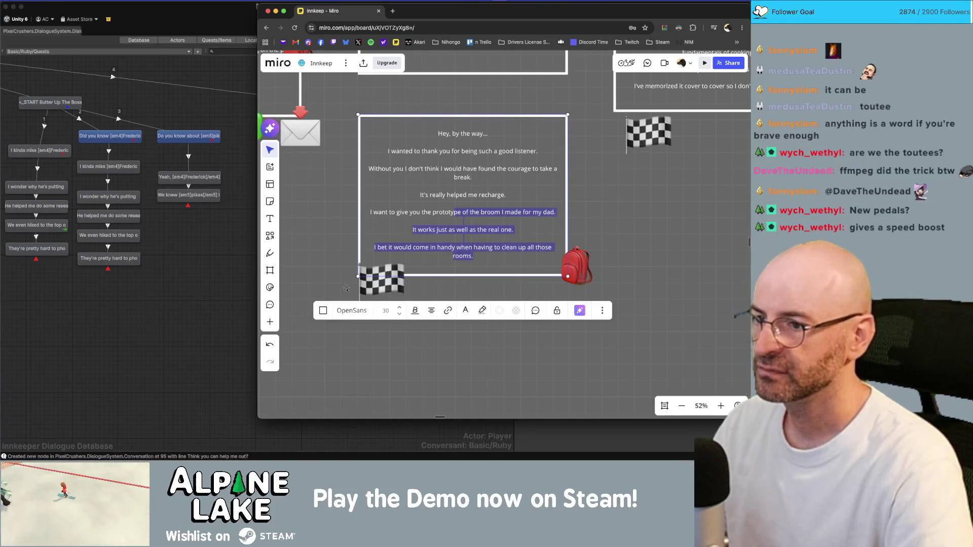
pyautogui.write('ant to give you a')
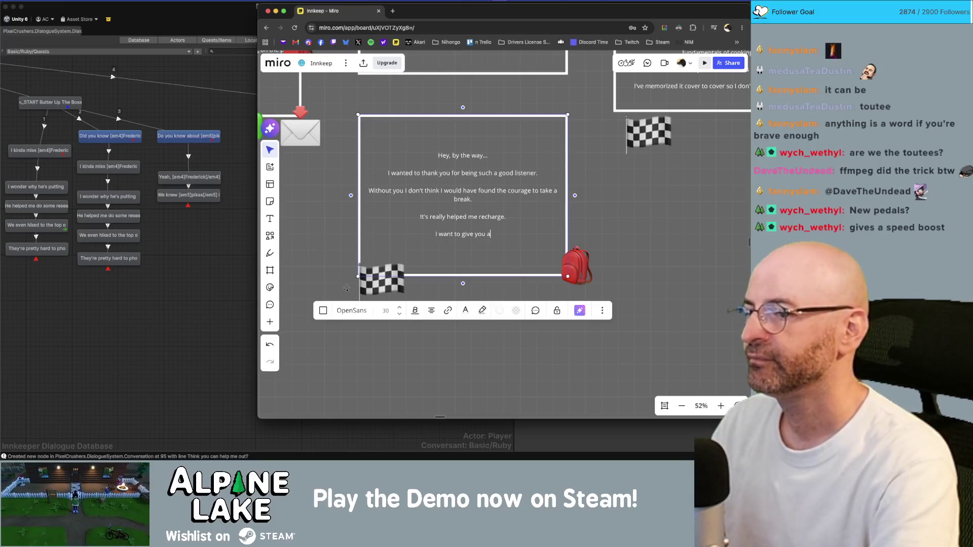
pyautogui.press('BackSpace')
pyautogui.write('this n')
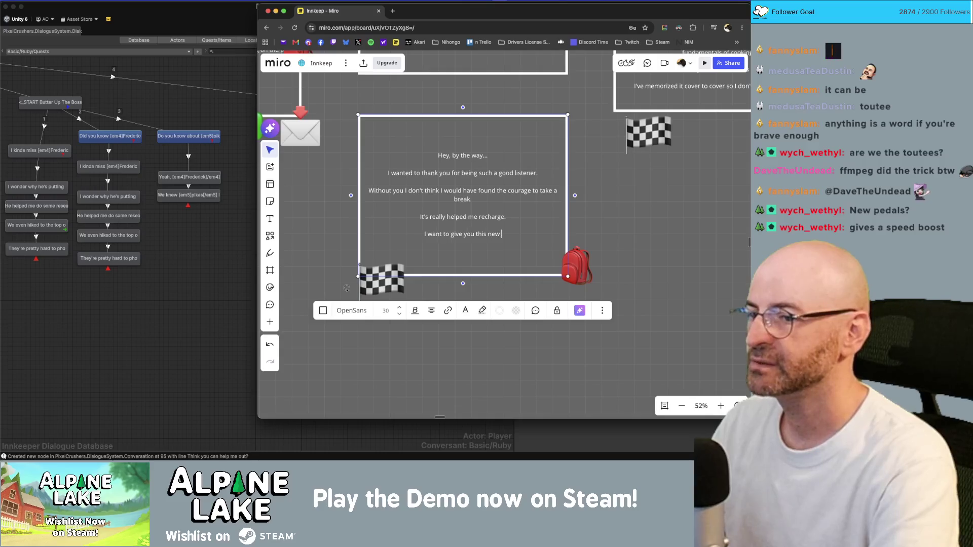
pyautogui.press('BackSpace')
pyautogui.write('part fo')
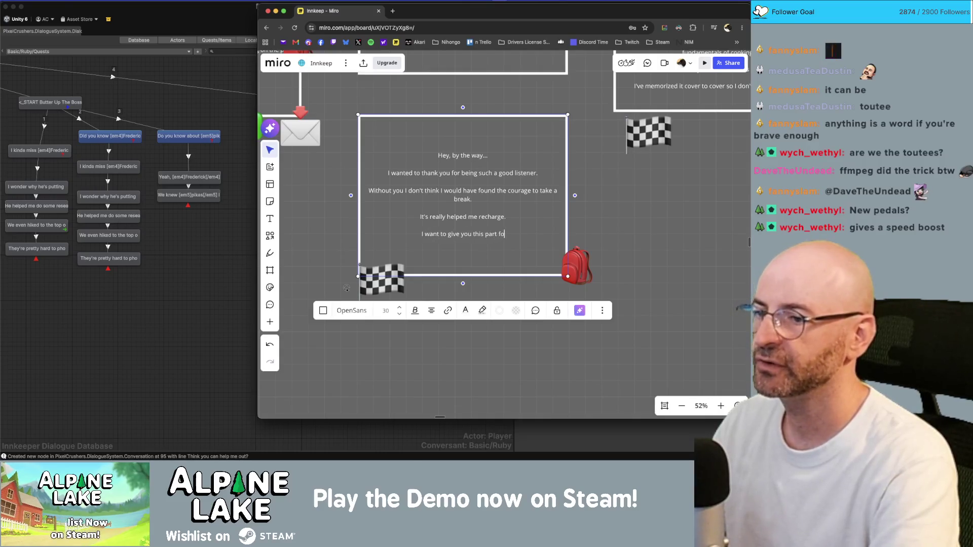
pyautogui.write('r your bike.')
pyautogui.press('Return')
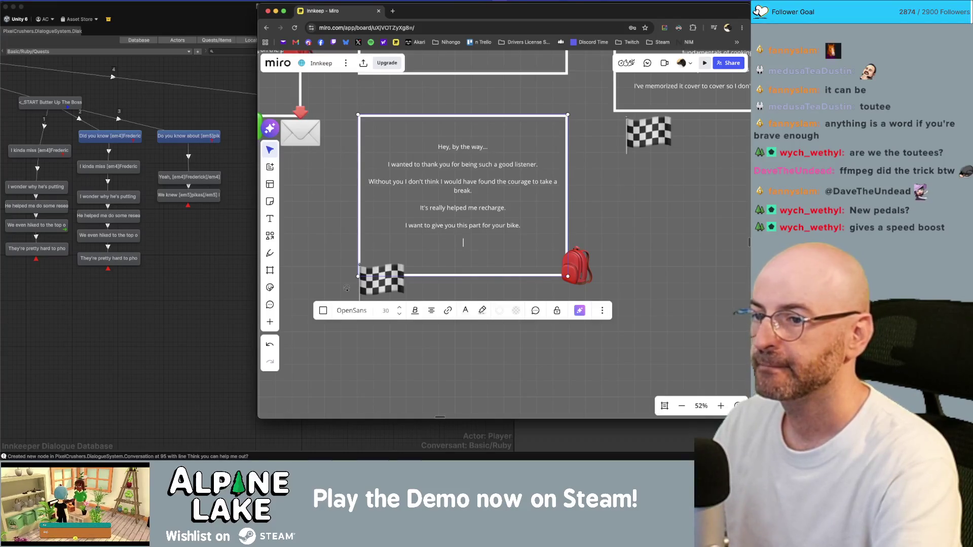
pyautogui.write('It should speed it')
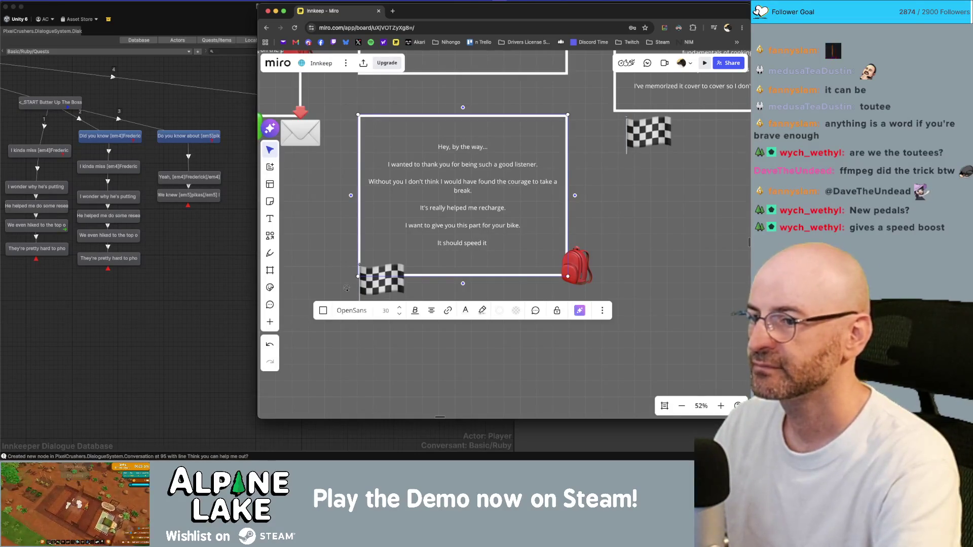
pyautogui.write(' up si')
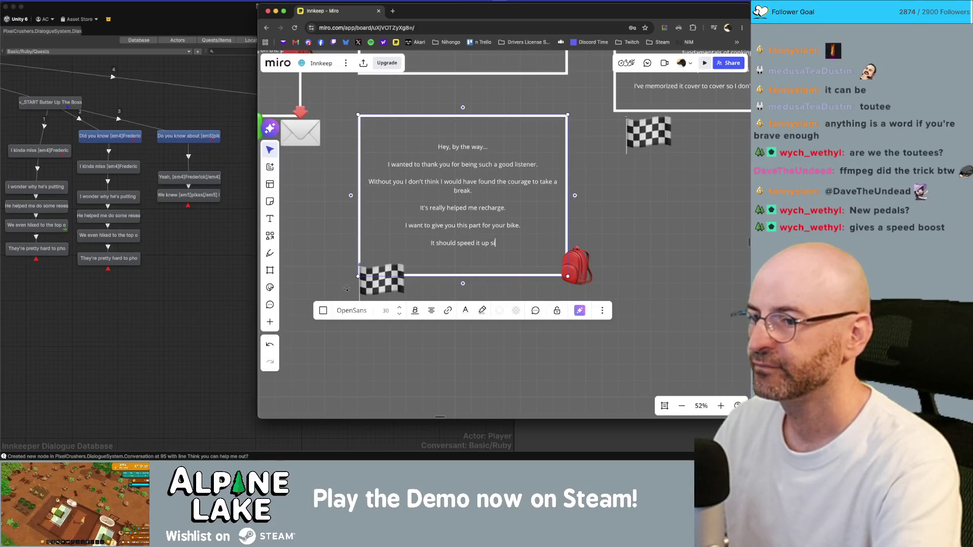
pyautogui.write('gnificantly.')
pyautogui.press('Return')
pyautogui.write('Be careful!')
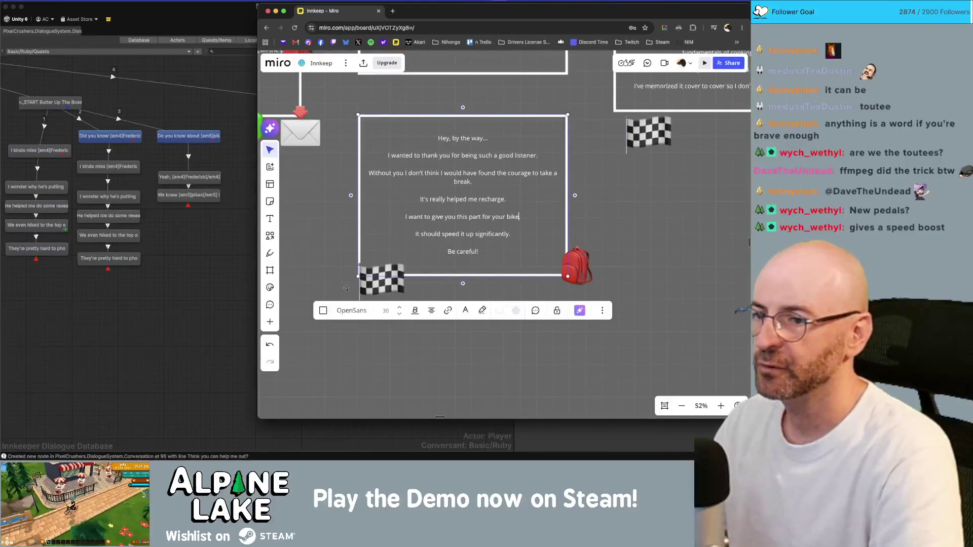
# Add "as a thank you" to the bike line and change the warning to "Be careful though, it's pretty untested"
pyautogui.press('Up')
pyautogui.press('Up')
pyautogui.press('Up')
pyautogui.press('End')
pyautogui.press('BackSpace')
pyautogui.write('as a thank you.')
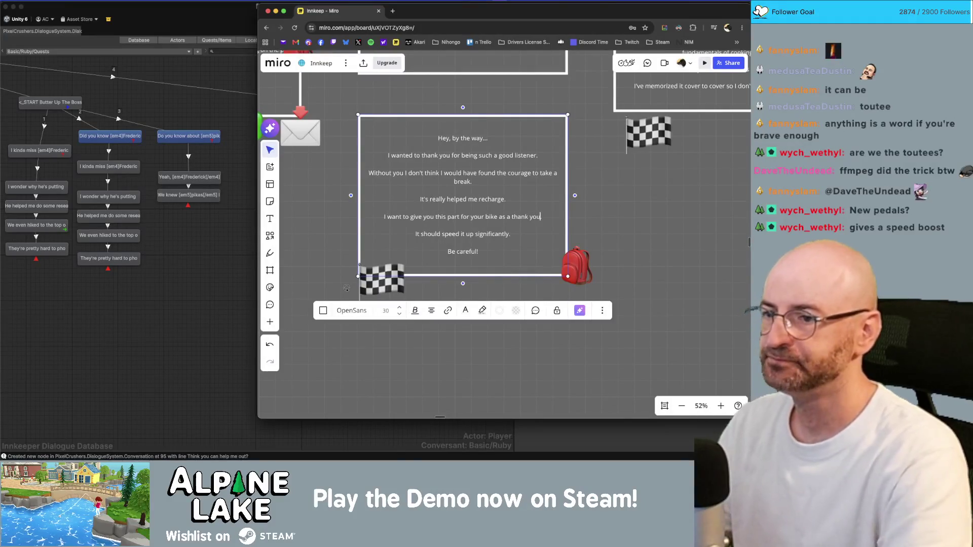
pyautogui.press('Down')
pyautogui.press('Down')
pyautogui.press('Down')
pyautogui.press('End')
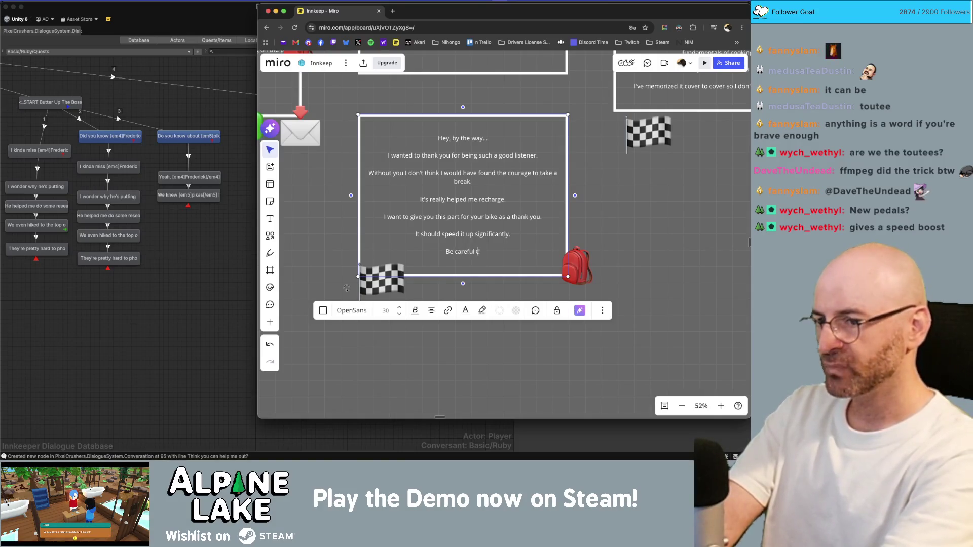
pyautogui.press('BackSpace')
pyautogui.write("though, it's not")
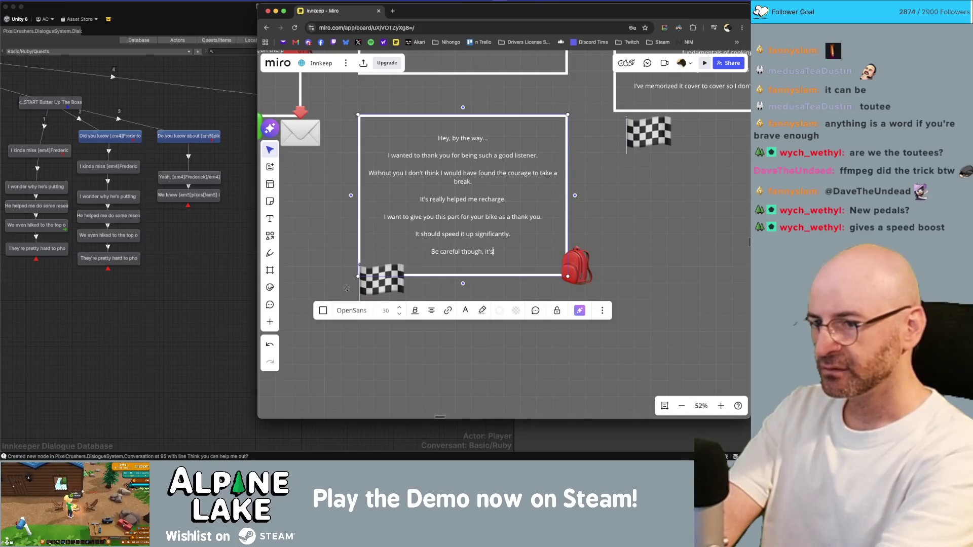
pyautogui.press('BackSpace')
pyautogui.press('BackSpace')
pyautogui.press('BackSpace')
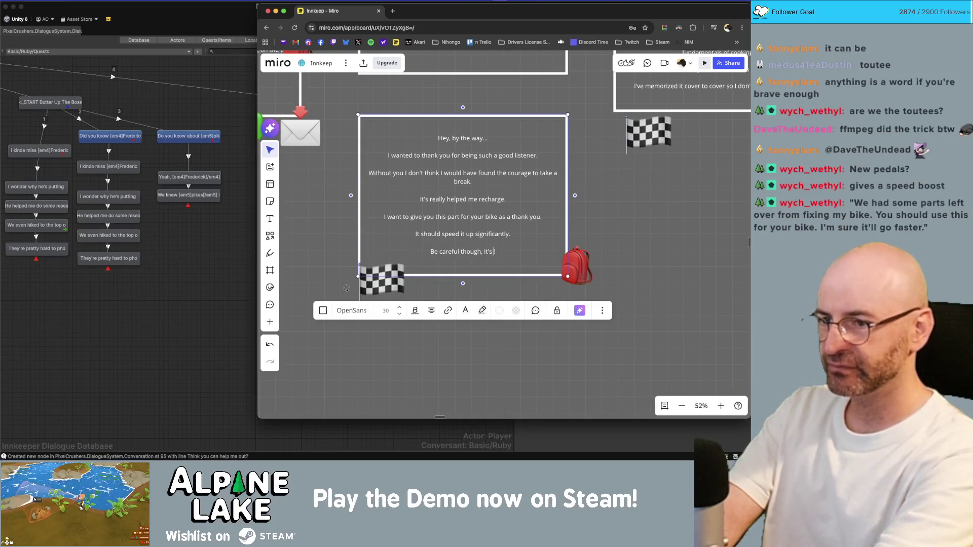
pyautogui.write('t')
pyautogui.write('ty untested!')
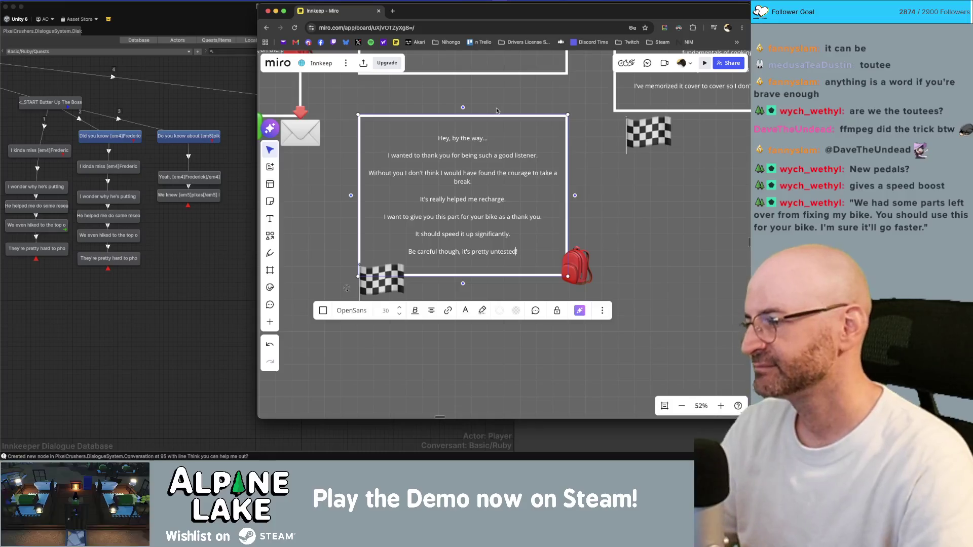
# Review the fourth-column cards on the Miro board after the bike-part edit
pyautogui.click(641, 203)
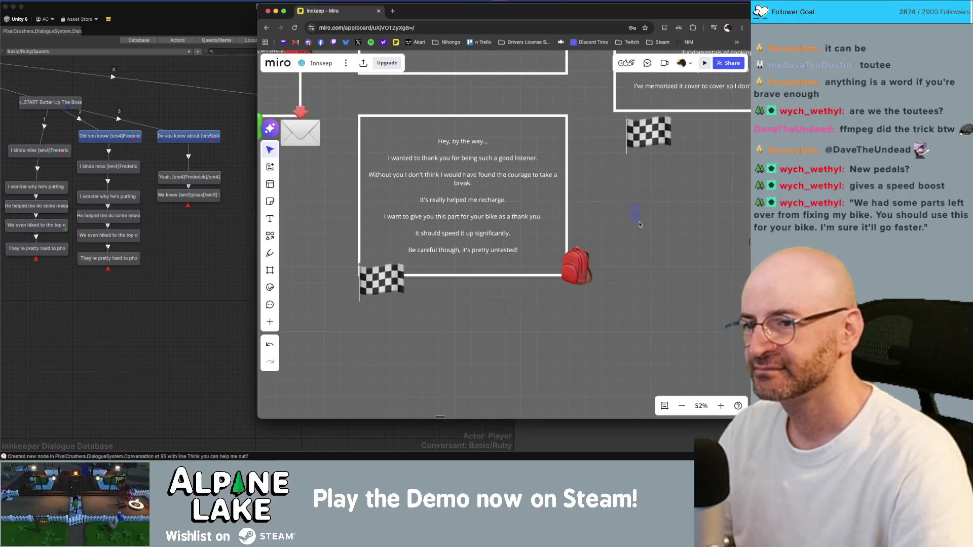
pyautogui.scroll(-8, 638, 217)
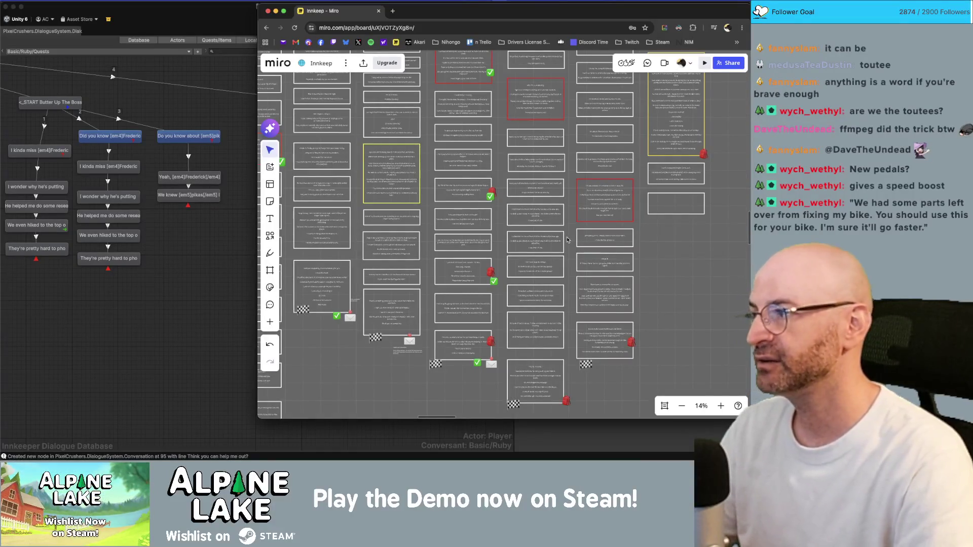
pyautogui.scroll(2, 539, 223)
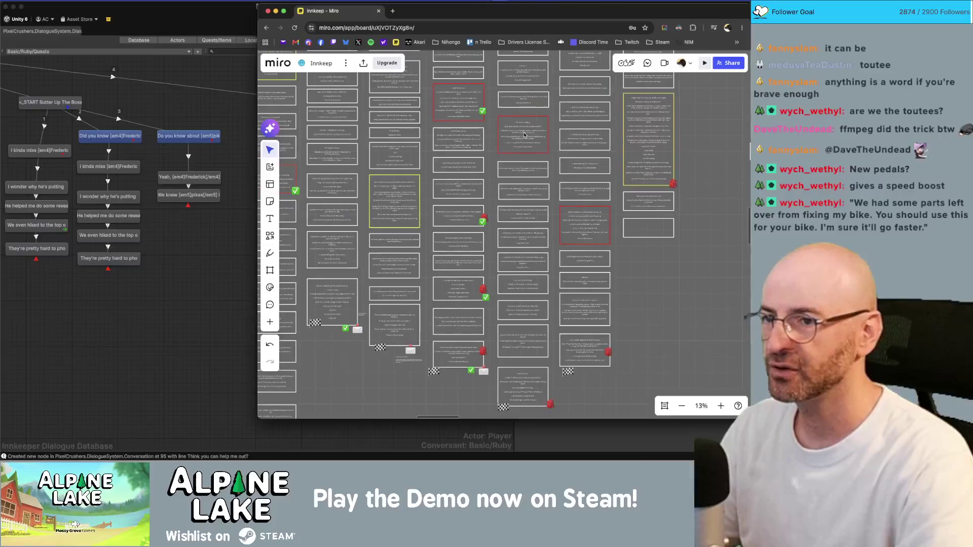
pyautogui.click(526, 146)
pyautogui.scroll(-3, 526, 146)
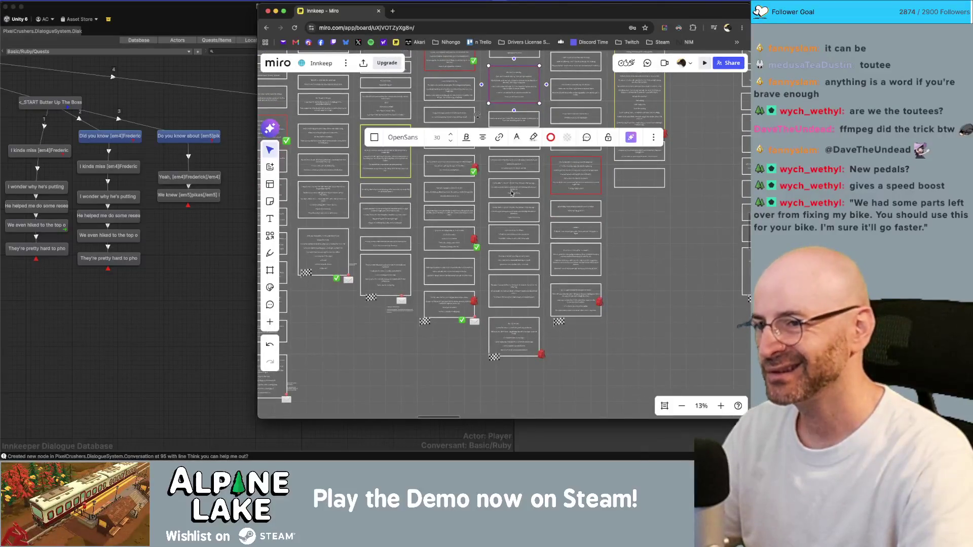
pyautogui.click(533, 338)
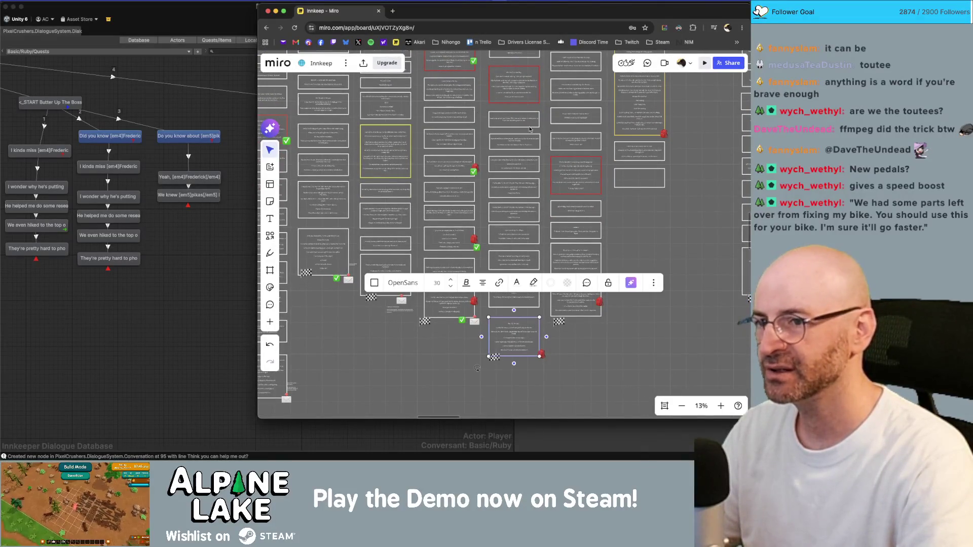
pyautogui.moveTo(530, 131); pyautogui.dragTo(527, 260)
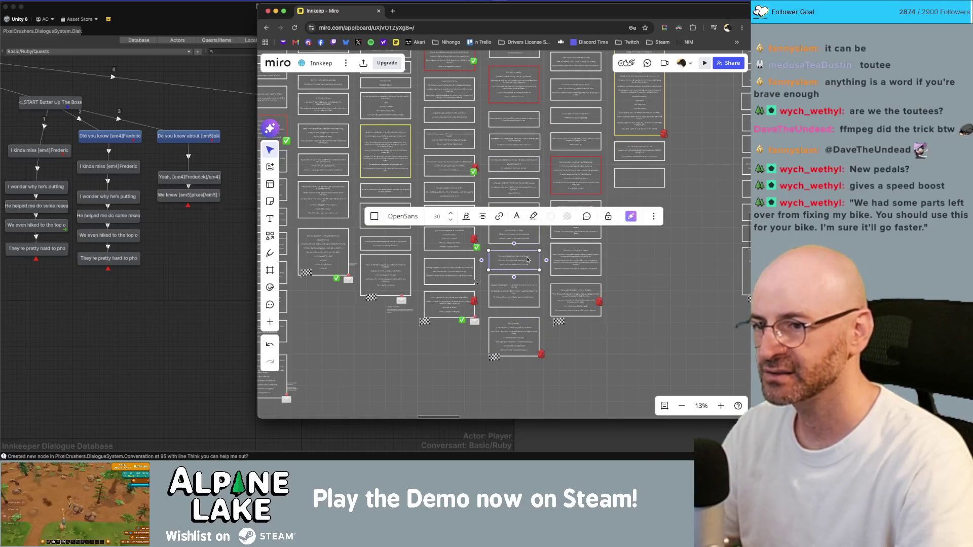
pyautogui.click(543, 103)
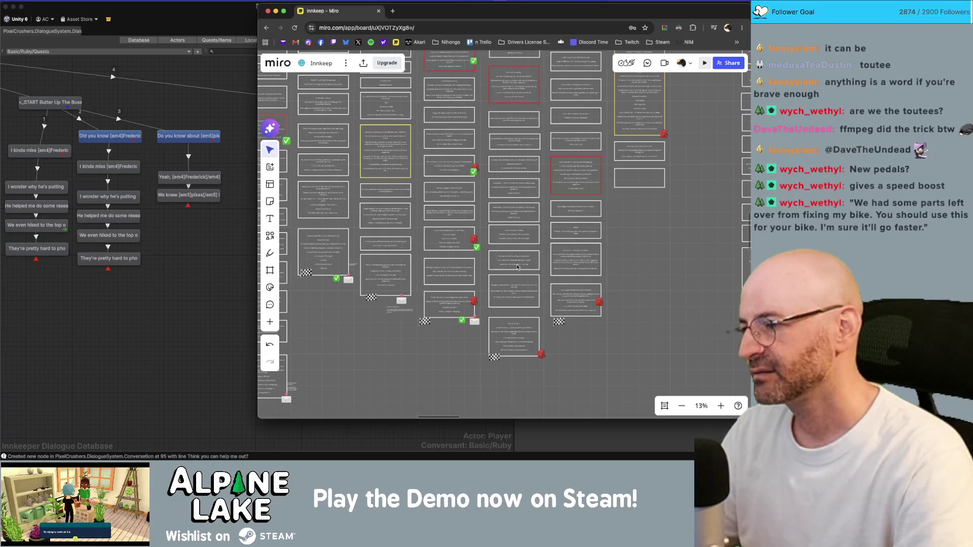
pyautogui.scroll(10, 509, 343)
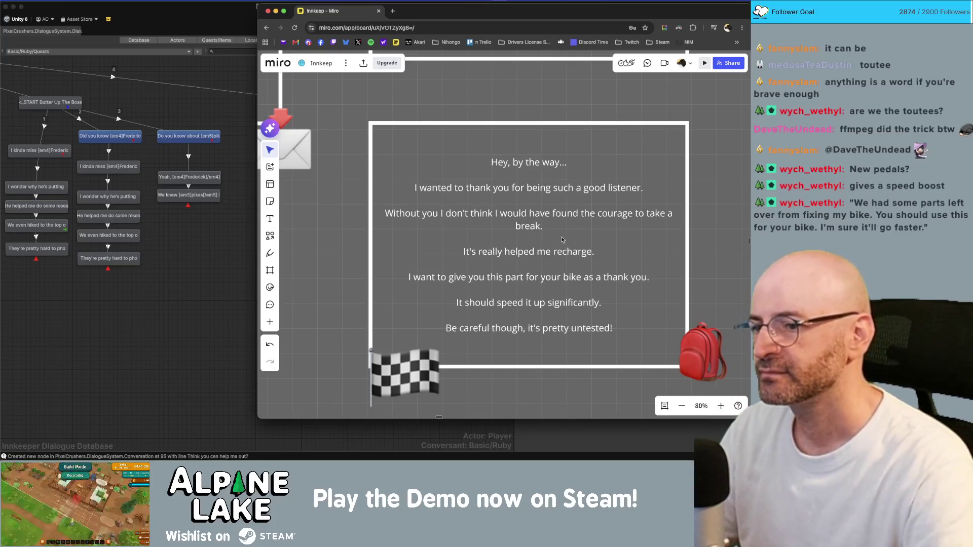
pyautogui.scroll(-5, 659, 223)
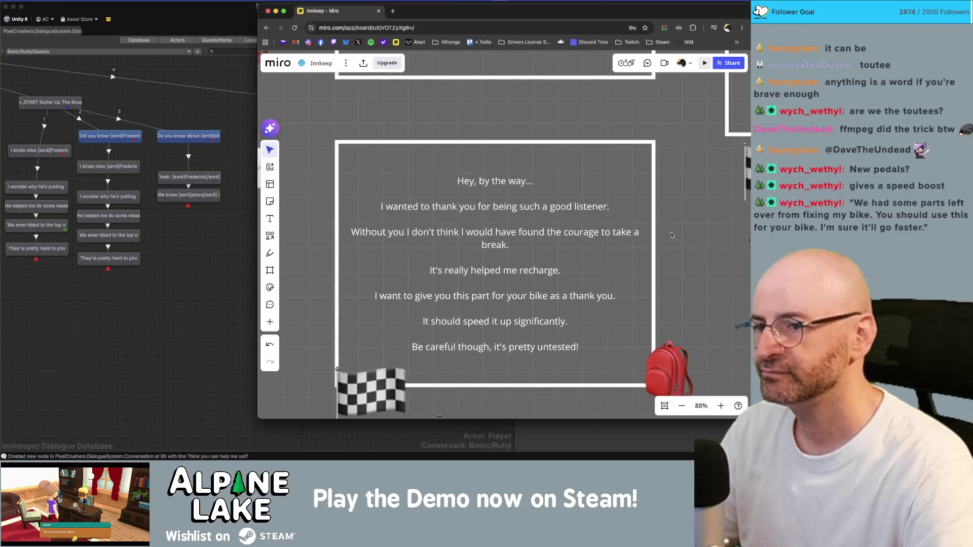
pyautogui.scroll(-3, 516, 235)
pyautogui.scroll(5, 486, 238)
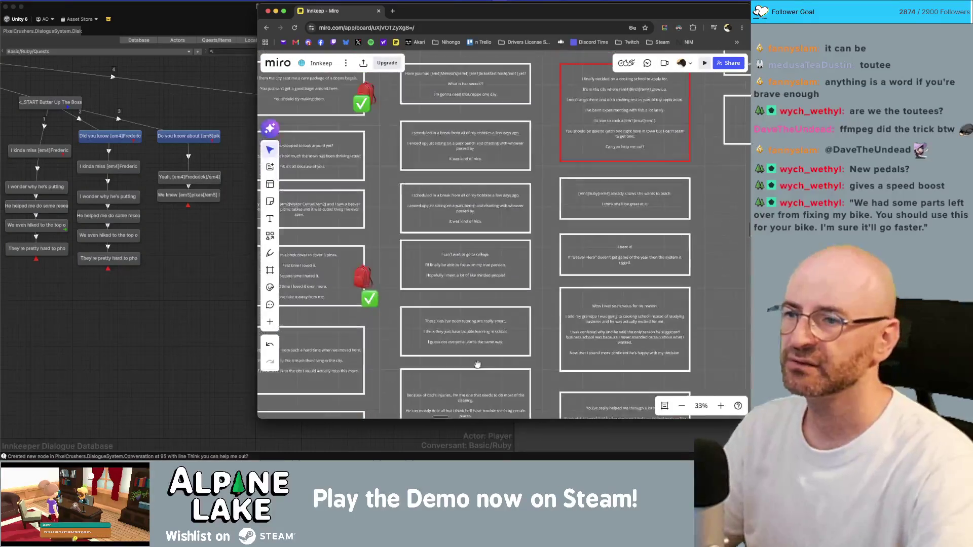
# Select the red-bordered card, then return to Unity's conversation graph
pyautogui.click(464, 238)
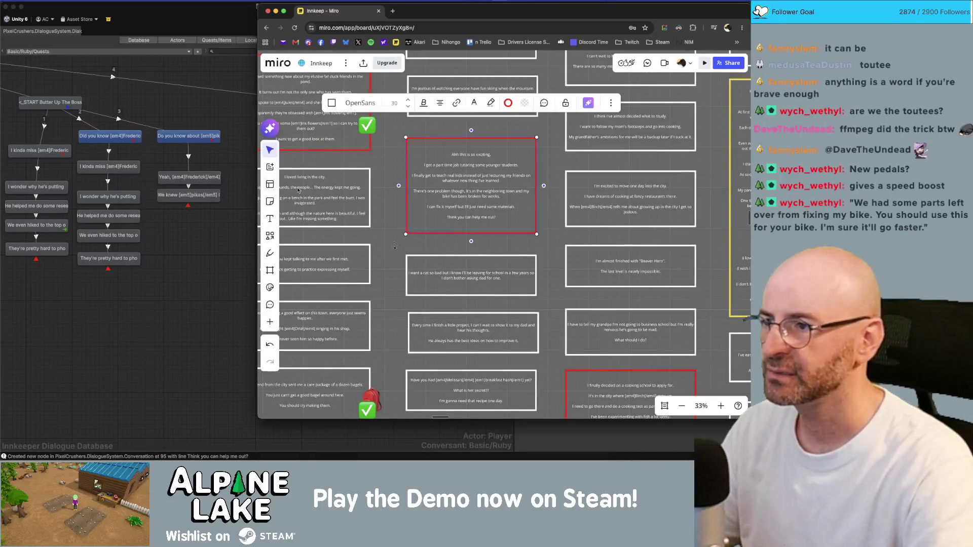
pyautogui.click(199, 251)
pyautogui.click(291, 191)
pyautogui.scroll(2, 329, 172)
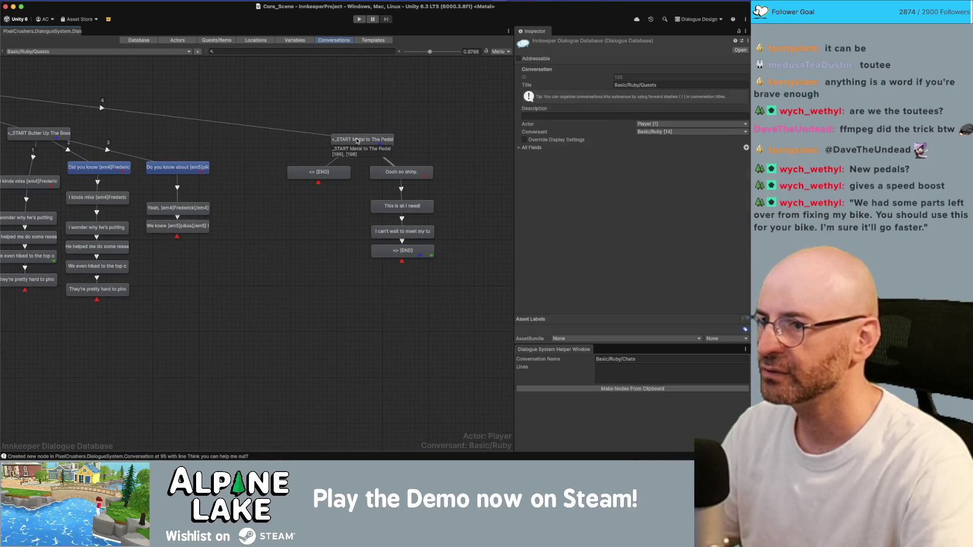
# Open the Basic/Ruby/Start conversation
pyautogui.click(142, 51)
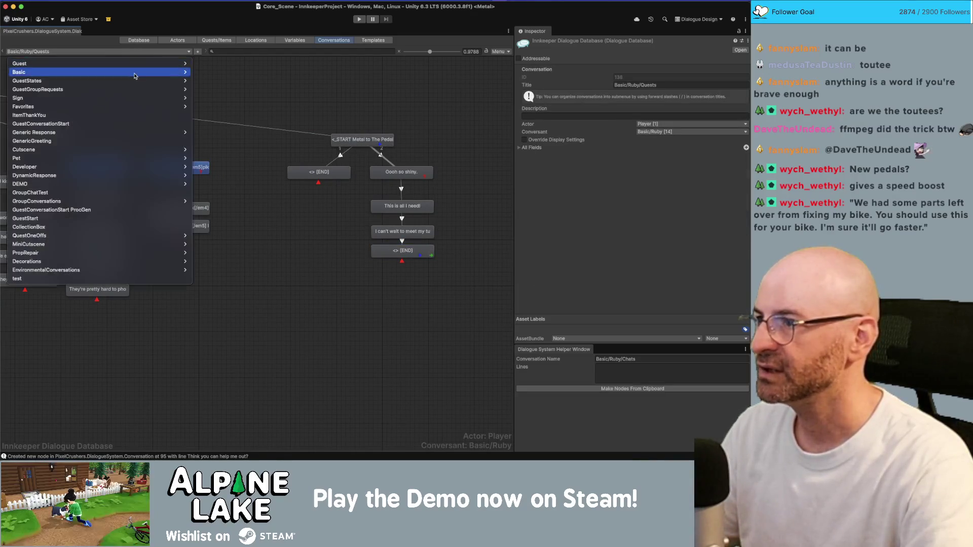
pyautogui.moveTo(101, 72)
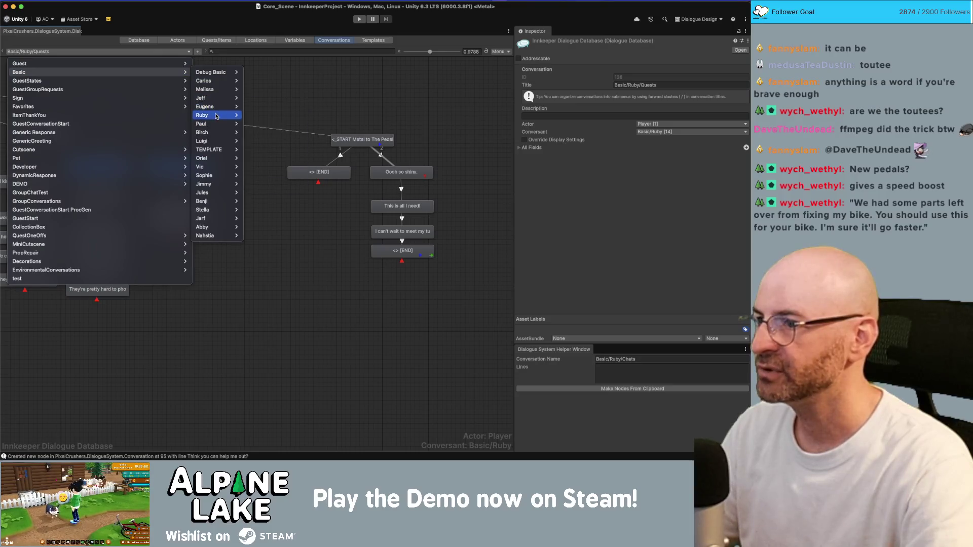
pyautogui.moveTo(203, 115)
pyautogui.click(261, 125)
pyautogui.click(54, 51)
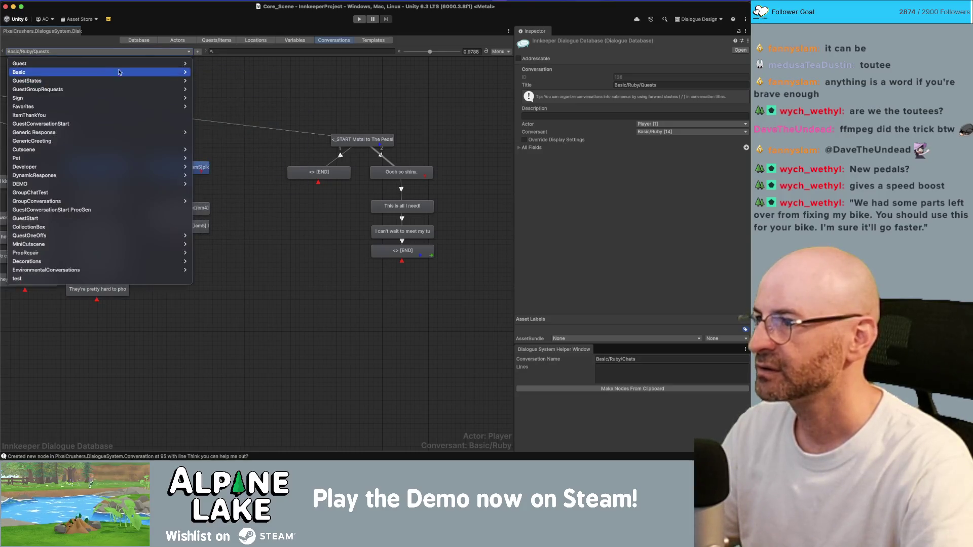
pyautogui.moveTo(101, 72)
pyautogui.moveTo(207, 107)
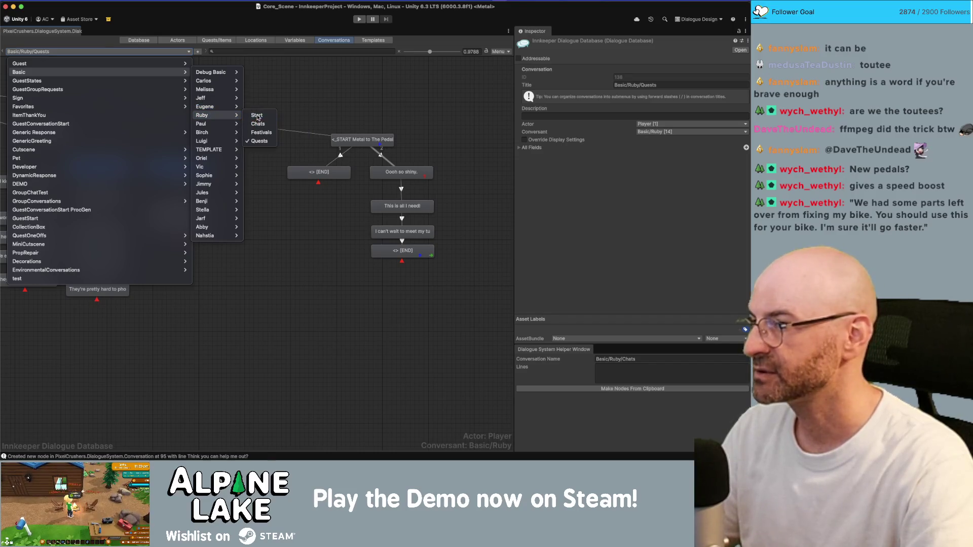
pyautogui.click(256, 115)
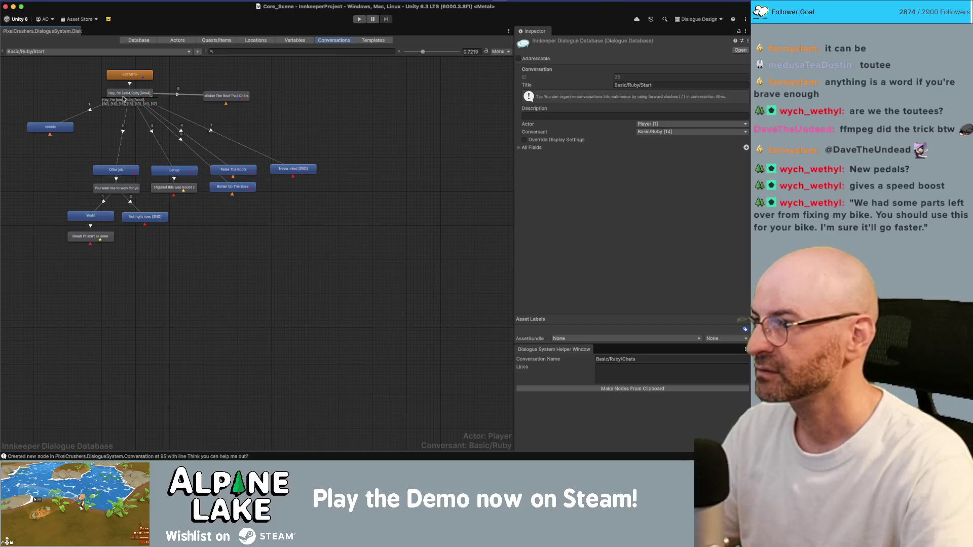
# Create a child response under Ruby's greeting and check its link order
pyautogui.rightClick(127, 100)
pyautogui.click(141, 107)
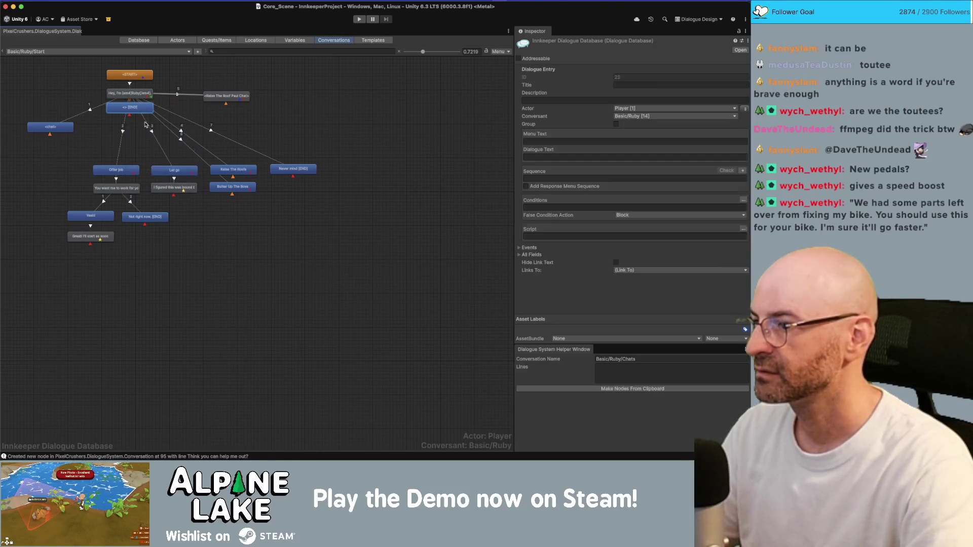
pyautogui.moveTo(131, 112)
pyautogui.mouseDown()
pyautogui.moveTo(186, 208)
pyautogui.moveTo(190, 248)
pyautogui.mouseUp()
pyautogui.click(129, 96)
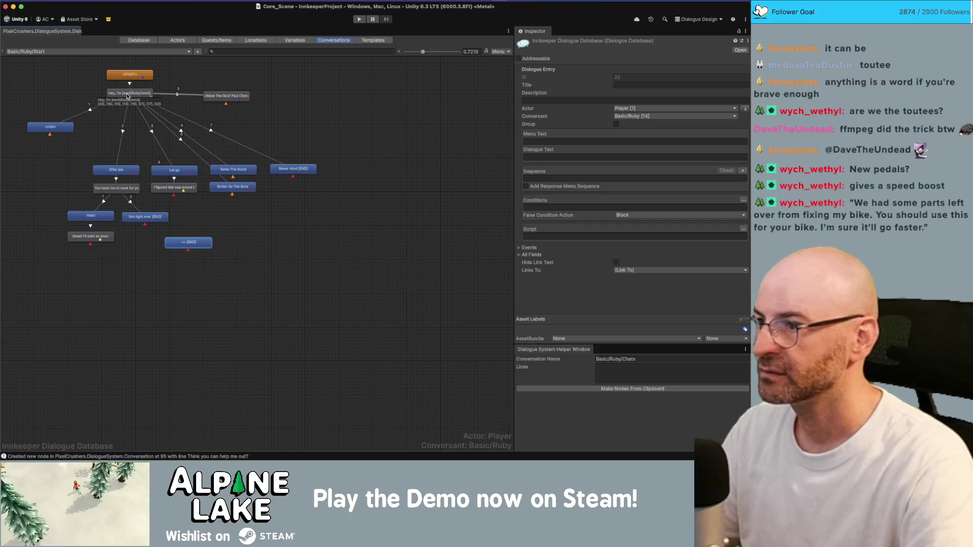
pyautogui.scroll(-2, 633, 229)
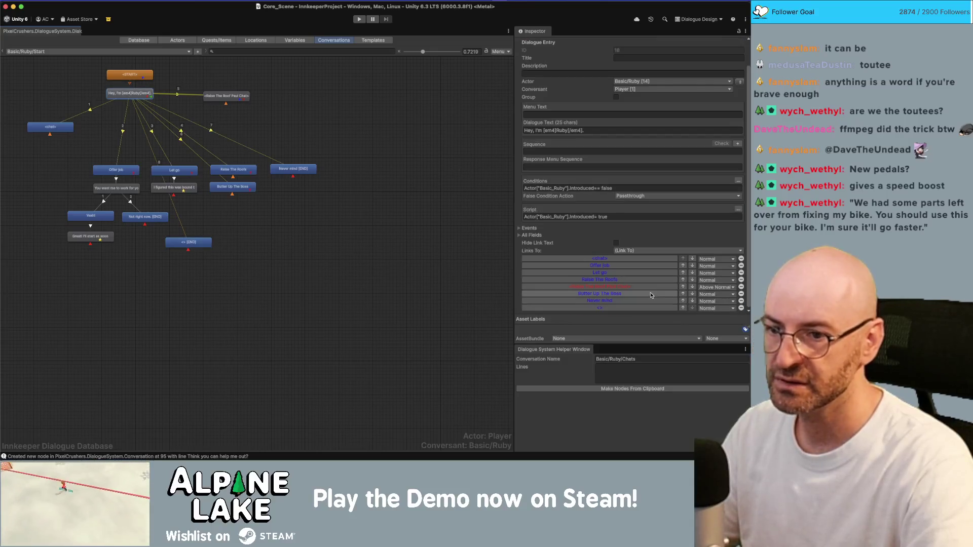
pyautogui.click(683, 308)
pyautogui.click(683, 301)
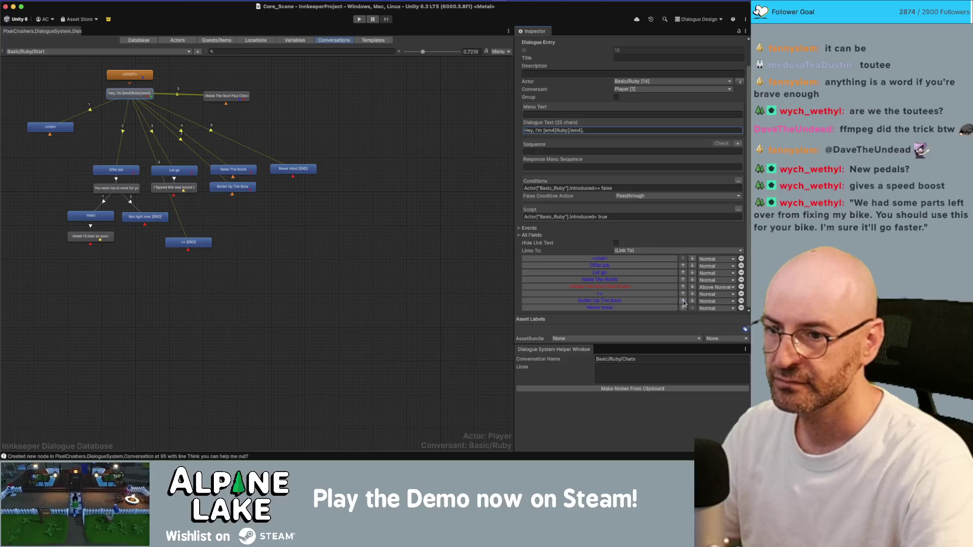
pyautogui.click(693, 295)
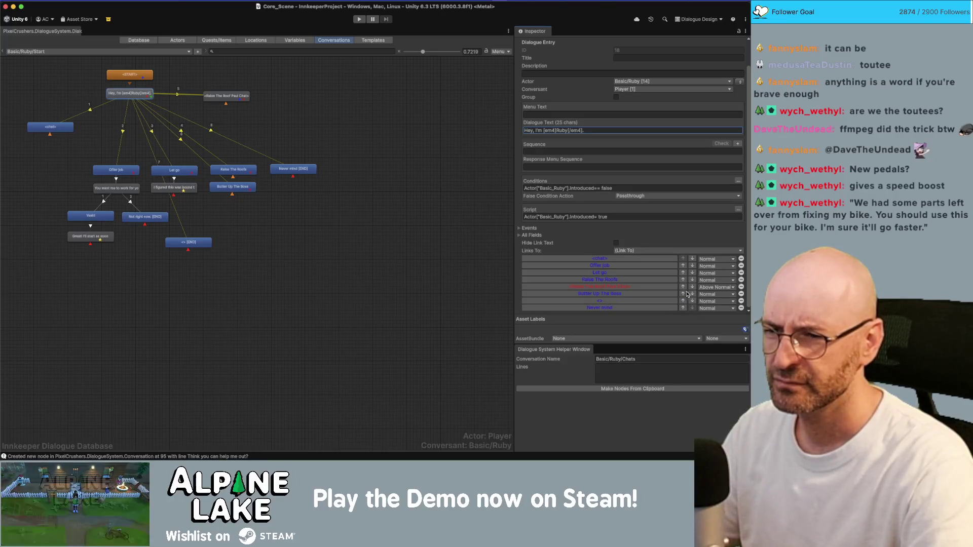
# Set the response's Menu Text to "Metal to The Pedal" and place it under Butter Up The Boss
pyautogui.click(188, 242)
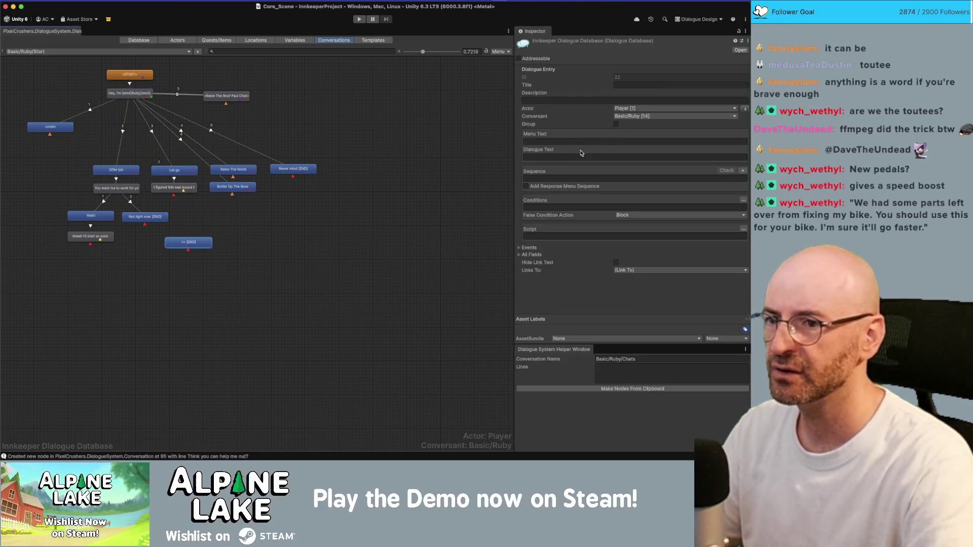
pyautogui.click(576, 142)
pyautogui.write('Me')
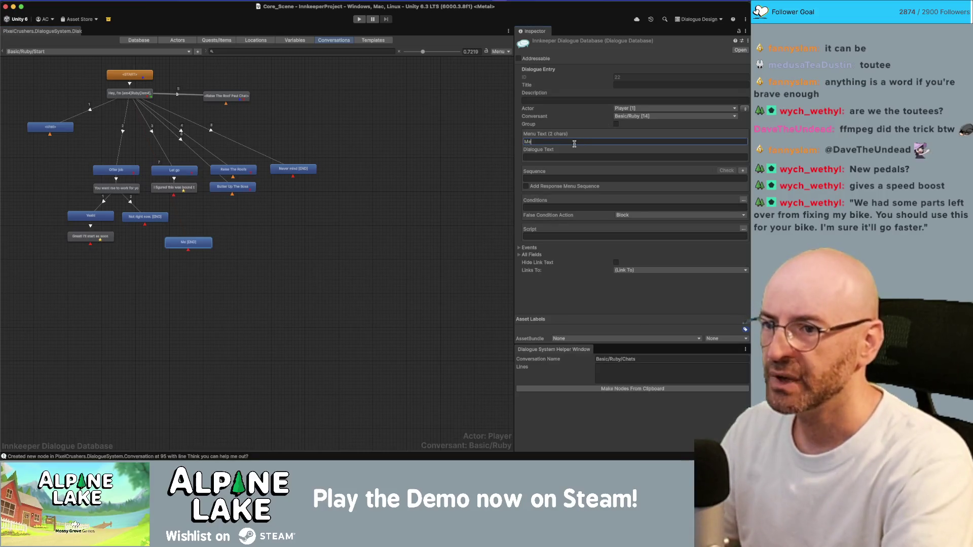
pyautogui.write('tal to The')
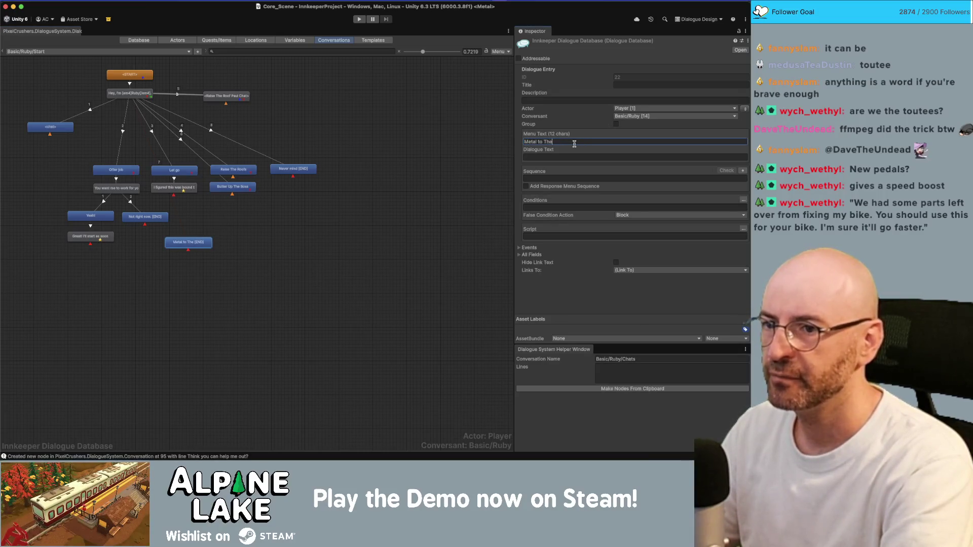
pyautogui.write(' Pal')
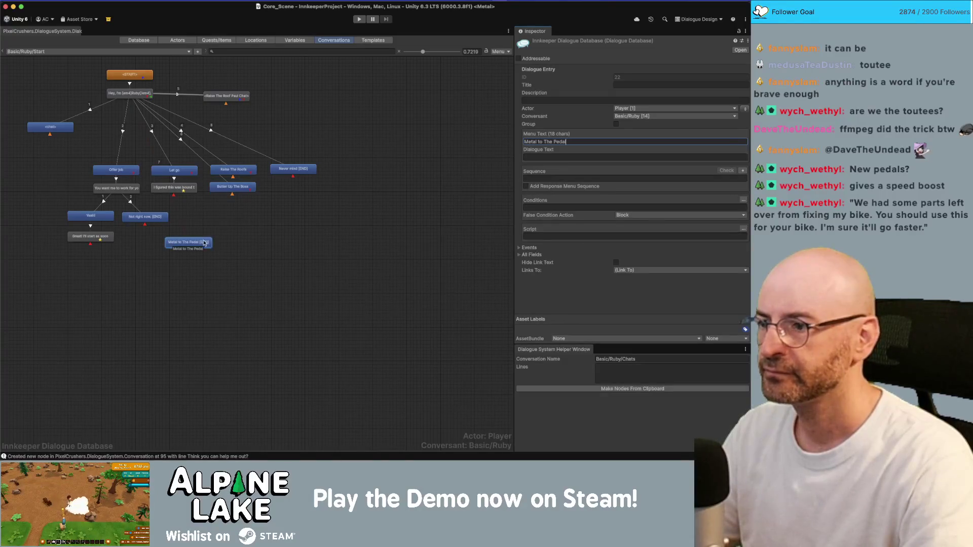
pyautogui.moveTo(204, 244)
pyautogui.mouseDown()
pyautogui.moveTo(211, 225)
pyautogui.moveTo(248, 208)
pyautogui.mouseUp()
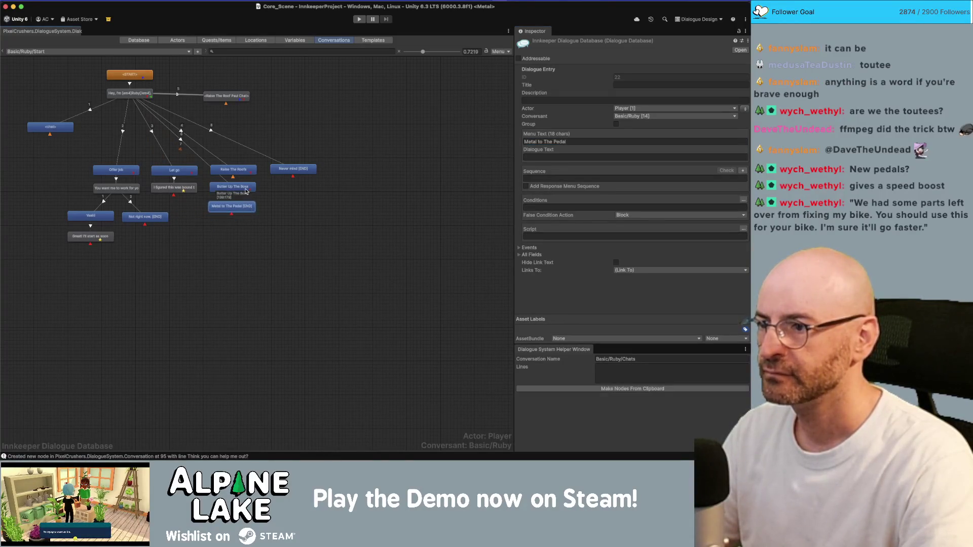
# Add the condition Quest "Metal to The Pedal" is active and apply it
pyautogui.click(743, 202)
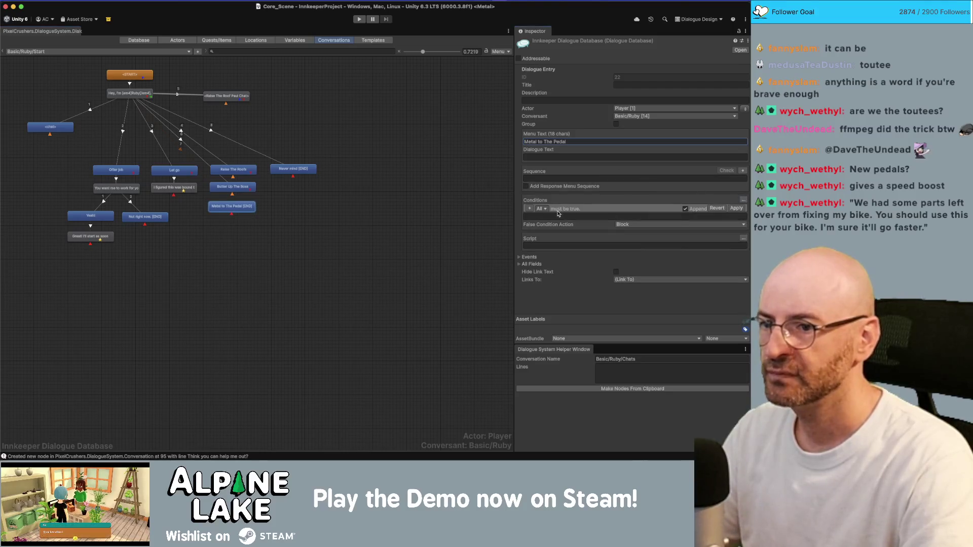
pyautogui.click(531, 211)
pyautogui.click(536, 209)
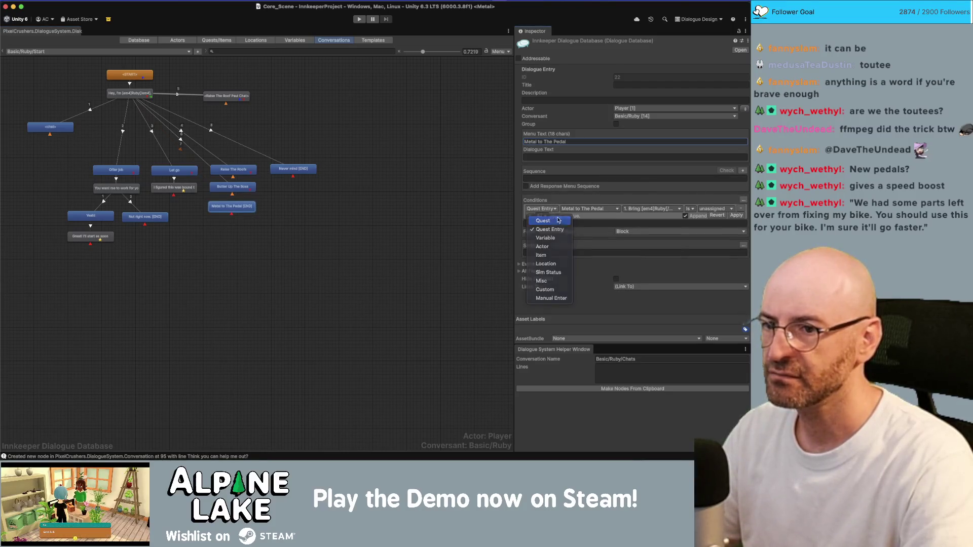
pyautogui.click(540, 219)
pyautogui.click(592, 211)
pyautogui.scroll(-5, 582, 304)
pyautogui.click(582, 452)
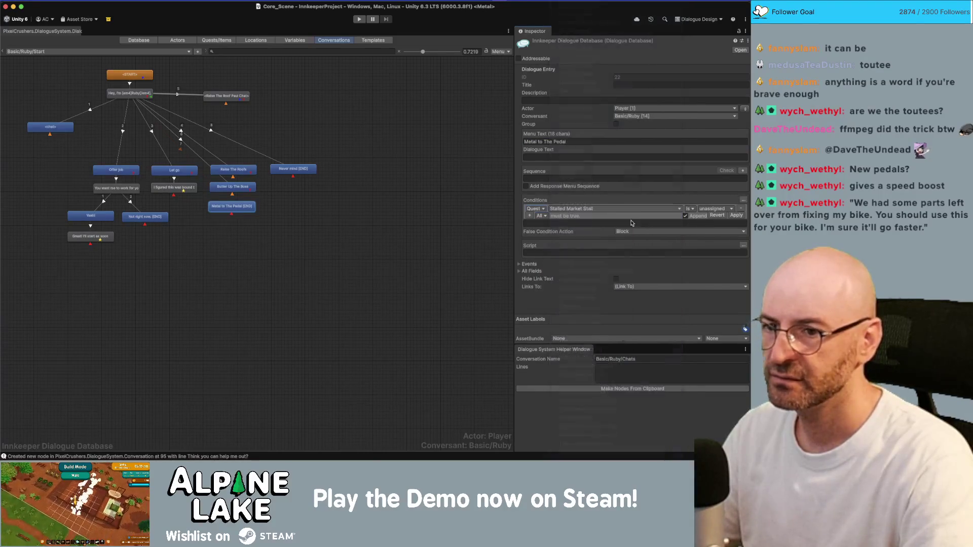
pyautogui.click(714, 209)
pyautogui.click(720, 231)
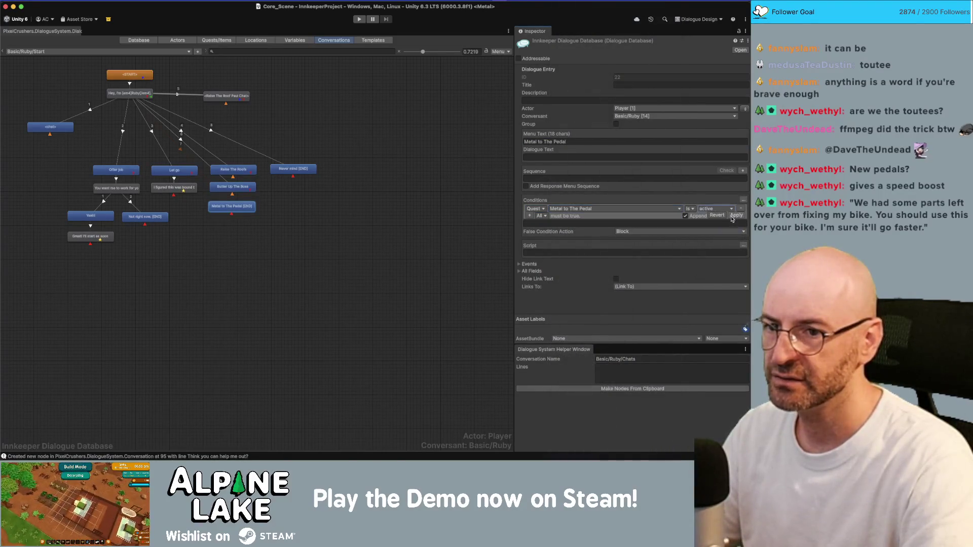
pyautogui.click(737, 215)
# Link the response to Basic/Ruby/Quests entry 197 "<_START Metal to The Pedal>"
pyautogui.click(631, 270)
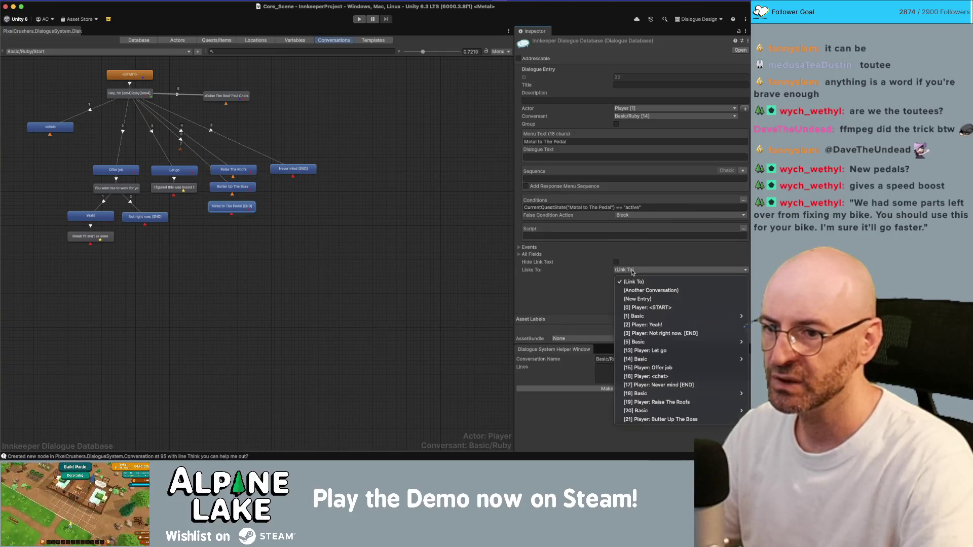
pyautogui.click(637, 289)
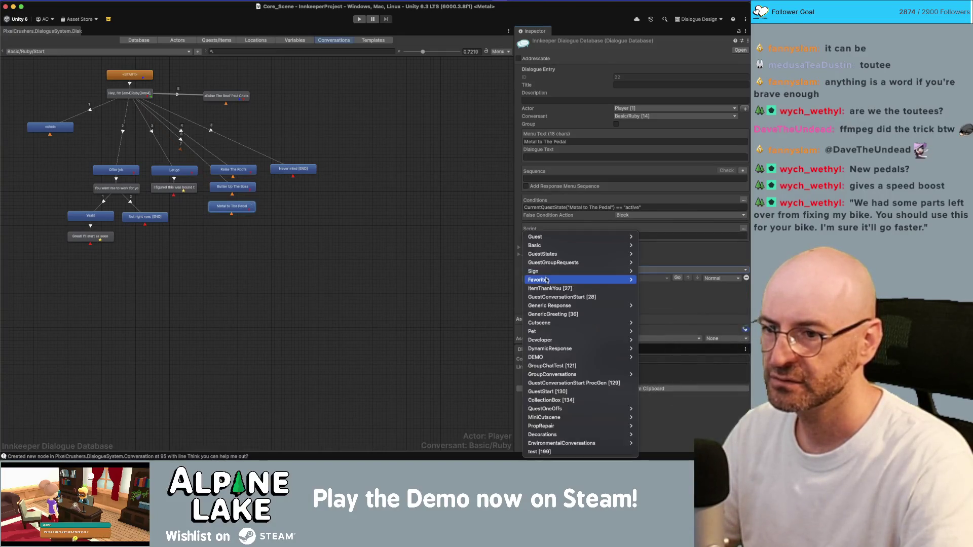
pyautogui.click(547, 279)
pyautogui.moveTo(583, 245)
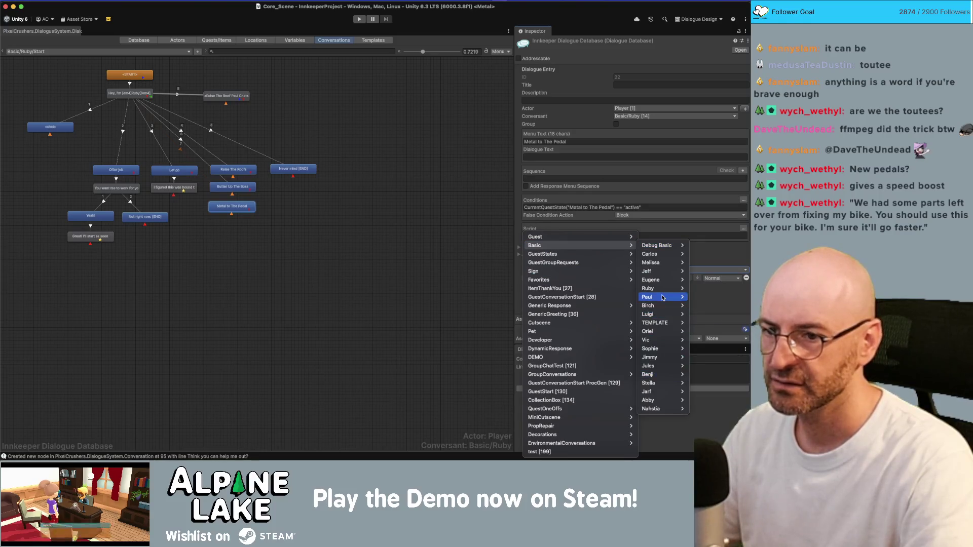
pyautogui.moveTo(659, 288)
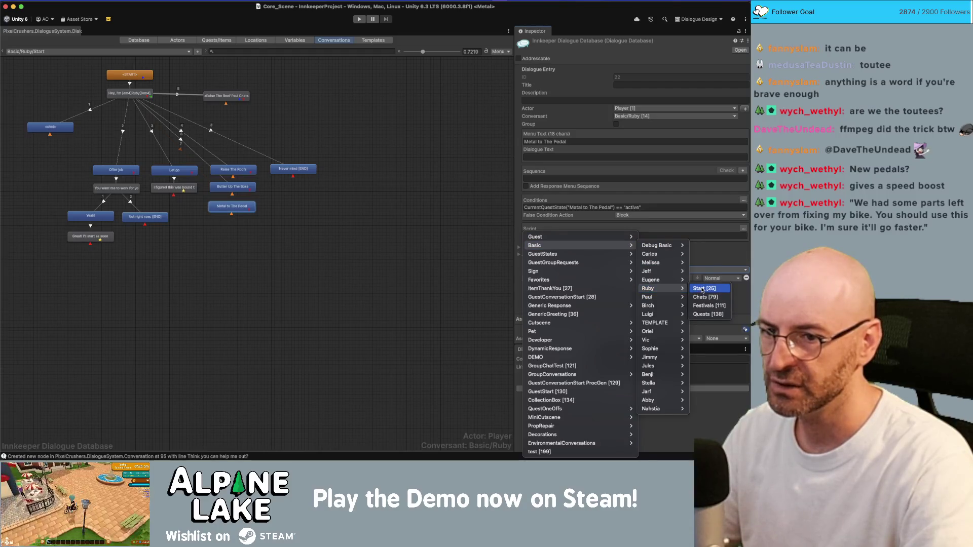
pyautogui.click(705, 314)
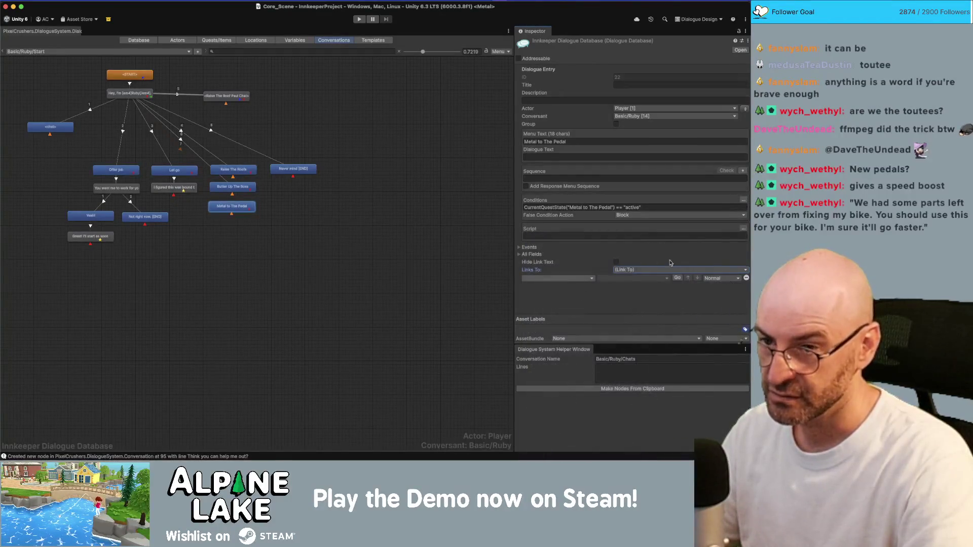
pyautogui.click(606, 278)
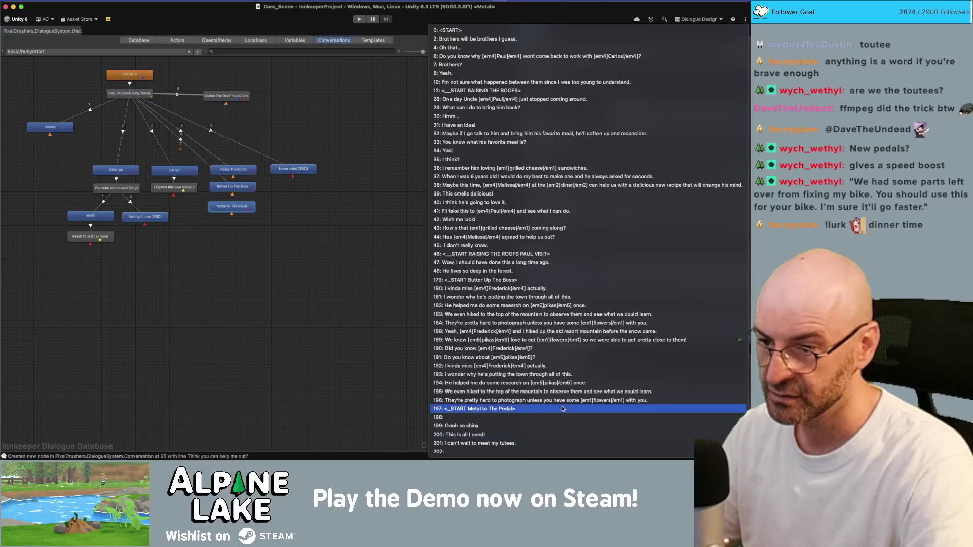
pyautogui.click(574, 409)
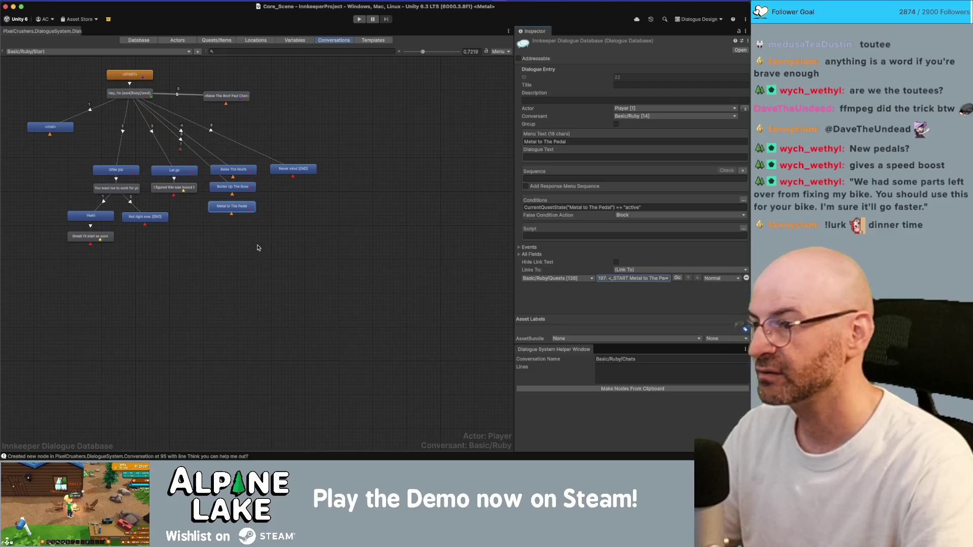
pyautogui.click(251, 210)
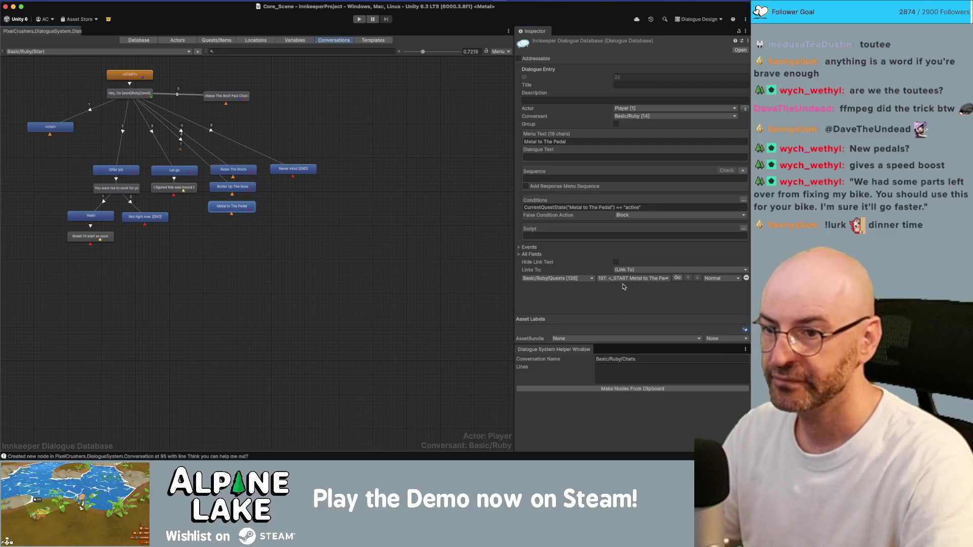
# Select the Making node and start its line about making Iron ingots, with [em] emphasis tags
pyautogui.click(677, 278)
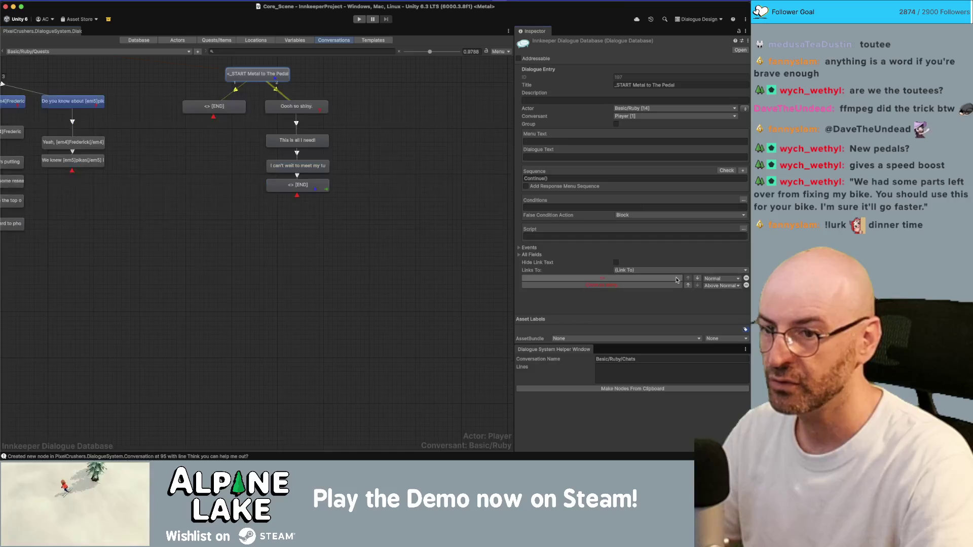
pyautogui.click(228, 109)
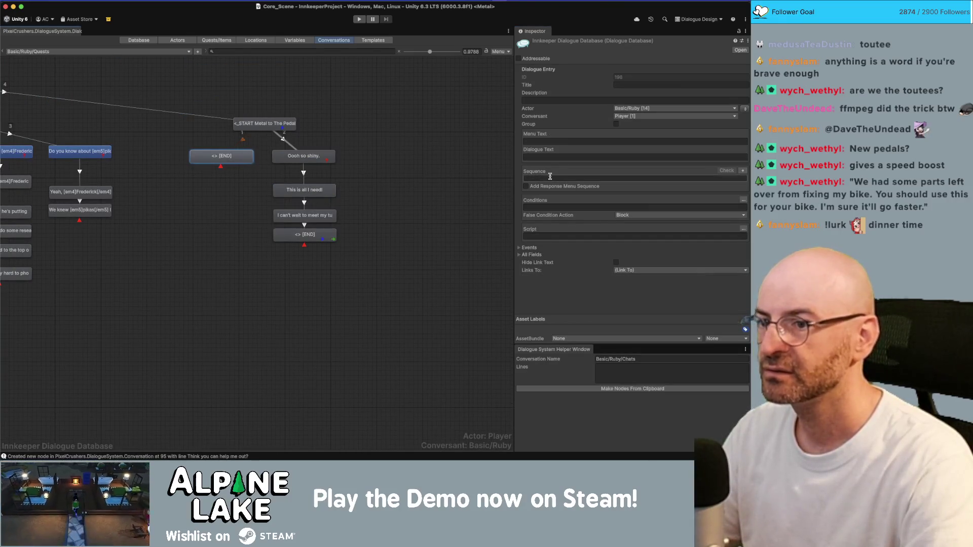
pyautogui.click(549, 156)
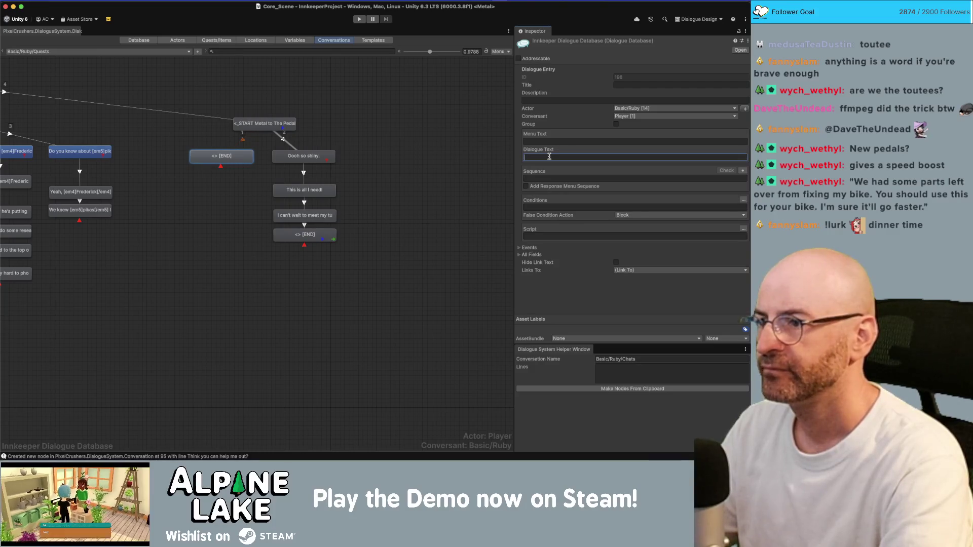
pyautogui.write('[em4]Ore')
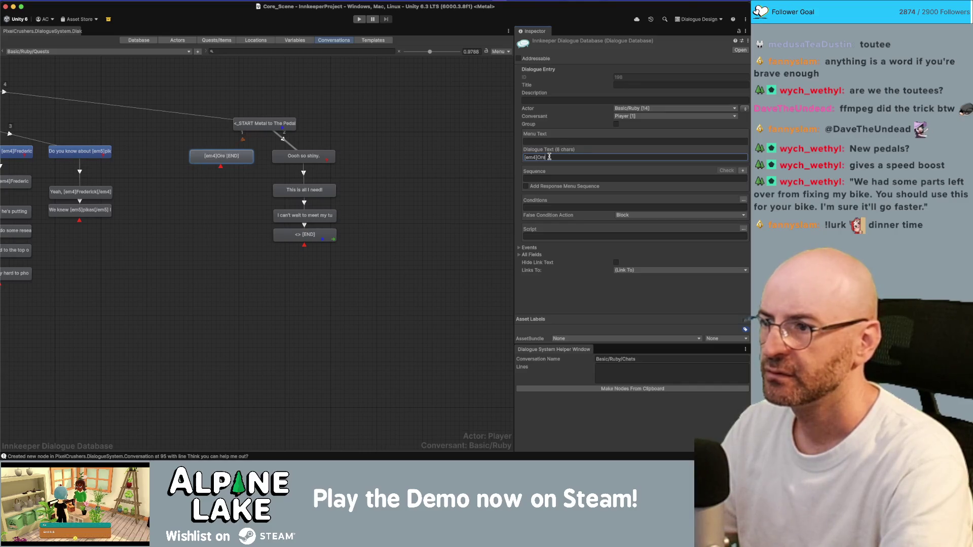
pyautogui.press('BackSpace')
pyautogui.press('BackSpace')
pyautogui.write('ma')
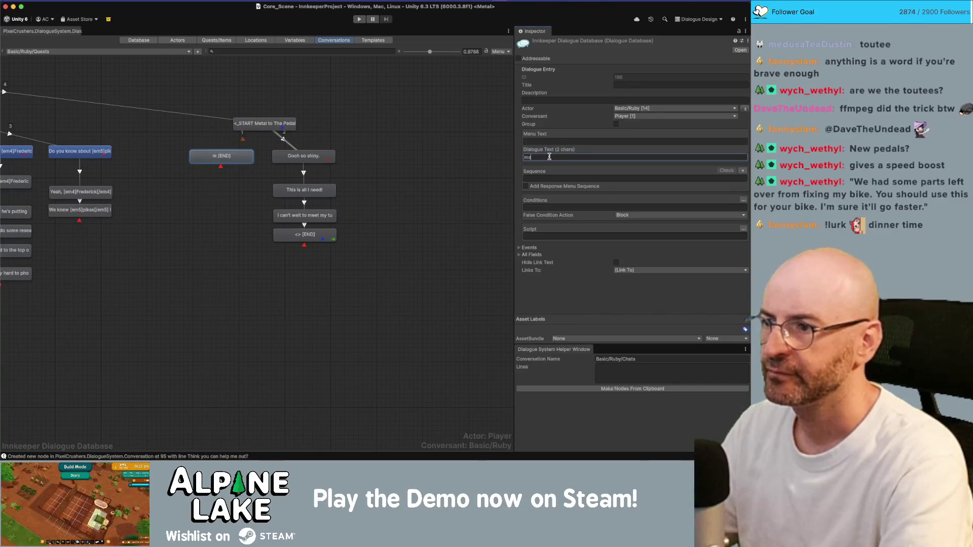
pyautogui.write('ing [em1')
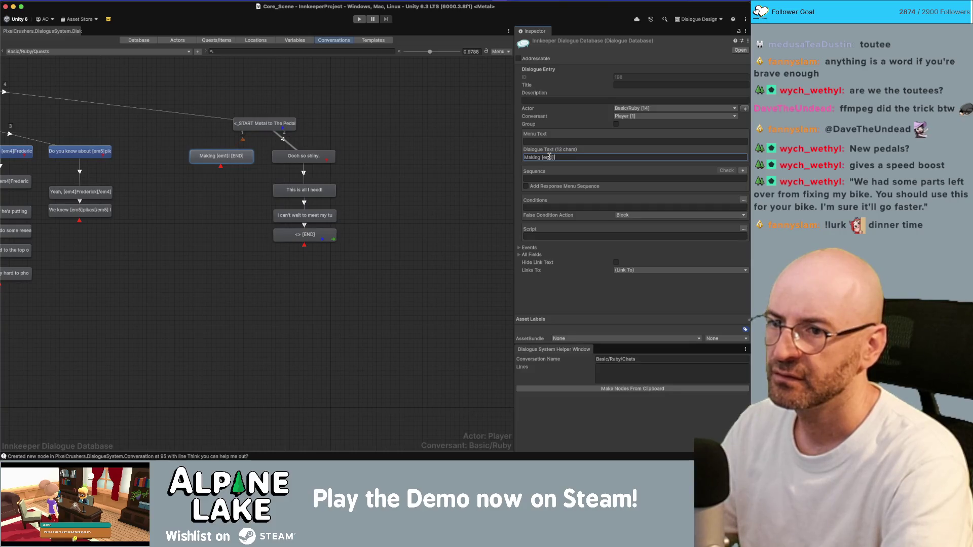
pyautogui.write('ing')
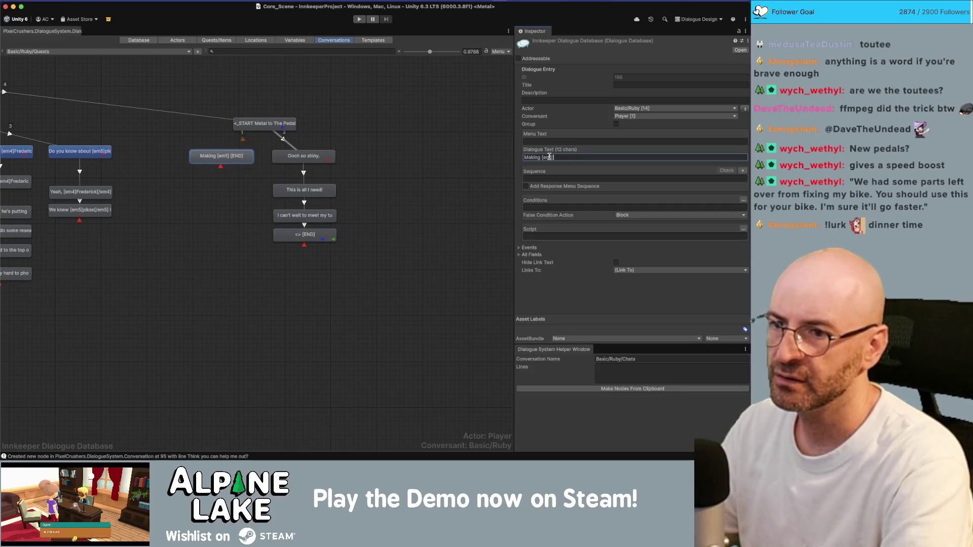
pyautogui.write(']')
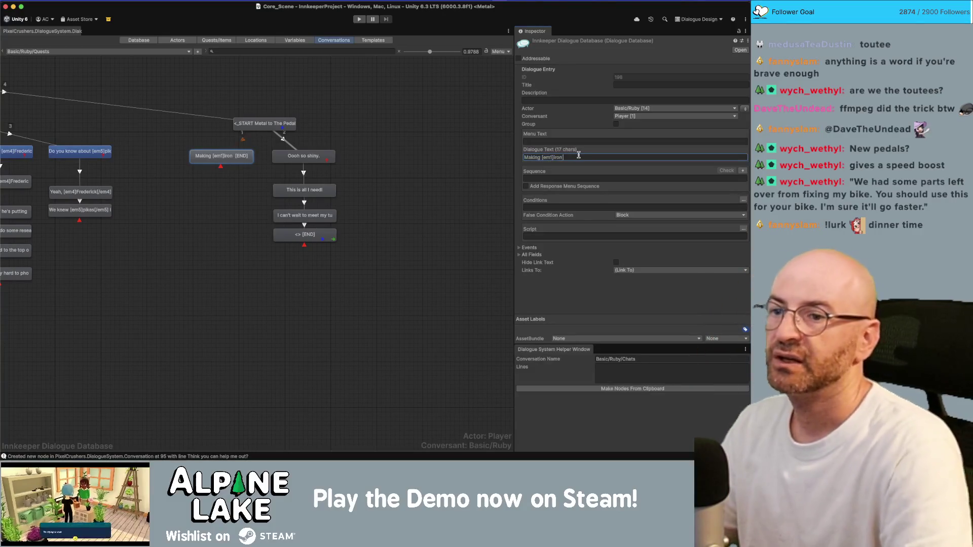
pyautogui.write('ingots')
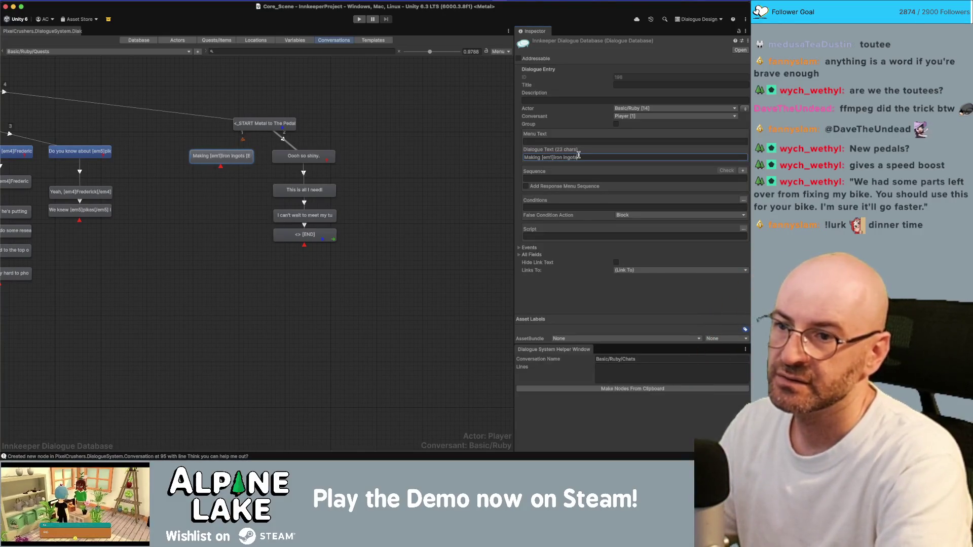
pyautogui.write('[/em1] fro')
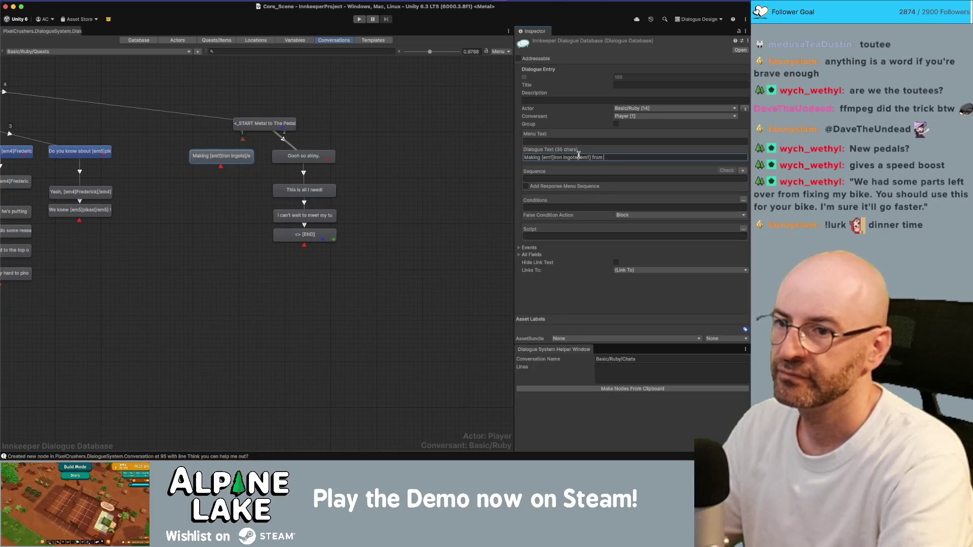
# Finish the line: easy to do, but Ruby isn't allowed in the caves for [em]ore[/em]
pyautogui.write('m1]')
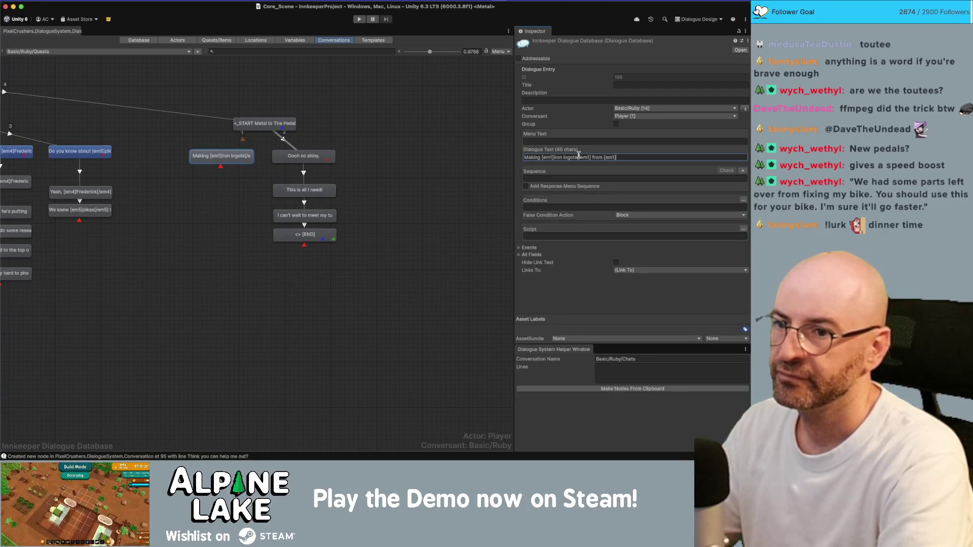
pyautogui.write('[/em4] is pretty easy')
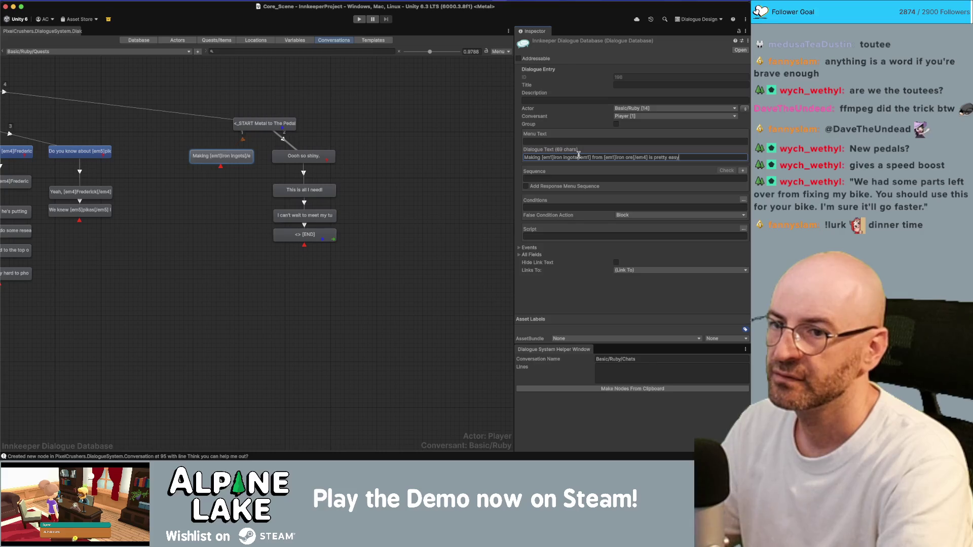
pyautogui.write(' to do, but I')
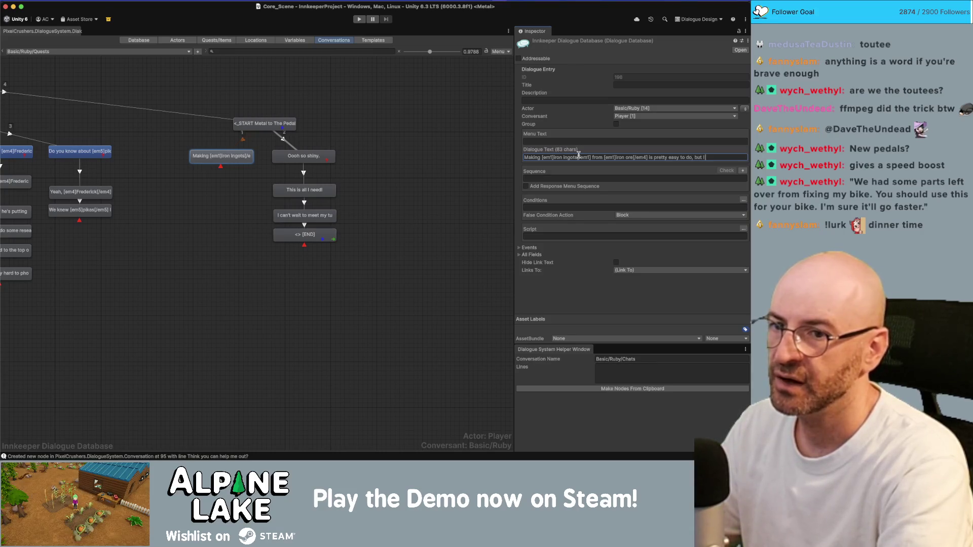
pyautogui.press('BackSpace')
pyautogui.write("I'm no")
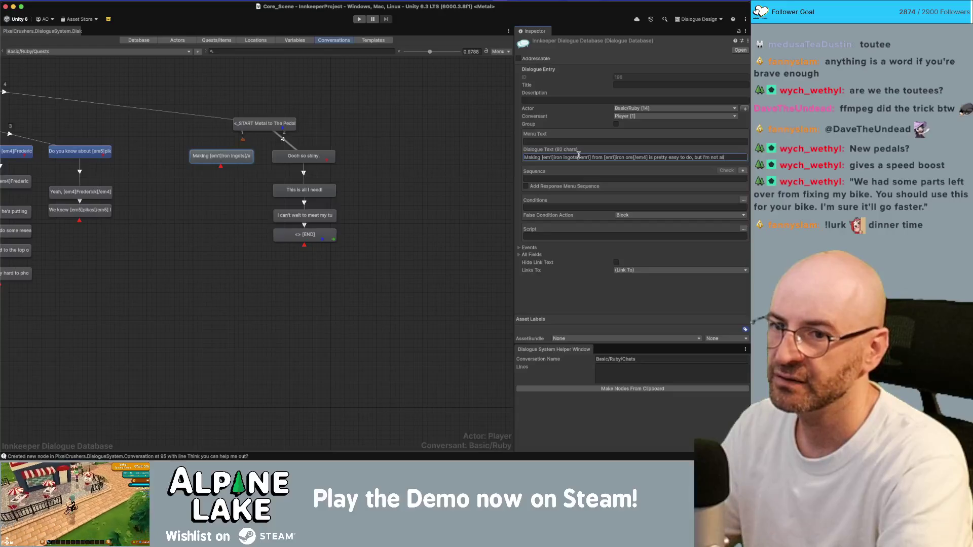
pyautogui.write('t allowed in th')
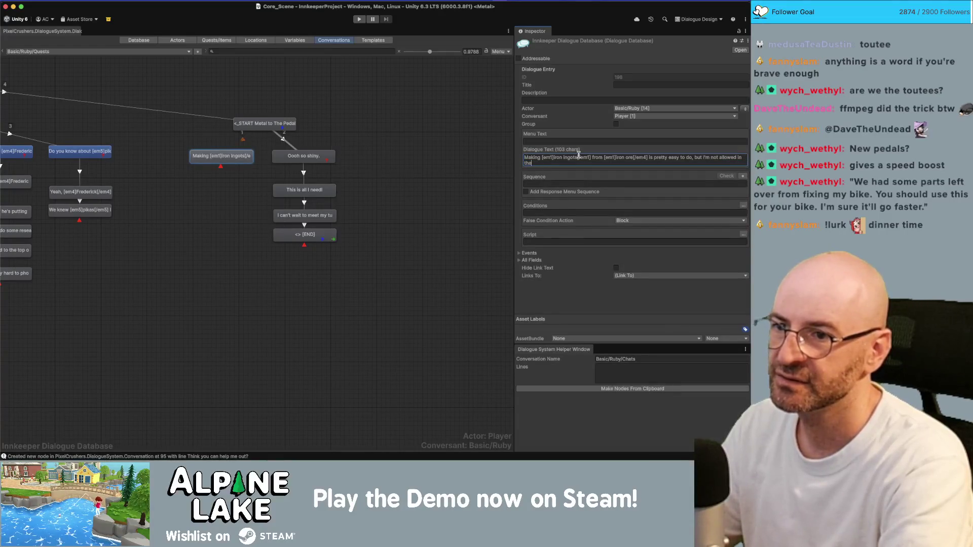
pyautogui.write('e n[em')
pyautogui.press('BackSpace')
pyautogui.write('[e')
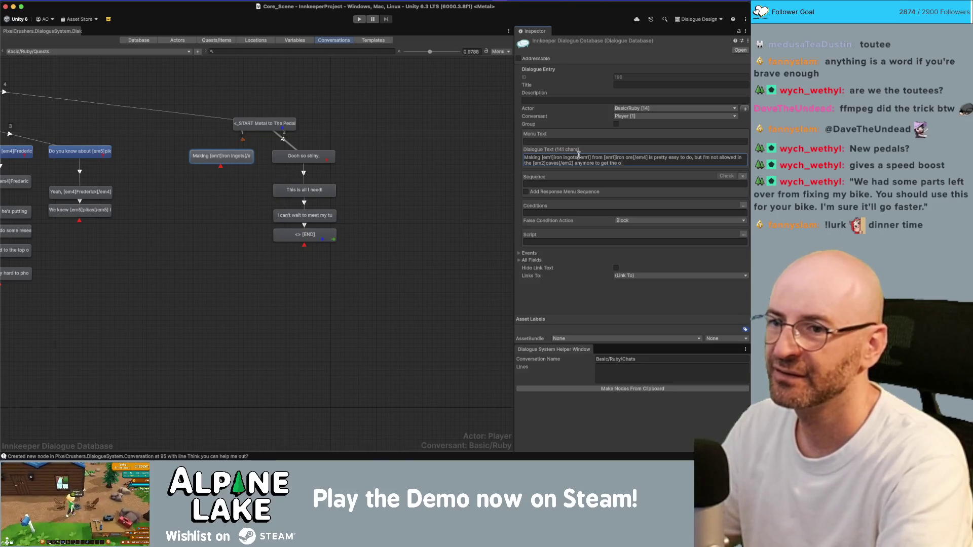
pyautogui.press('BackSpace')
pyautogui.write('[/em1]')
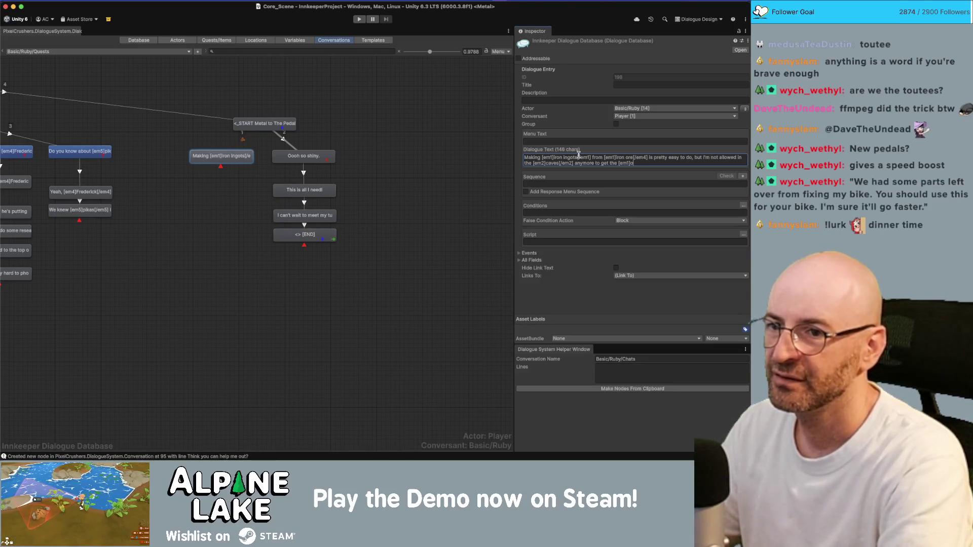
pyautogui.write('.')
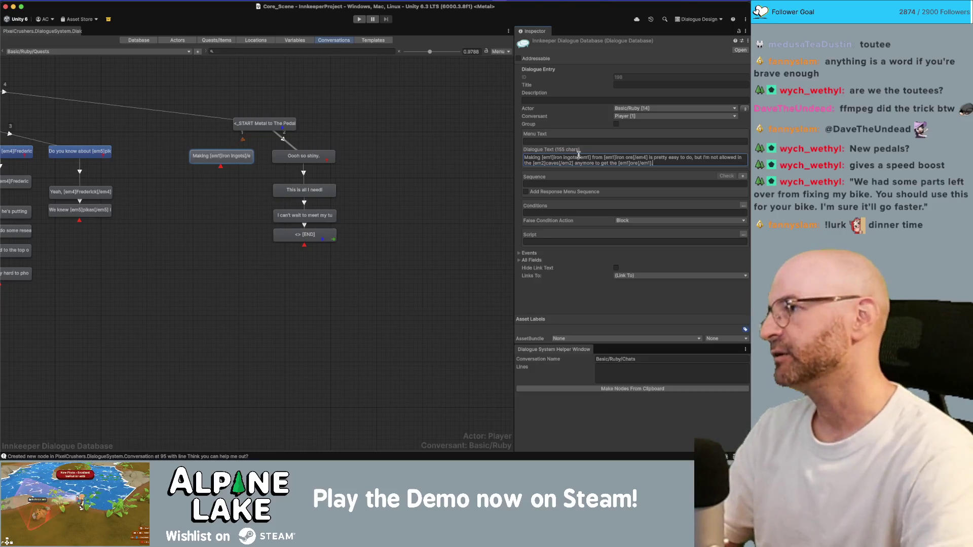
pyautogui.click(200, 350)
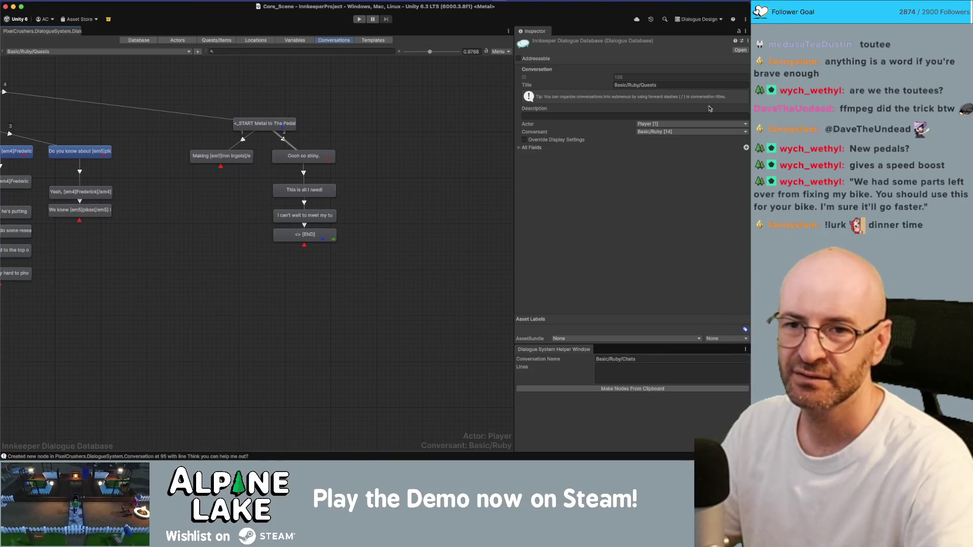
# Add a child end node under the Making line, then delete it again
pyautogui.click(222, 156)
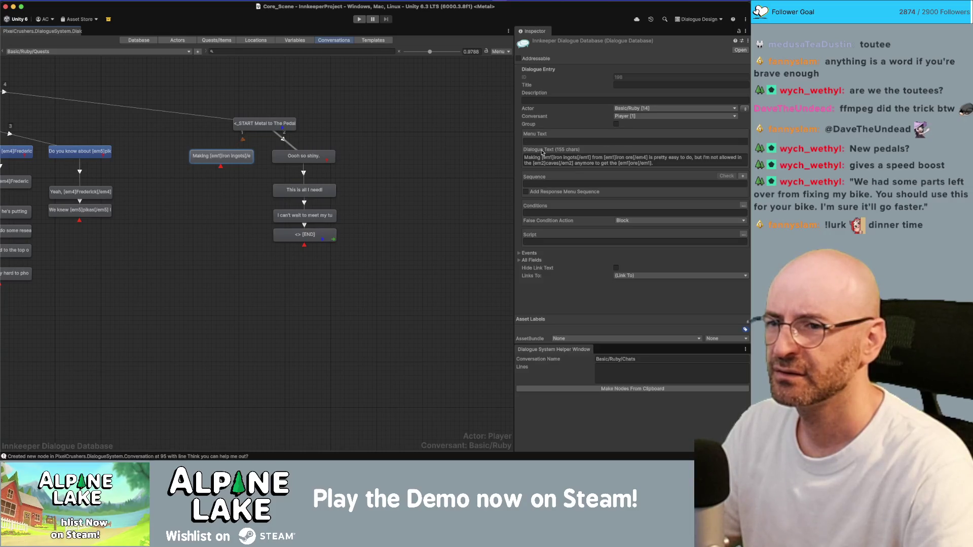
pyautogui.rightClick(237, 160)
pyautogui.click(245, 169)
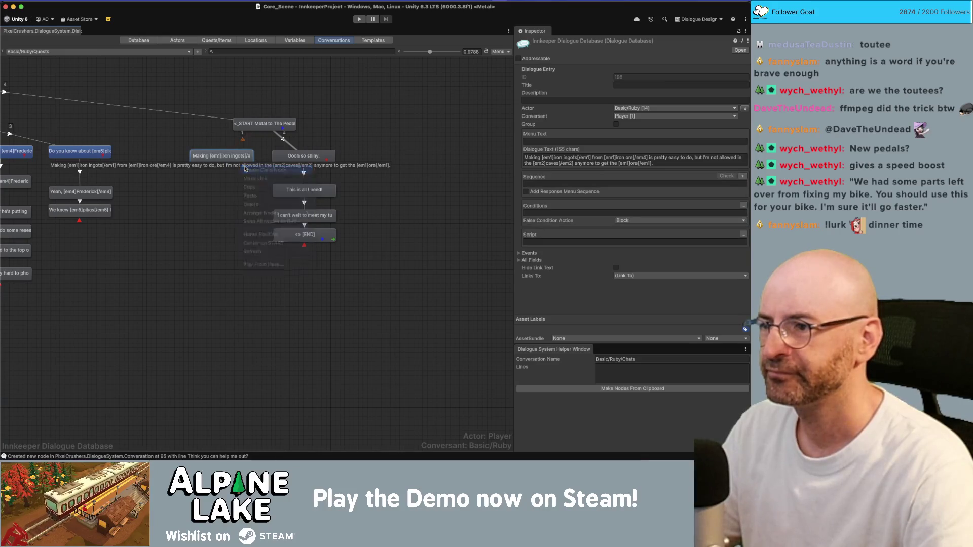
pyautogui.press('Delete')
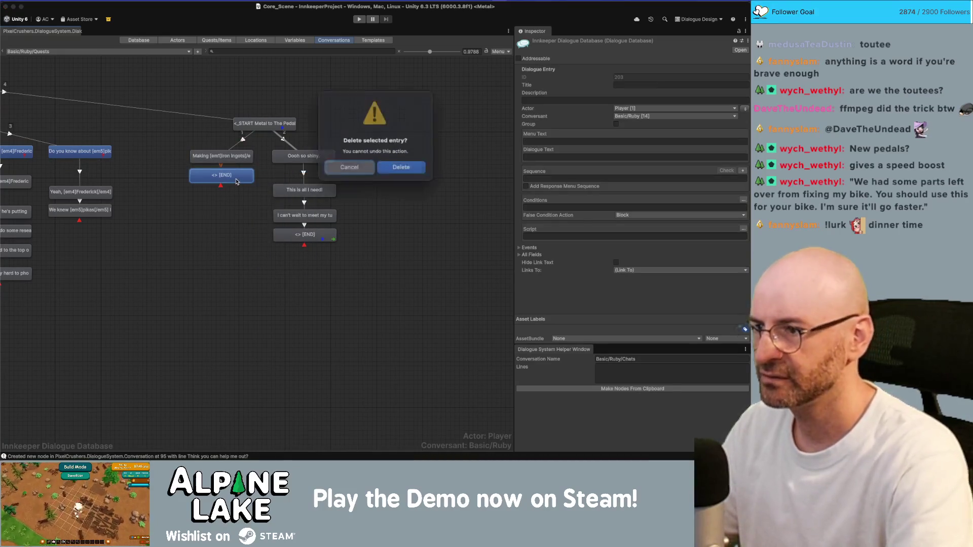
pyautogui.press('Return')
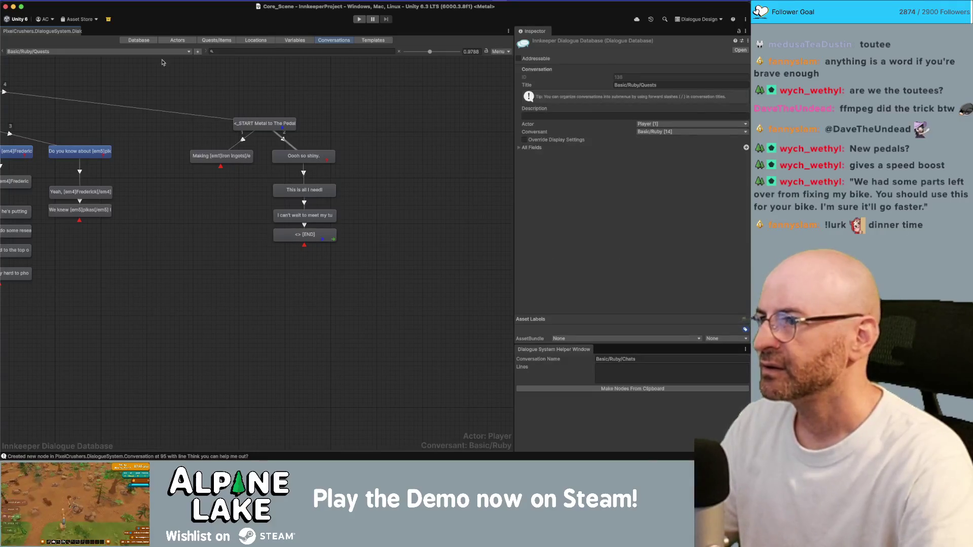
# Switch the graph to the Basic/Ruby/Chats conversation
pyautogui.click(145, 52)
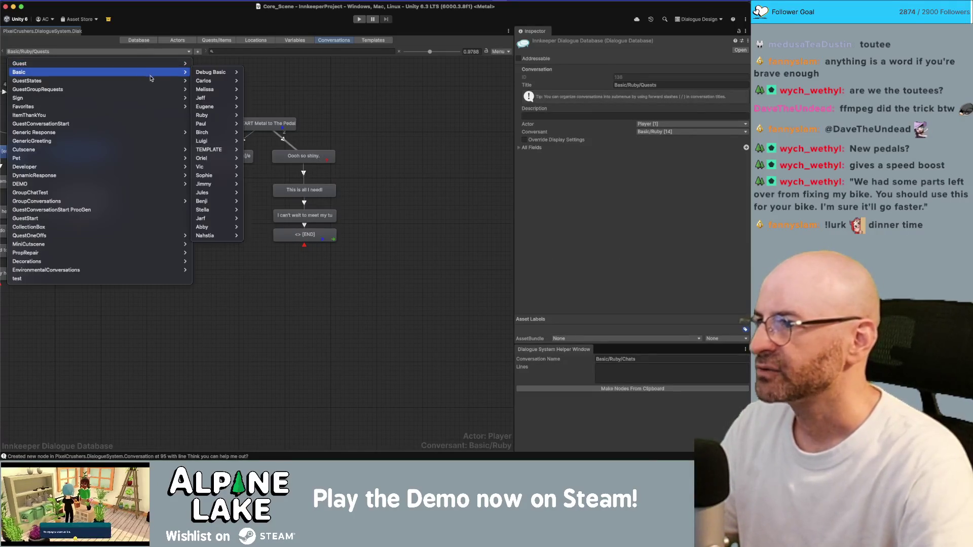
pyautogui.moveTo(148, 72)
pyautogui.moveTo(218, 115)
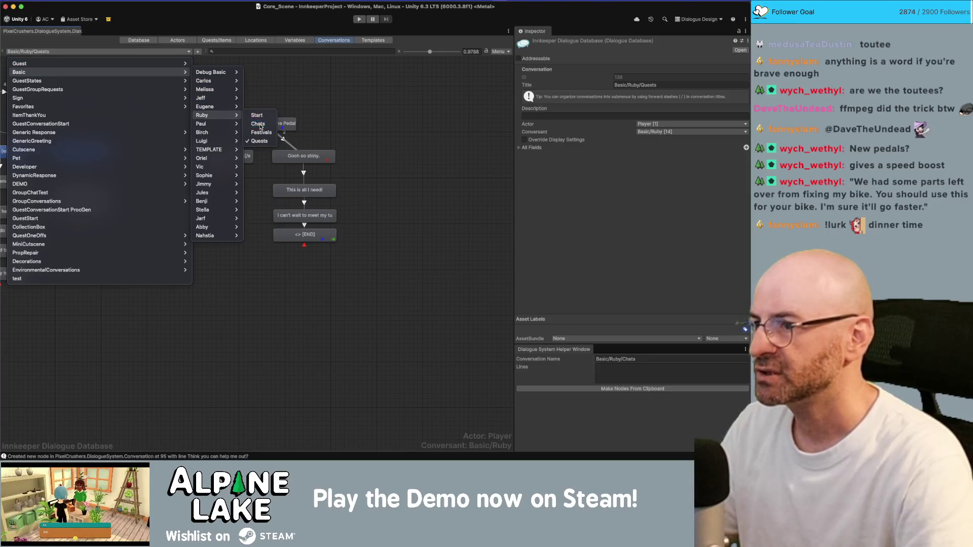
pyautogui.click(258, 123)
pyautogui.scroll(-4, 291, 289)
# On the END node after 'Think you can help me out?', set quest Metal to The Pedal active
pyautogui.scroll(3, 310, 290)
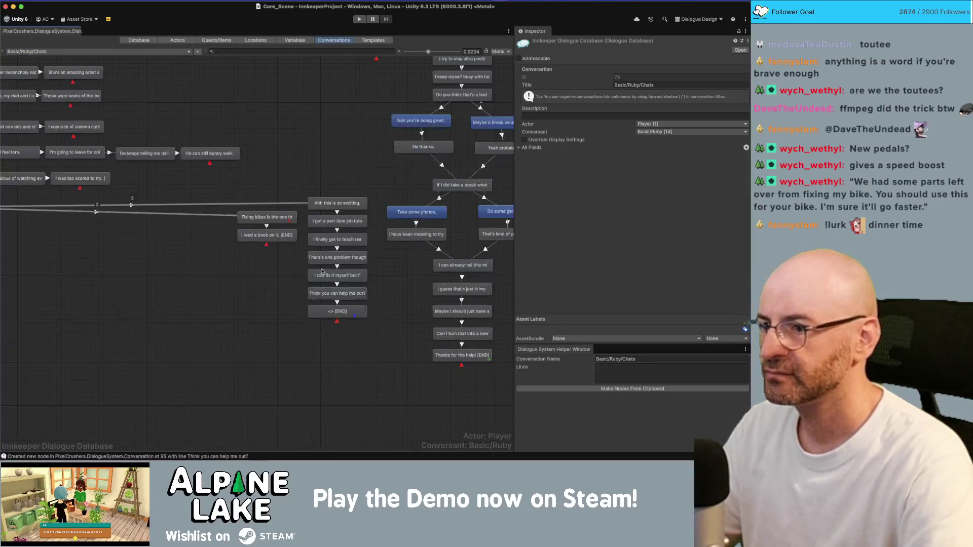
pyautogui.click(337, 203)
pyautogui.click(331, 309)
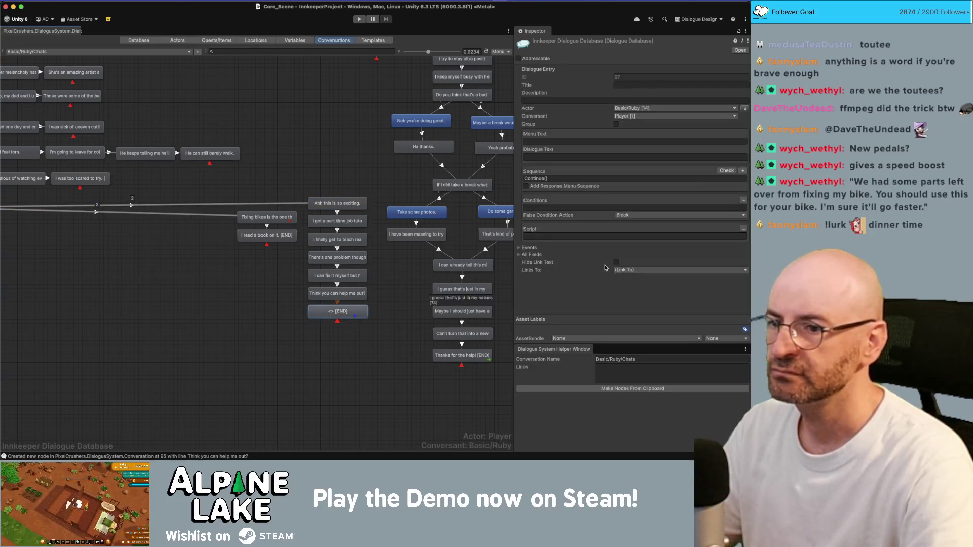
pyautogui.click(741, 228)
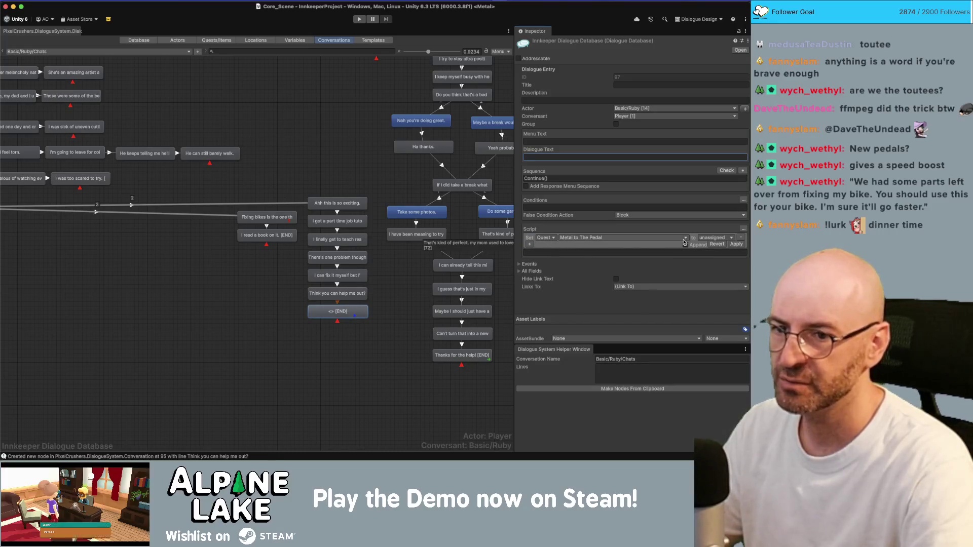
pyautogui.click(715, 237)
pyautogui.click(712, 251)
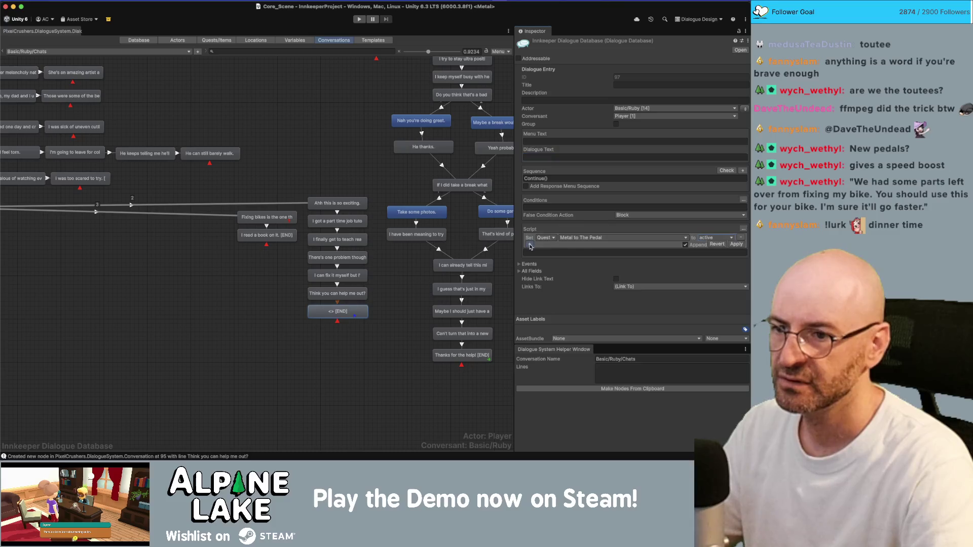
# Add a second action setting Metal to The Pedal entry 1 (Bring Ruby) active, and apply
pyautogui.click(530, 246)
pyautogui.click(551, 245)
pyautogui.click(552, 254)
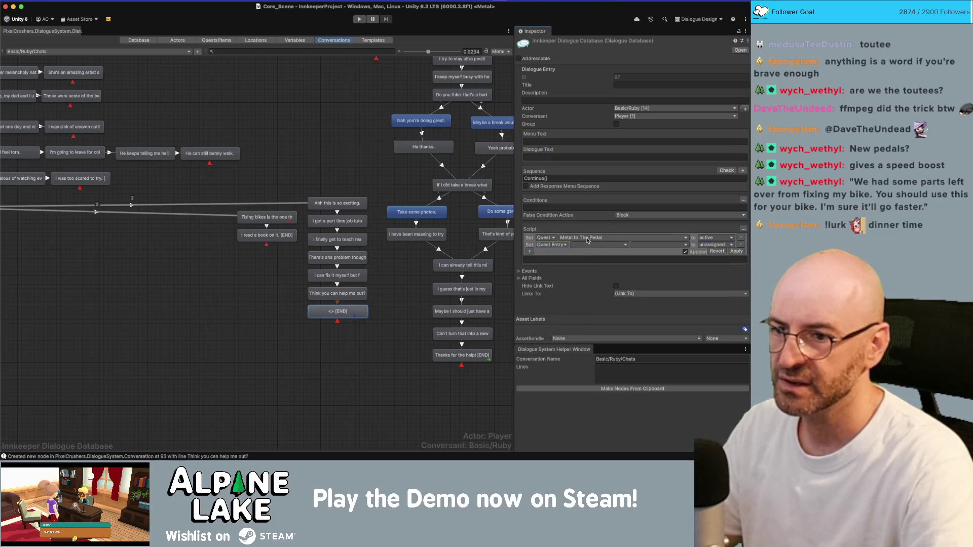
pyautogui.click(588, 240)
pyautogui.click(654, 268)
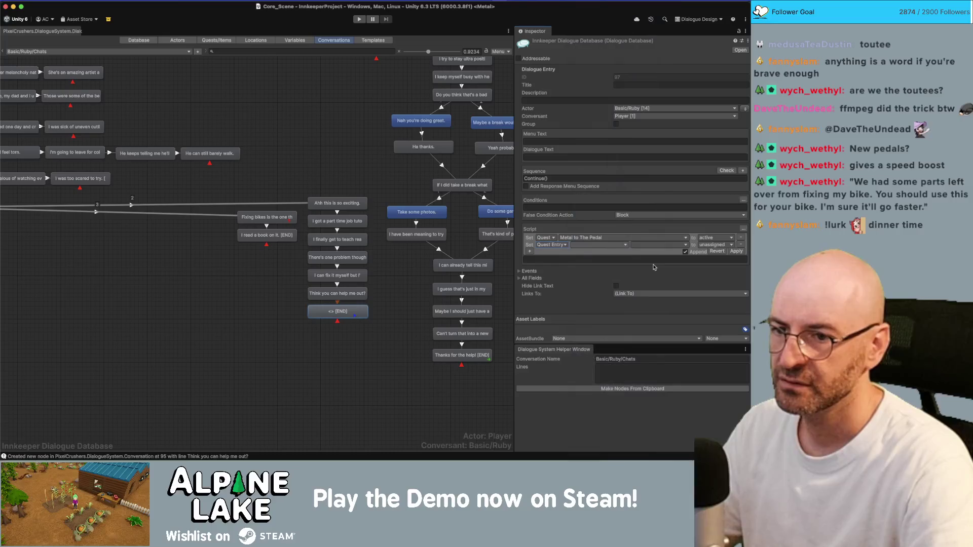
pyautogui.click(654, 245)
pyautogui.click(659, 256)
pyautogui.click(711, 245)
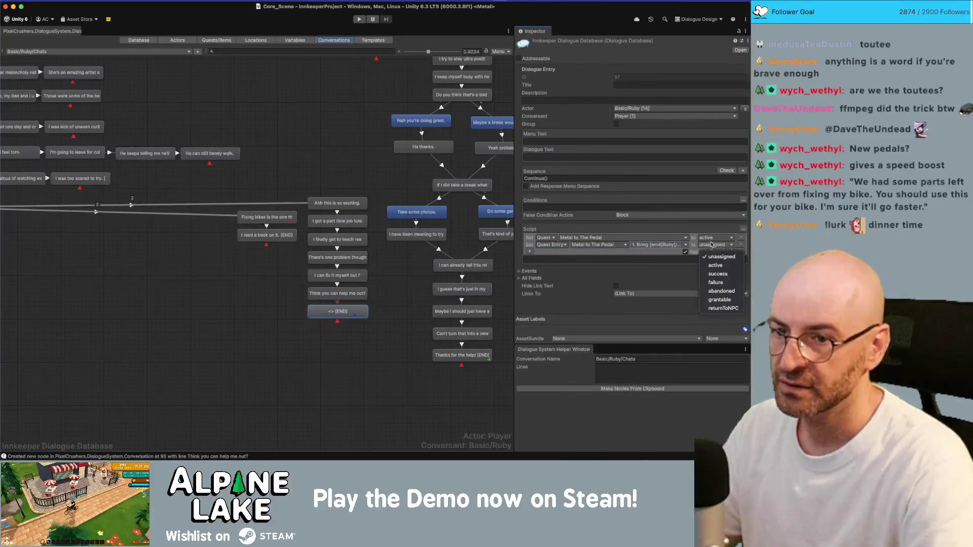
pyautogui.click(715, 265)
pyautogui.click(691, 251)
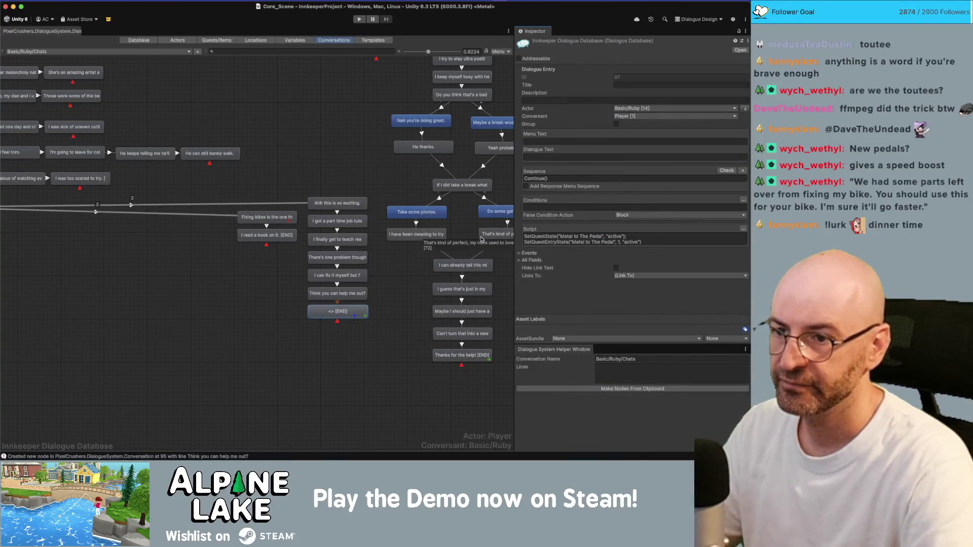
# Check the Fixing bikes line's condition and pan back to the earlier lines
pyautogui.click(274, 218)
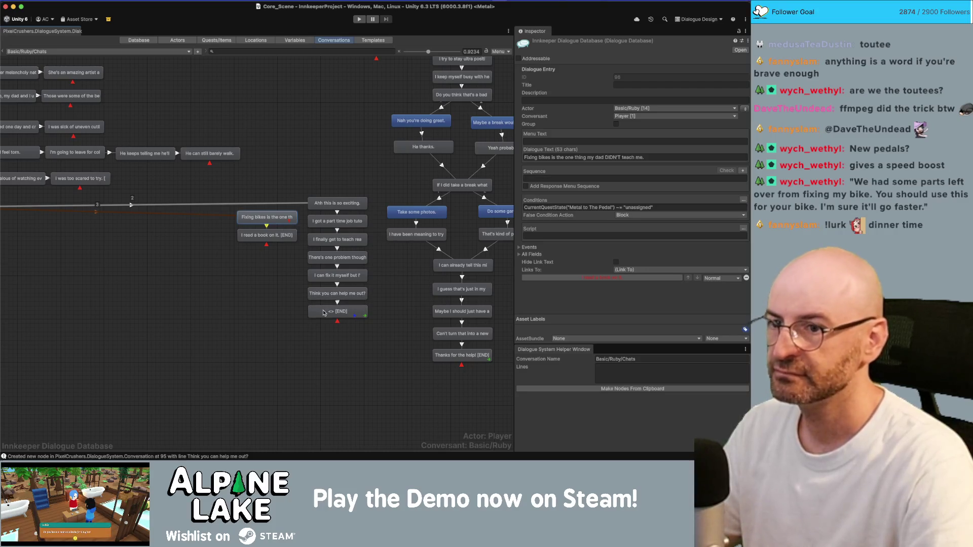
pyautogui.click(226, 289)
pyautogui.moveTo(226, 288); pyautogui.dragTo(369, 260)
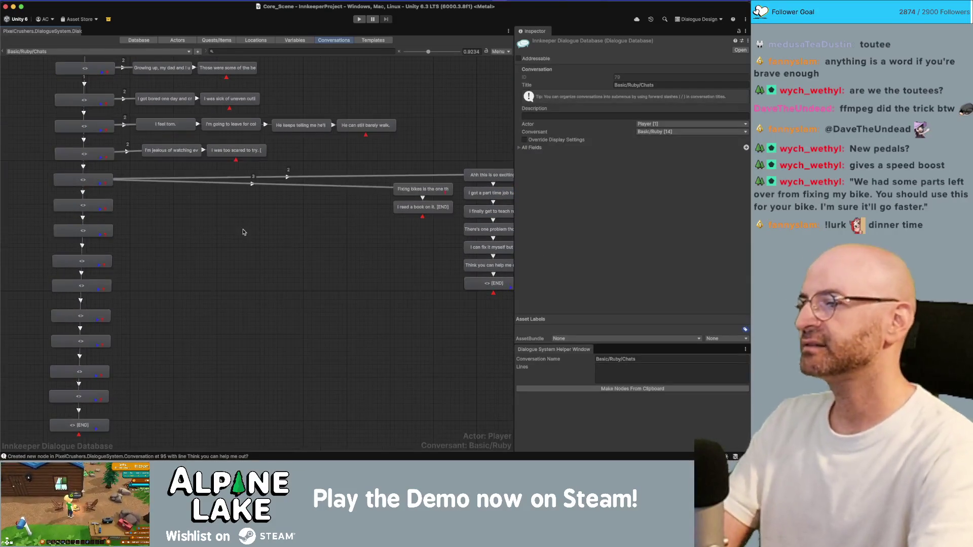
# Paste the text of the next two Miro dialogue cards into the helper's Lines field
pyautogui.scroll(-3, 213, 223)
pyautogui.press('super+Tab')
pyautogui.scroll(-2, 520, 178)
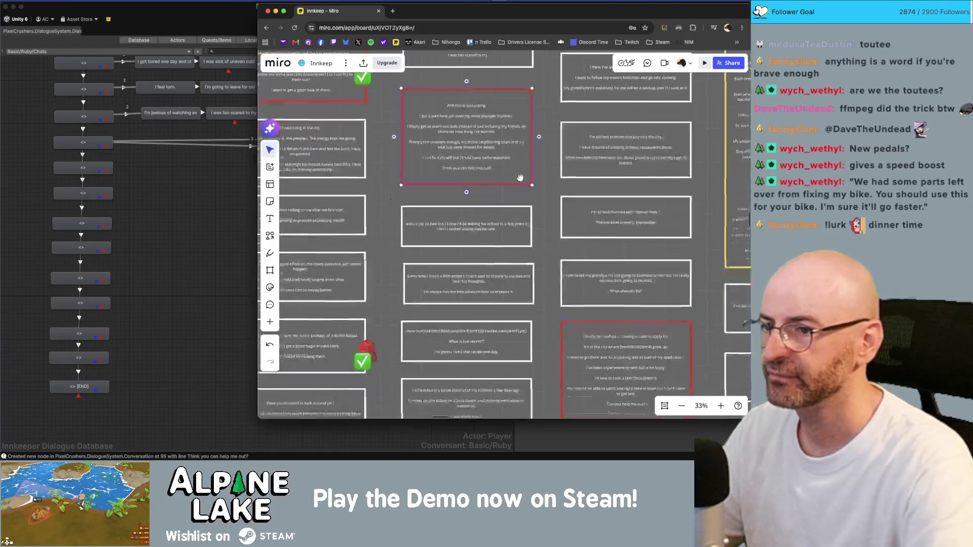
pyautogui.scroll(-5, 520, 177)
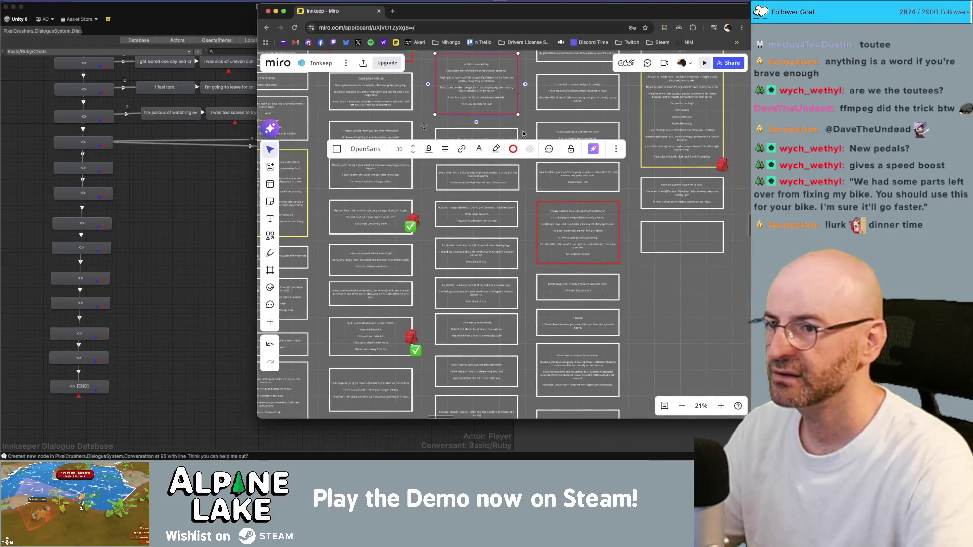
pyautogui.click(480, 141)
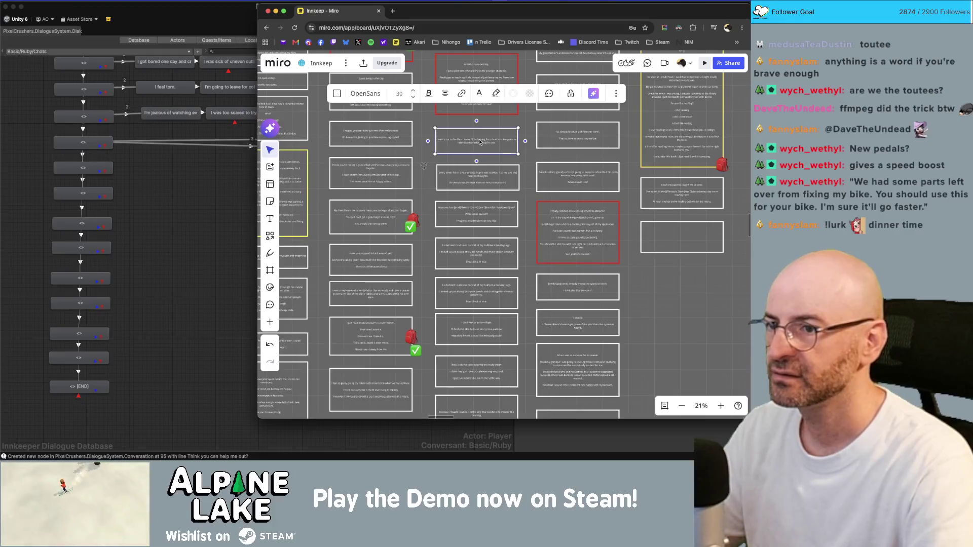
pyautogui.keyDown('shift'); pyautogui.click(485, 174); pyautogui.keyUp('shift')
pyautogui.press('super+Tab')
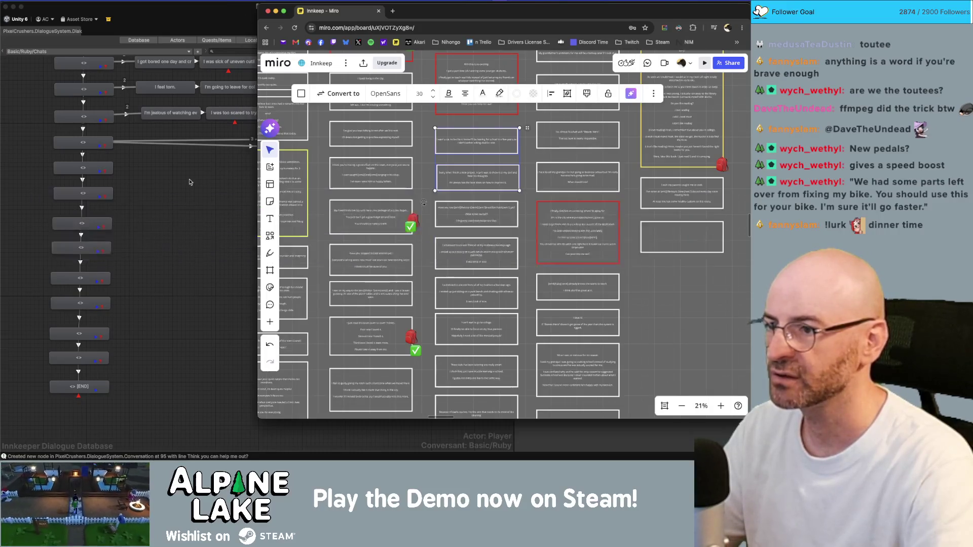
pyautogui.click(254, 192)
pyautogui.click(626, 371)
pyautogui.press('super+v')
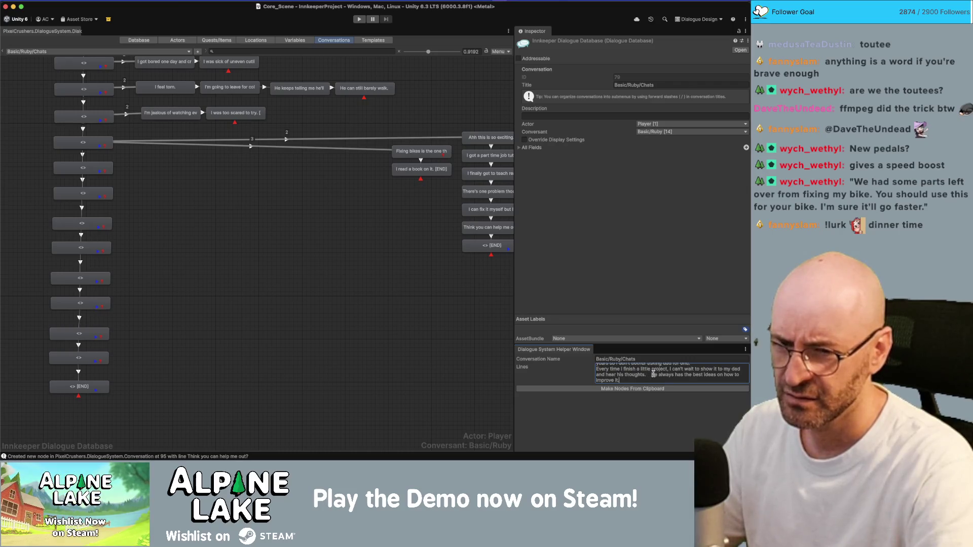
# Clear all the pasted text from the Lines field
pyautogui.press('super+Tab')
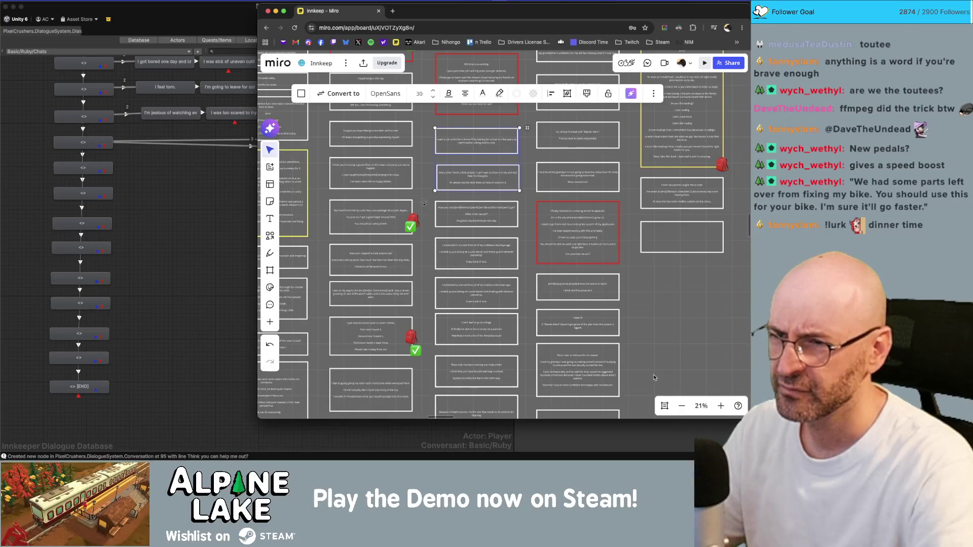
pyautogui.press('super+Tab')
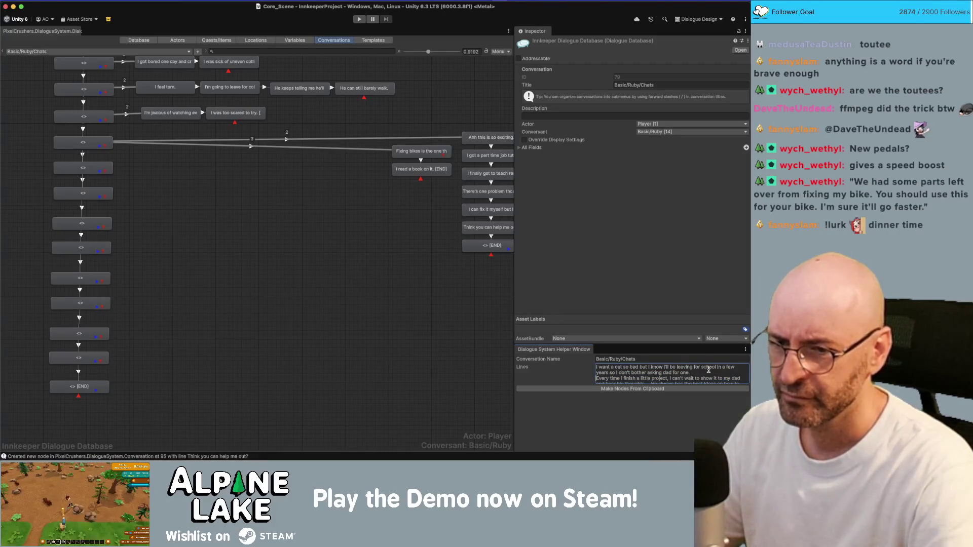
pyautogui.press('Down')
pyautogui.press('Down')
pyautogui.press('Down')
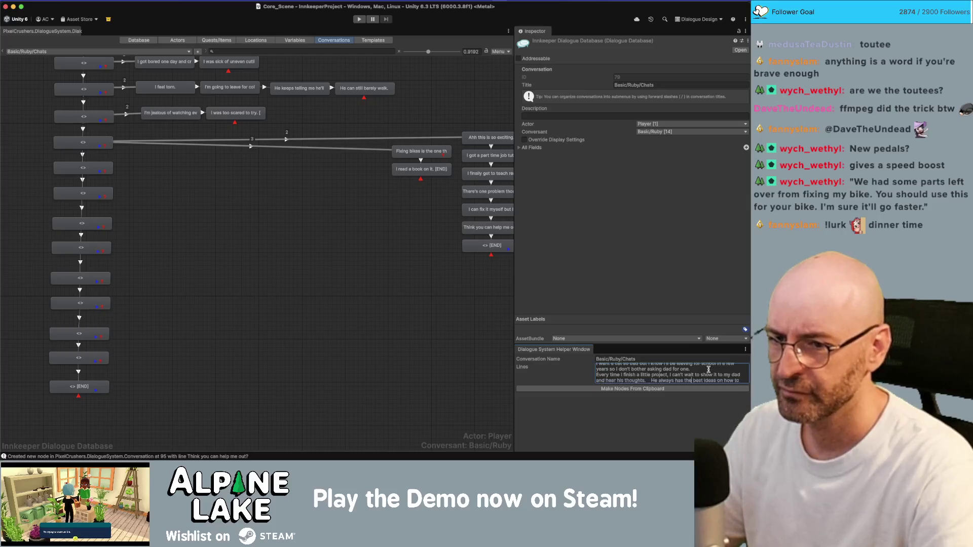
pyautogui.press('Up')
pyautogui.press('Up')
pyautogui.press('Up')
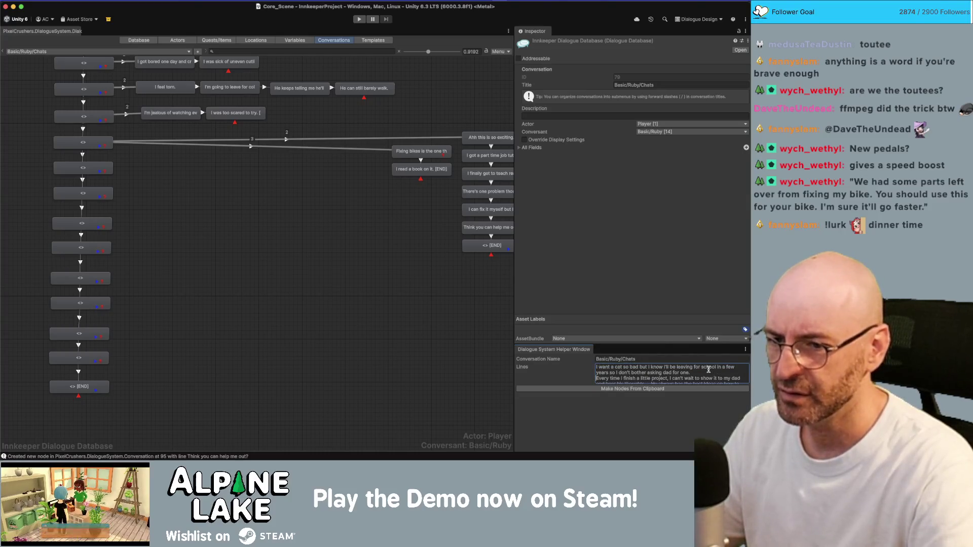
pyautogui.press('super+a')
pyautogui.press('BackSpace')
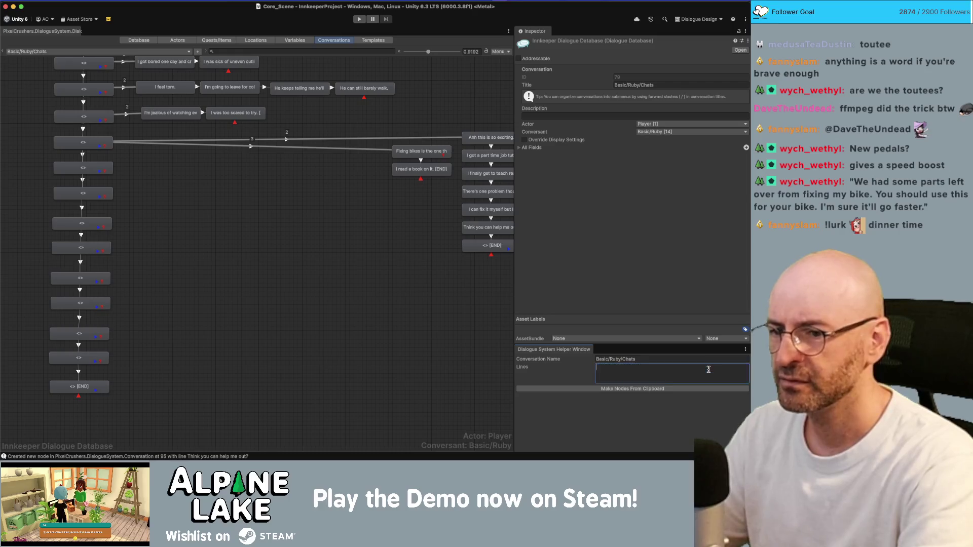
# Make nodes from the next four Miro cards, one at a time, ending with 'It was kind of nice.'
pyautogui.press('super+Tab')
pyautogui.press('Escape')
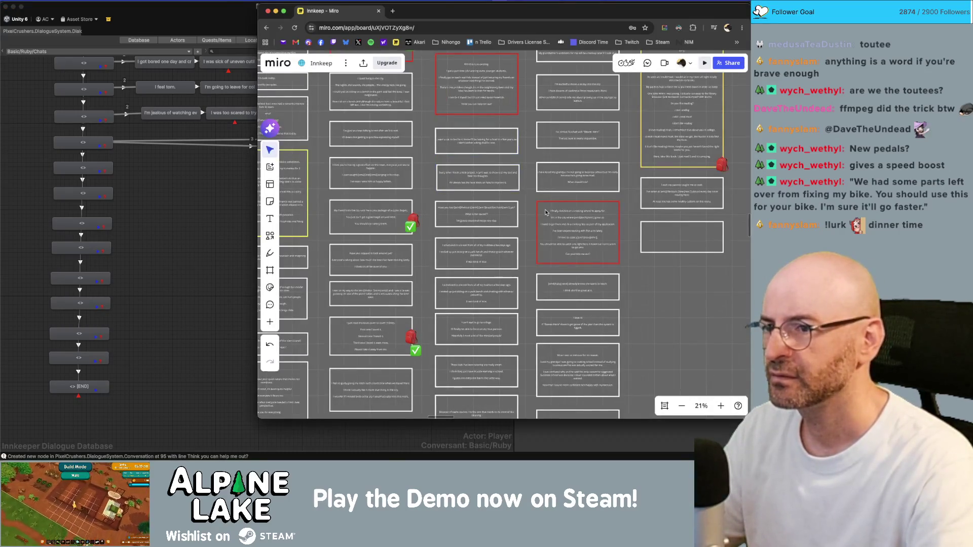
pyautogui.click(485, 143)
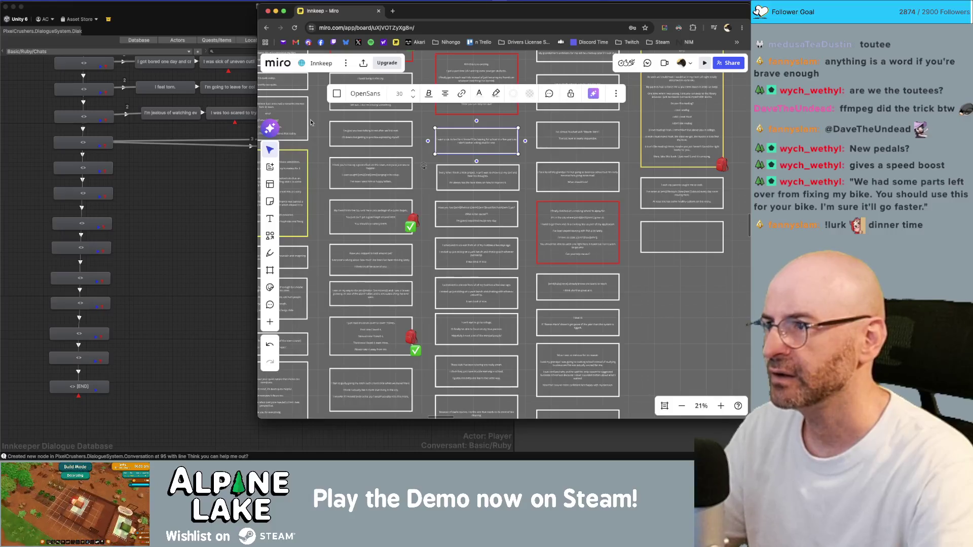
pyautogui.click(218, 189)
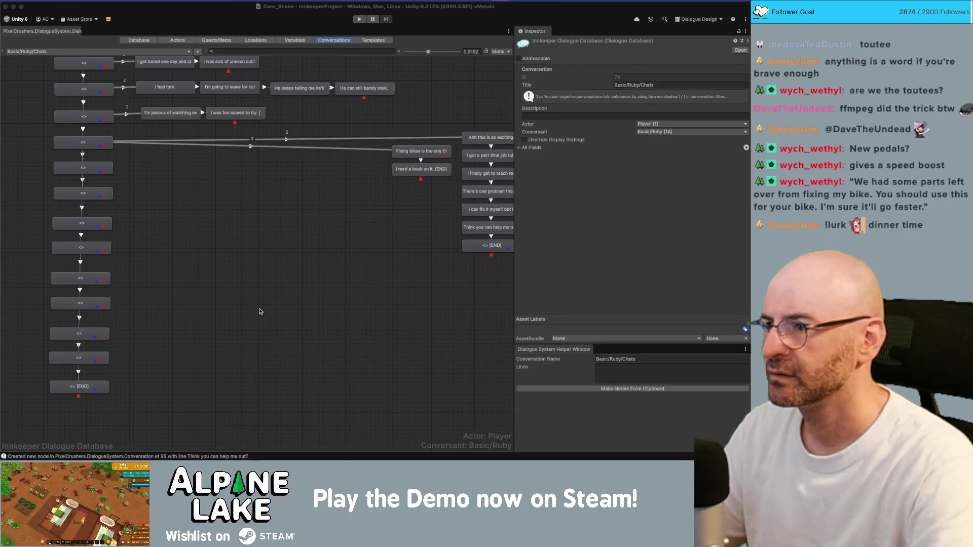
pyautogui.scroll(2, 304, 208)
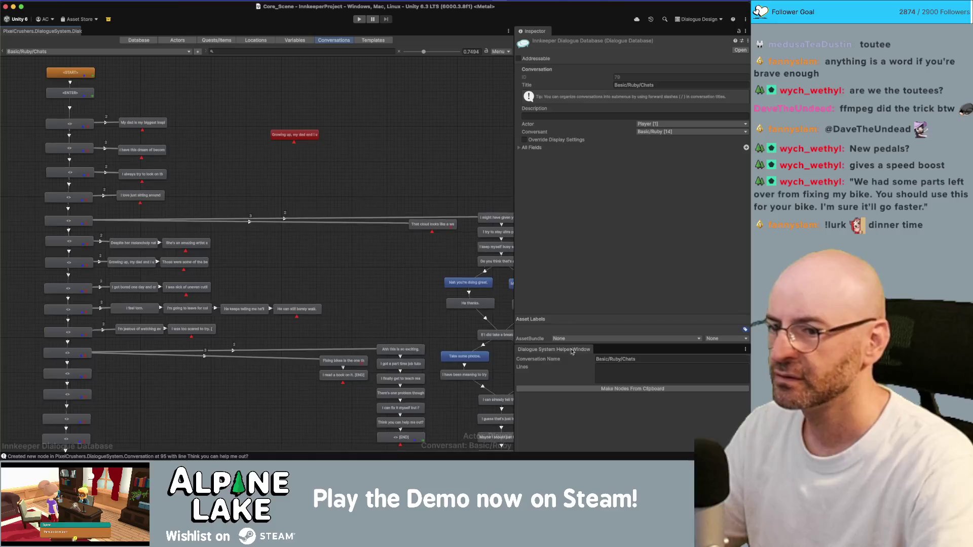
pyautogui.click(582, 388)
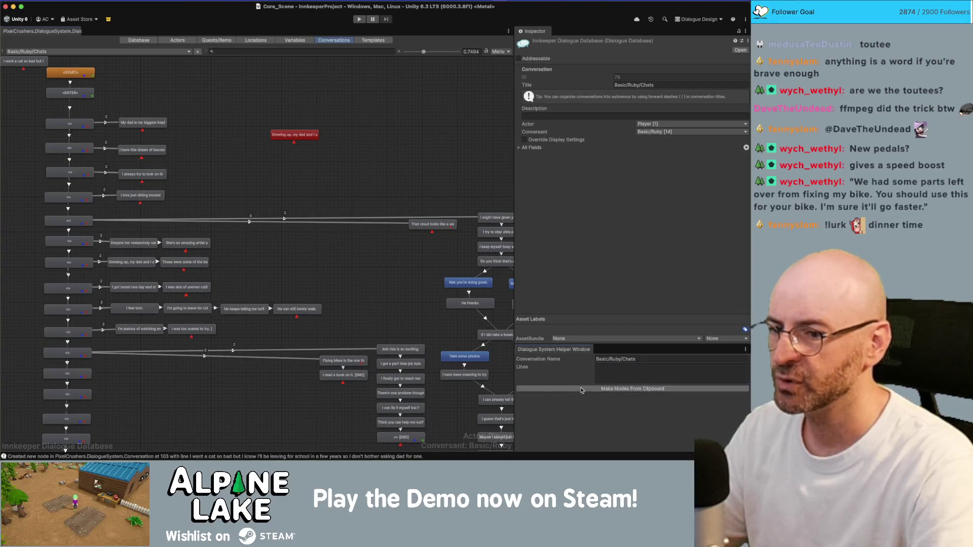
pyautogui.press('super+Tab')
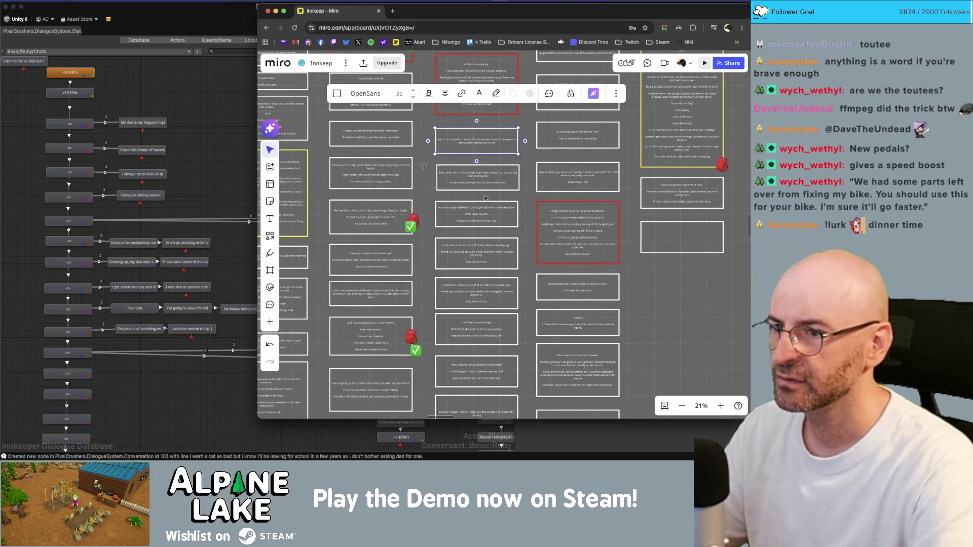
pyautogui.click(485, 185)
pyautogui.press('super+c')
pyautogui.press('super+Tab')
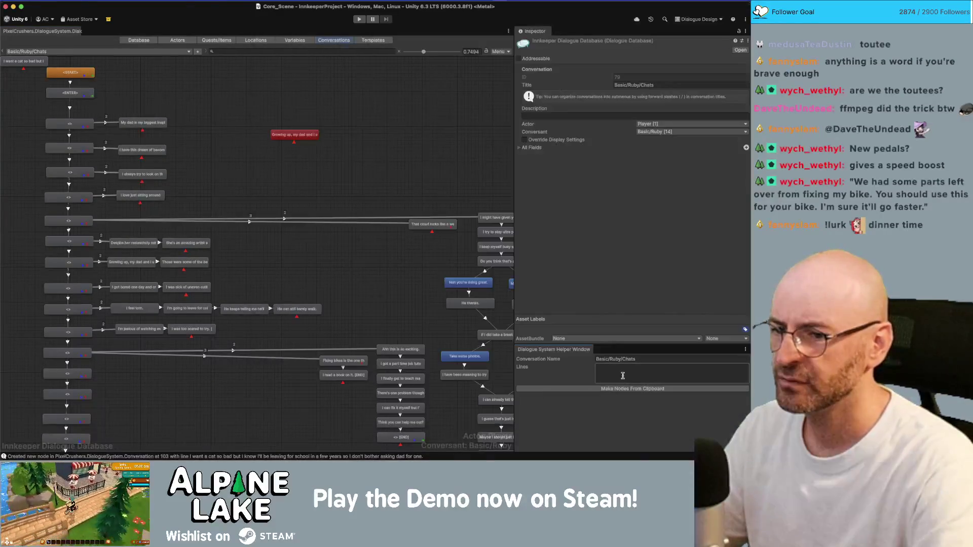
pyautogui.click(622, 389)
pyautogui.press('super+Tab')
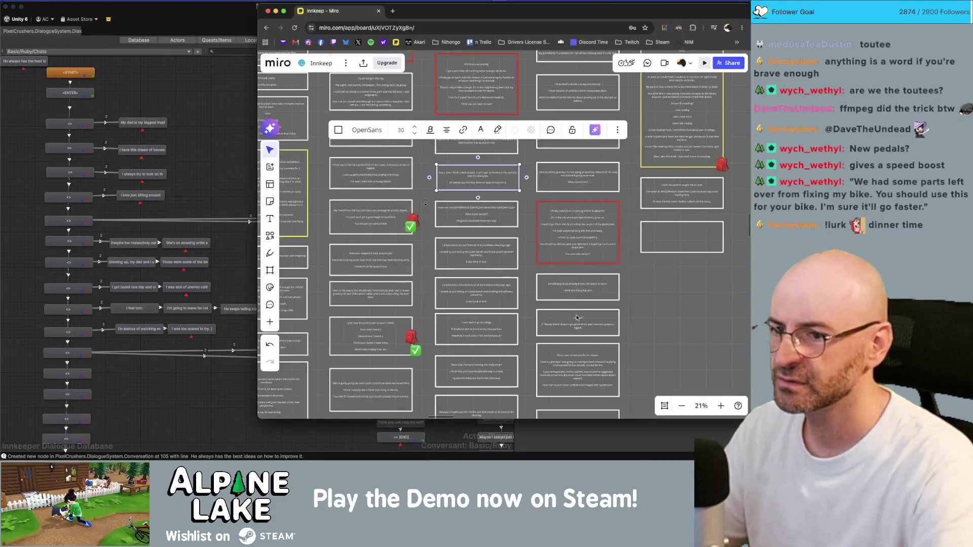
pyautogui.click(478, 215)
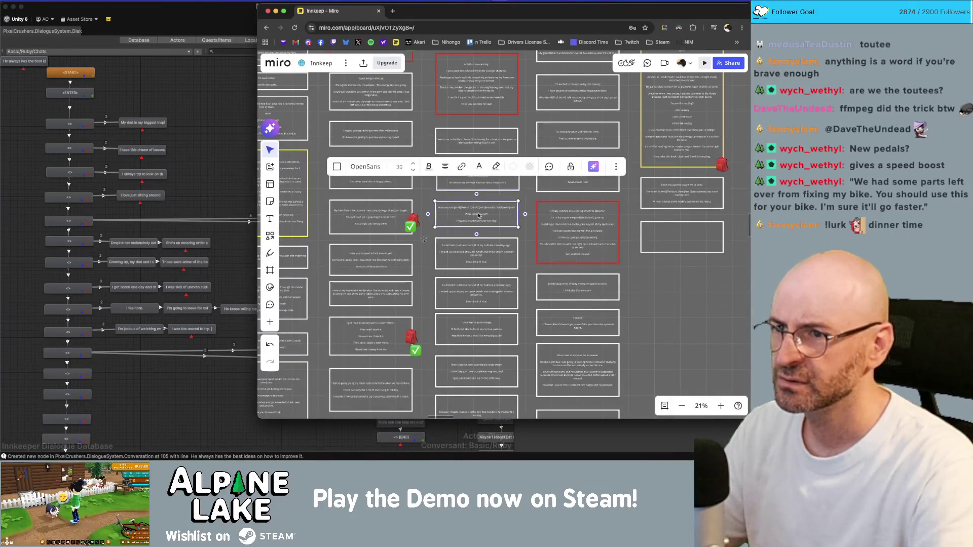
pyautogui.press('super+Tab')
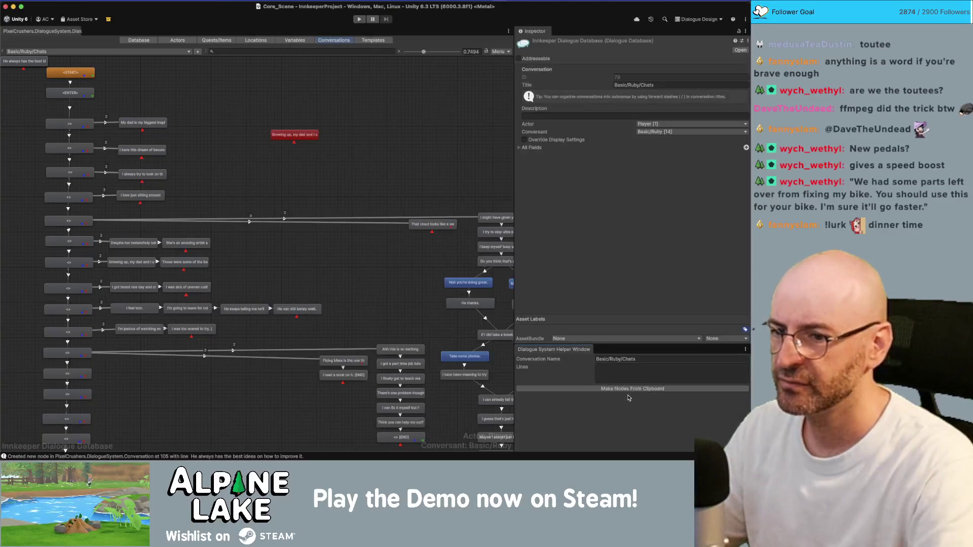
pyautogui.click(629, 390)
pyautogui.press('super+Tab')
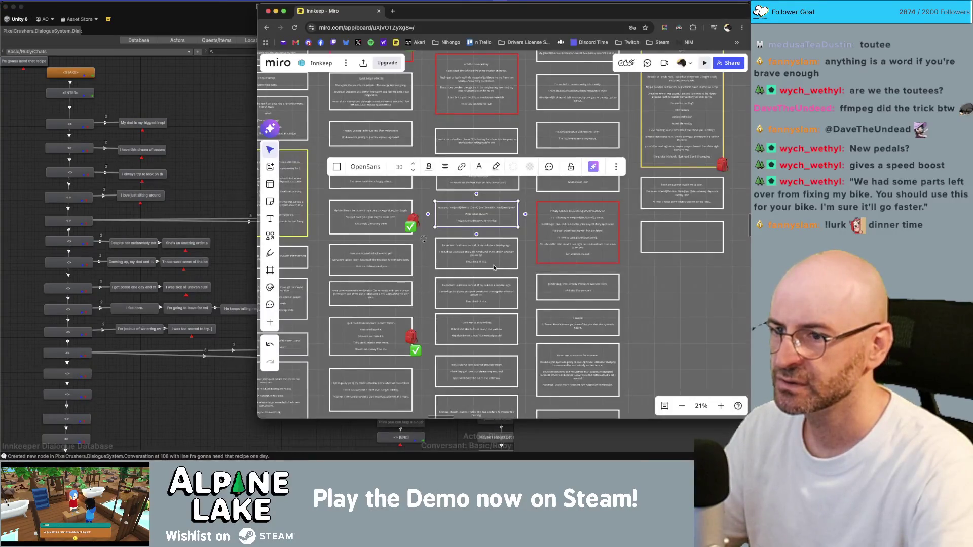
pyautogui.click(491, 256)
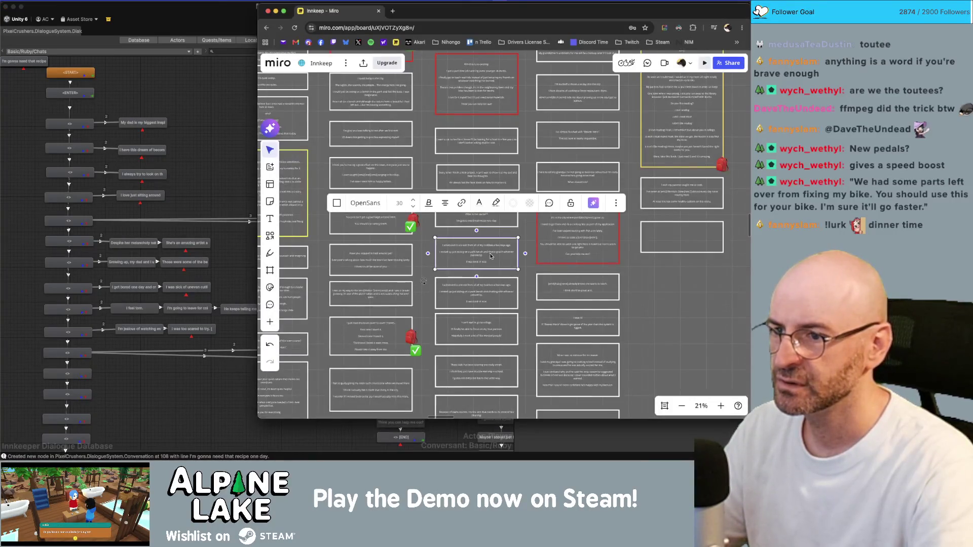
pyautogui.press('super+Tab')
pyautogui.click(627, 390)
# Make nodes from five more Miro cards, ending with 'Be careful though, it's pretty untested!'
pyautogui.press('super+Tab')
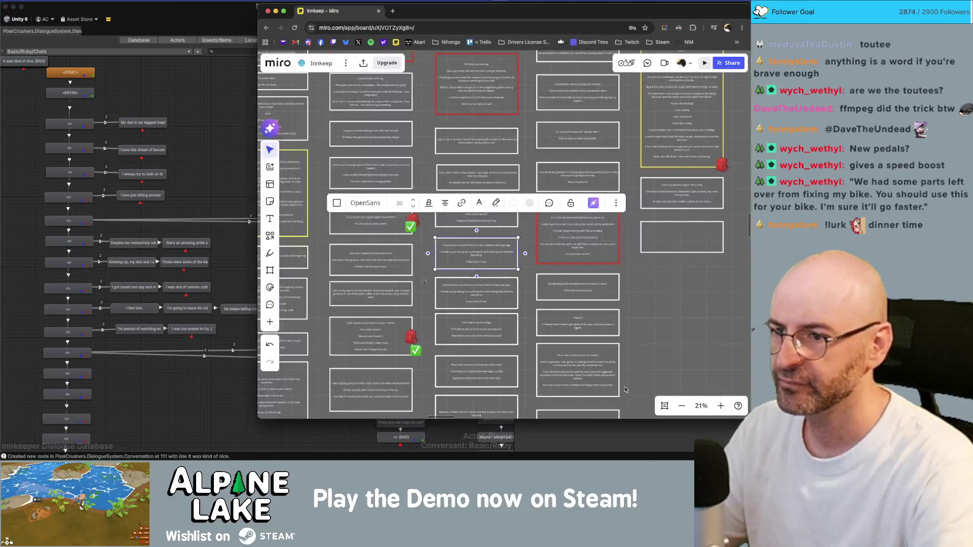
pyautogui.click(483, 287)
pyautogui.press('super+c')
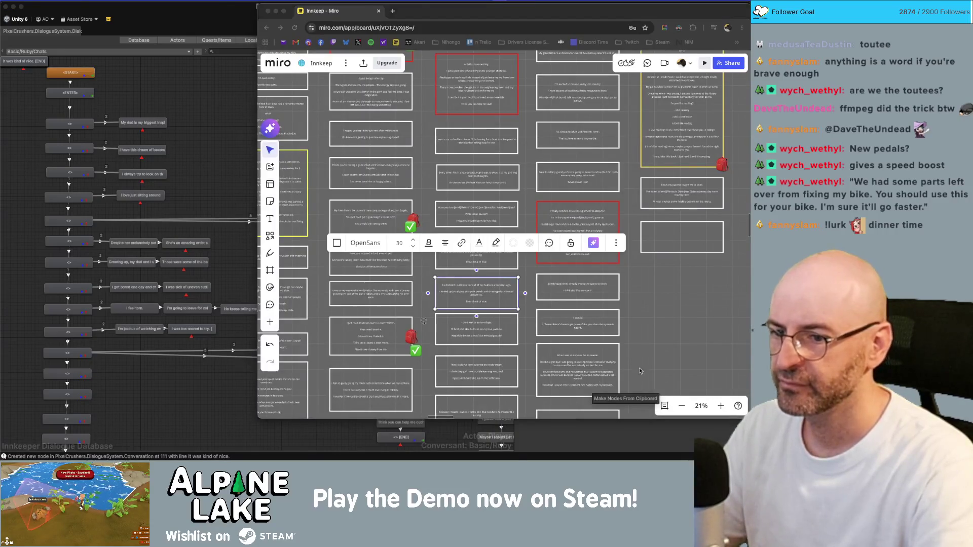
pyautogui.press('super+Tab')
pyautogui.click(628, 389)
pyautogui.press('super+Tab')
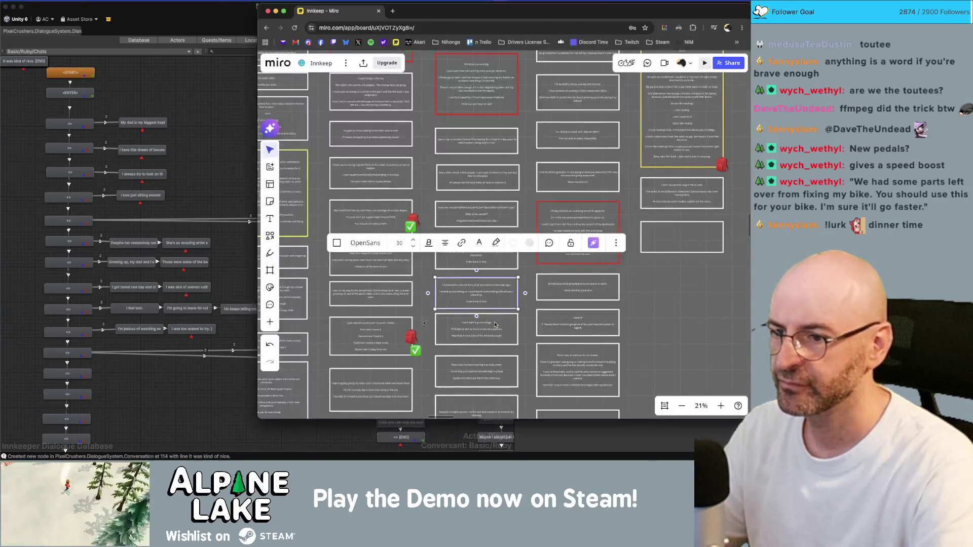
pyautogui.click(496, 325)
pyautogui.press('super+c')
pyautogui.press('super+Tab')
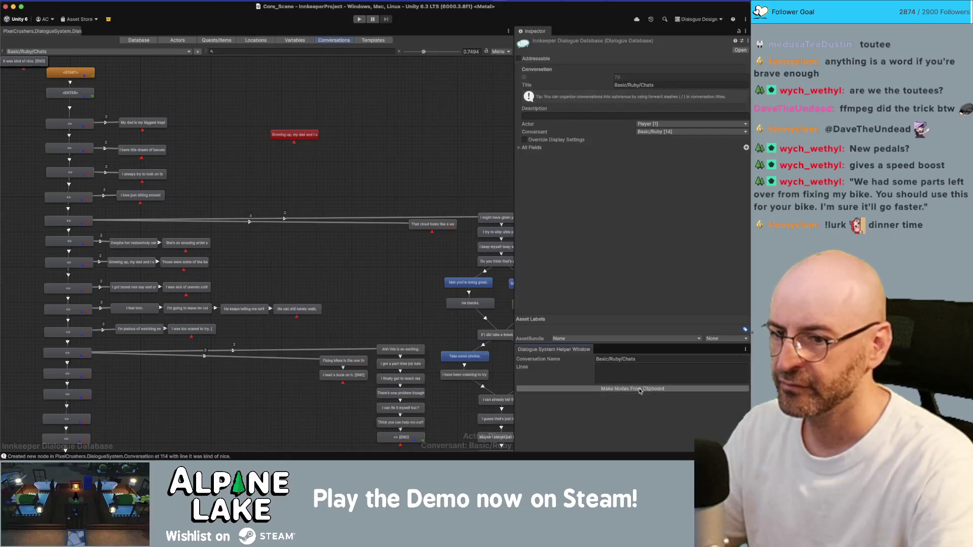
pyautogui.click(641, 390)
pyautogui.press('super+Tab')
pyautogui.click(499, 374)
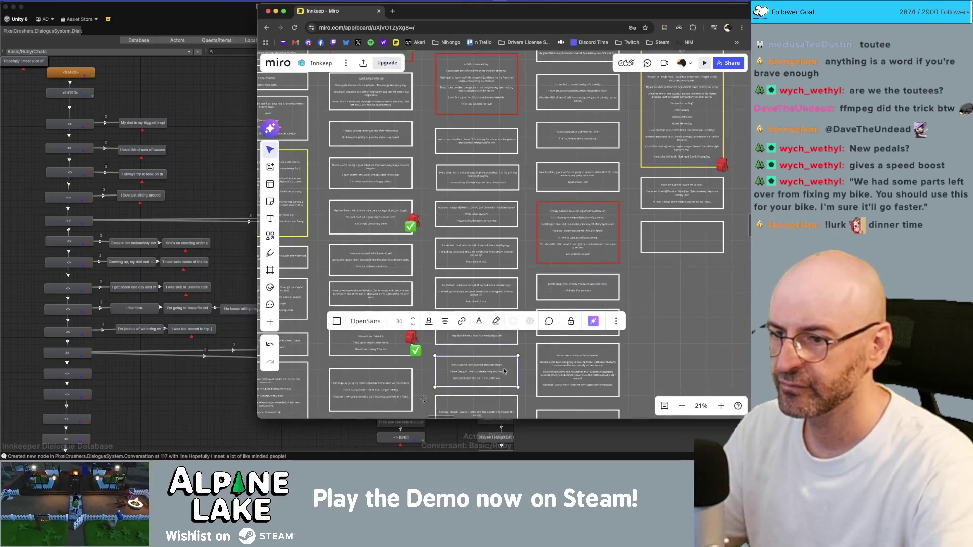
pyautogui.press('super+Tab')
pyautogui.click(633, 389)
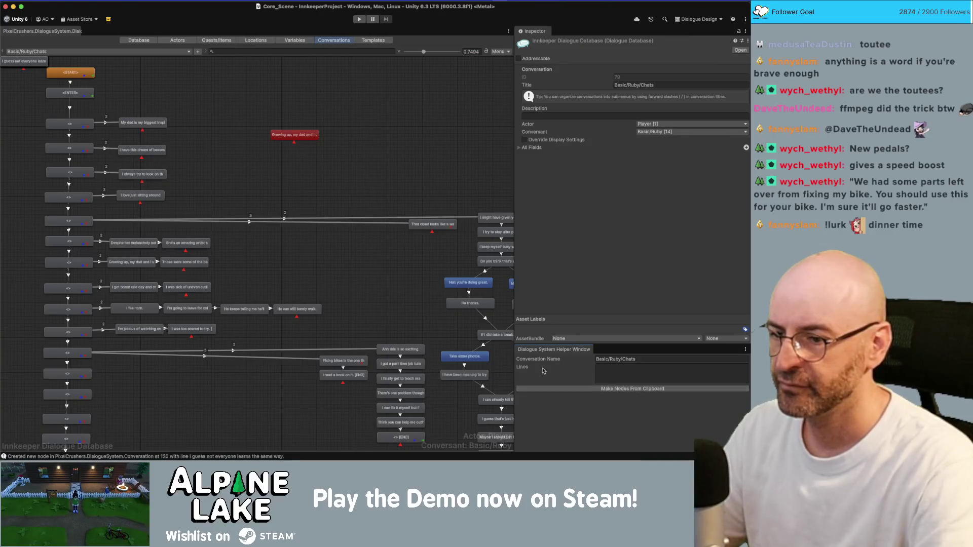
pyautogui.press('super+Tab')
pyautogui.click(498, 401)
pyautogui.scroll(-1, 547, 398)
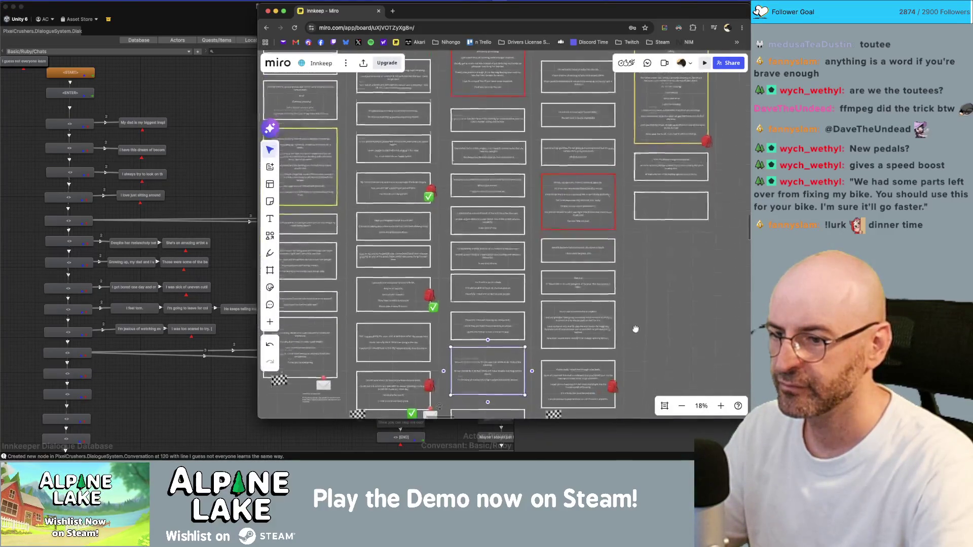
pyautogui.press('super+Tab')
pyautogui.click(616, 389)
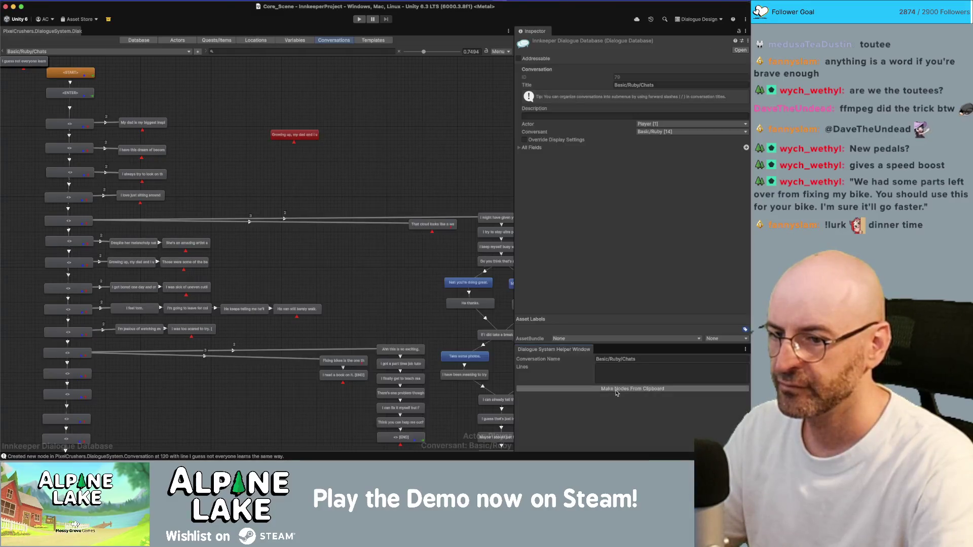
pyautogui.press('super+Tab')
pyautogui.scroll(-1, 649, 334)
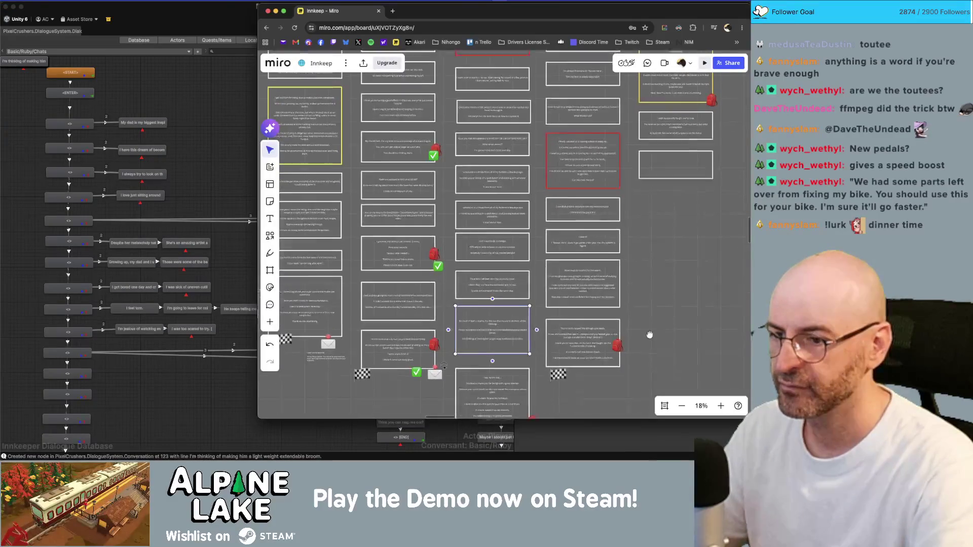
pyautogui.click(501, 388)
pyautogui.press('super+Tab')
pyautogui.click(610, 391)
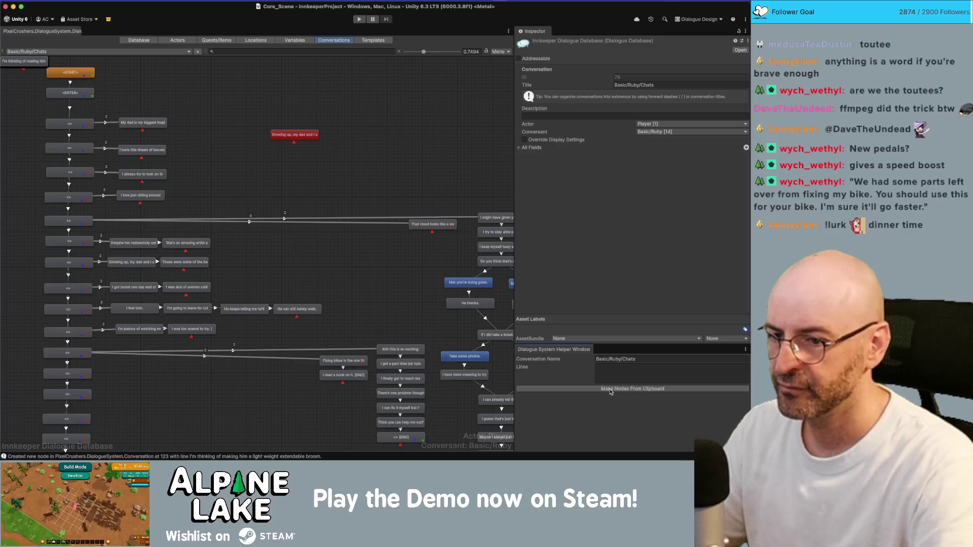
# Arrange the newly created nodes into a horizontal row
pyautogui.click(23, 62)
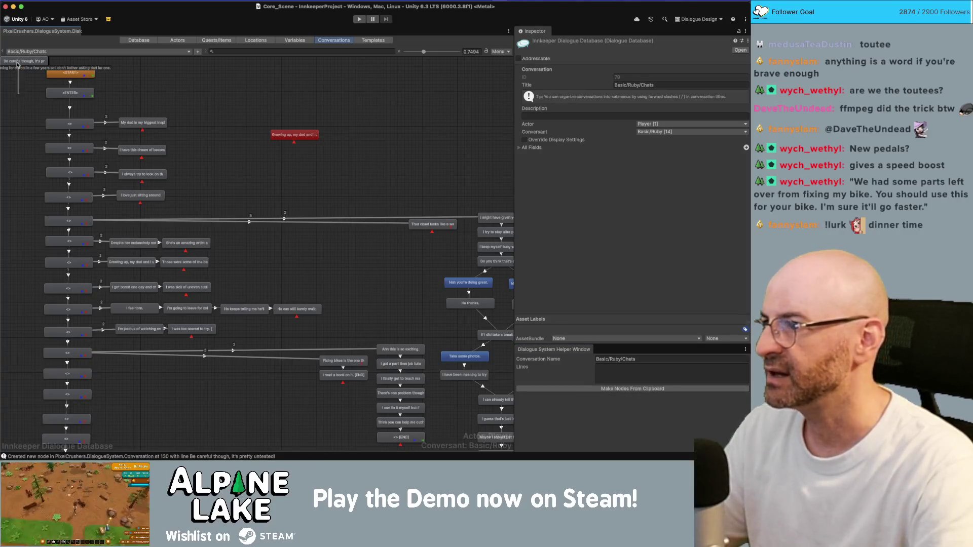
pyautogui.rightClick(22, 67)
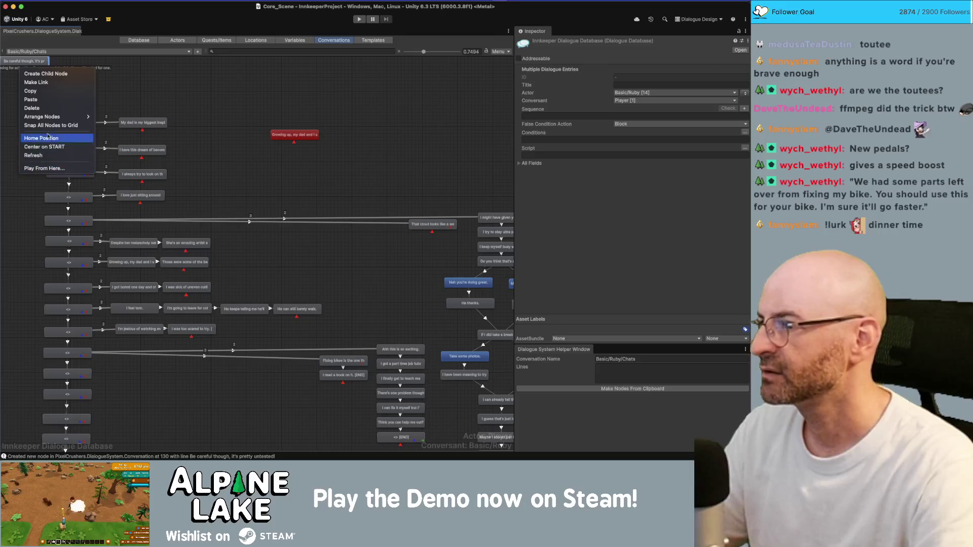
pyautogui.moveTo(61, 117)
pyautogui.click(113, 132)
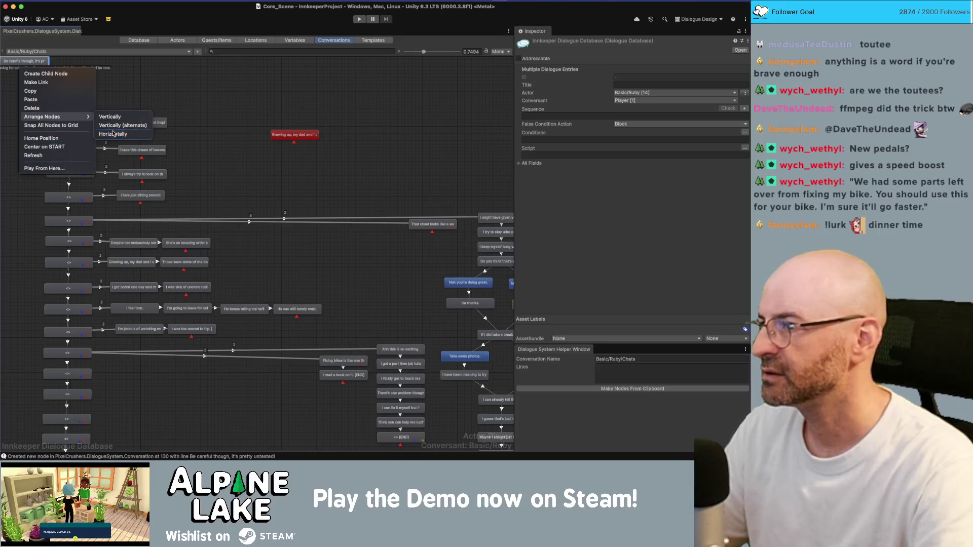
# Move the first new nodes up beside the main column next to the cat line
pyautogui.scroll(-3, 140, 73)
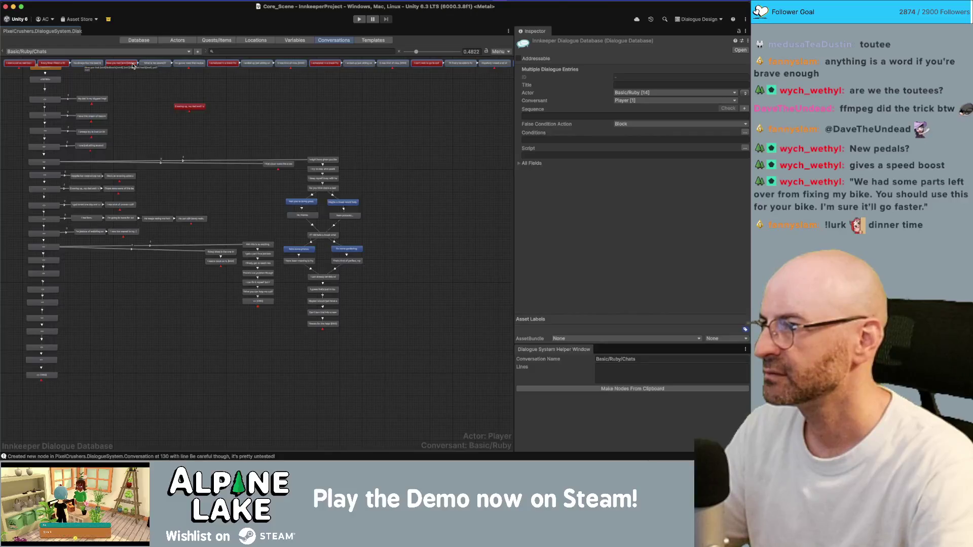
pyautogui.moveTo(133, 66)
pyautogui.mouseDown()
pyautogui.moveTo(211, 272)
pyautogui.moveTo(211, 369)
pyautogui.mouseUp()
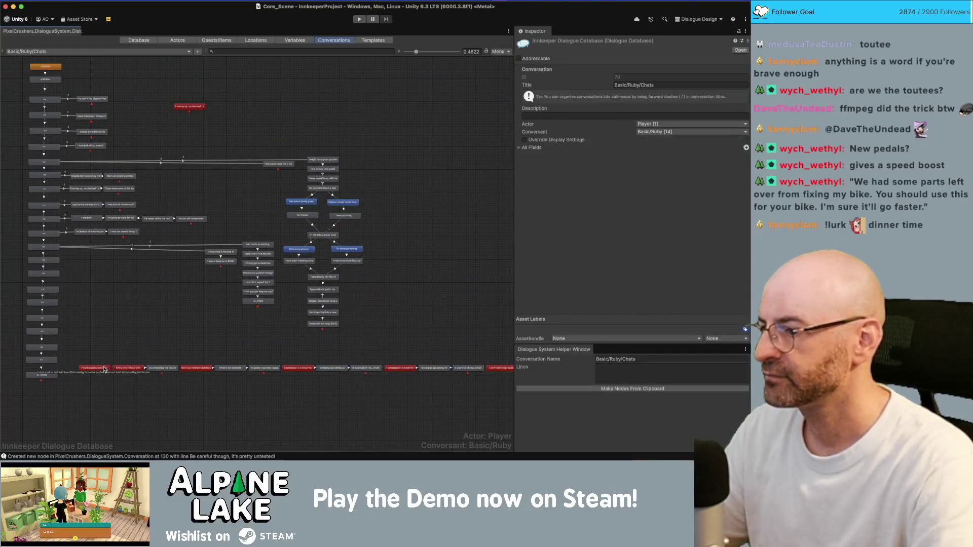
pyautogui.moveTo(105, 370); pyautogui.dragTo(95, 262)
pyautogui.keyDown('shift'); pyautogui.click(160, 370); pyautogui.keyUp('shift')
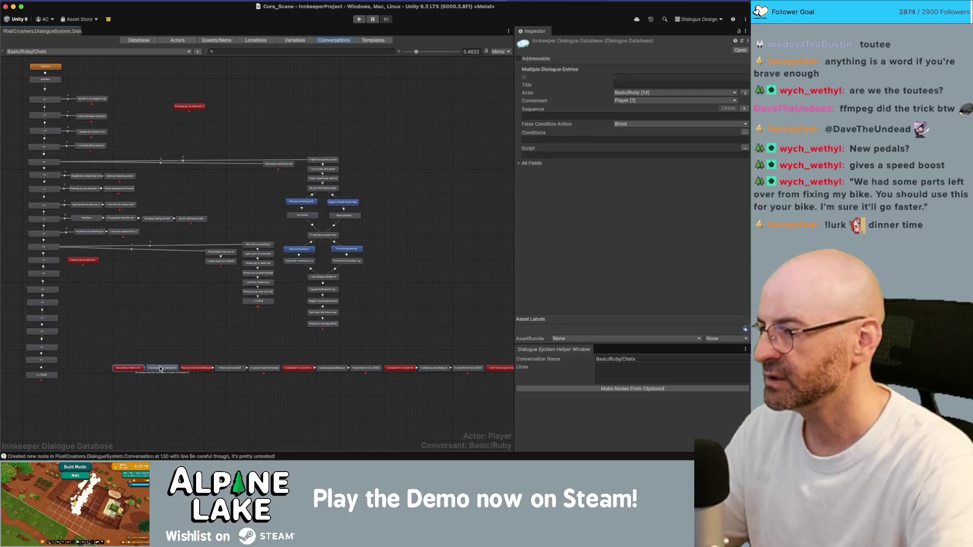
pyautogui.moveTo(160, 370); pyautogui.dragTo(115, 274)
pyautogui.moveTo(178, 334)
pyautogui.mouseDown()
pyautogui.moveTo(228, 376)
pyautogui.moveTo(263, 379)
pyautogui.moveTo(185, 304)
pyautogui.moveTo(152, 289)
pyautogui.mouseUp()
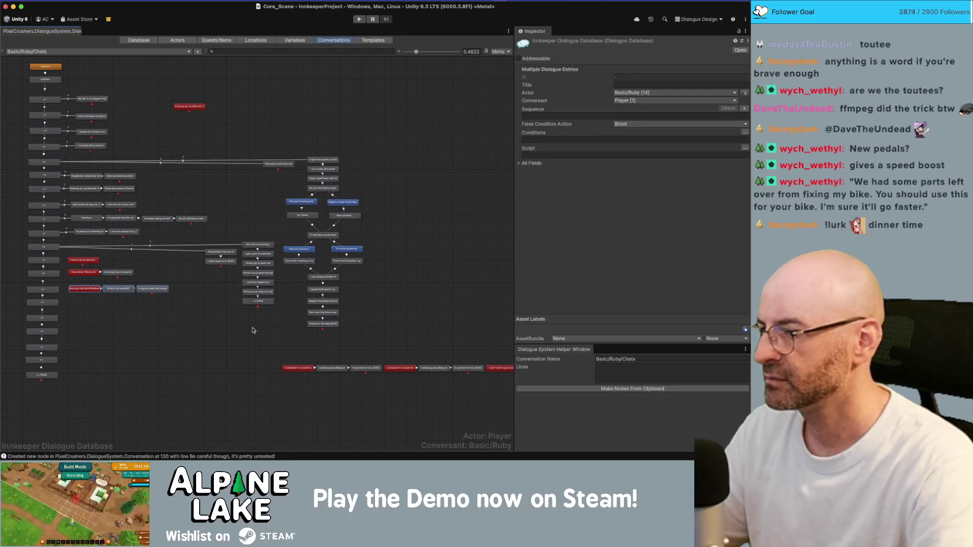
pyautogui.moveTo(264, 336)
pyautogui.mouseDown()
pyautogui.moveTo(356, 389)
pyautogui.moveTo(170, 321)
pyautogui.moveTo(150, 303)
pyautogui.mouseUp()
# Reposition the remaining node rows beside the left cluster of the graph
pyautogui.hscroll(3, 264, 350)
pyautogui.moveTo(316, 350)
pyautogui.mouseDown()
pyautogui.moveTo(404, 388)
pyautogui.moveTo(97, 328)
pyautogui.moveTo(87, 317)
pyautogui.mouseUp()
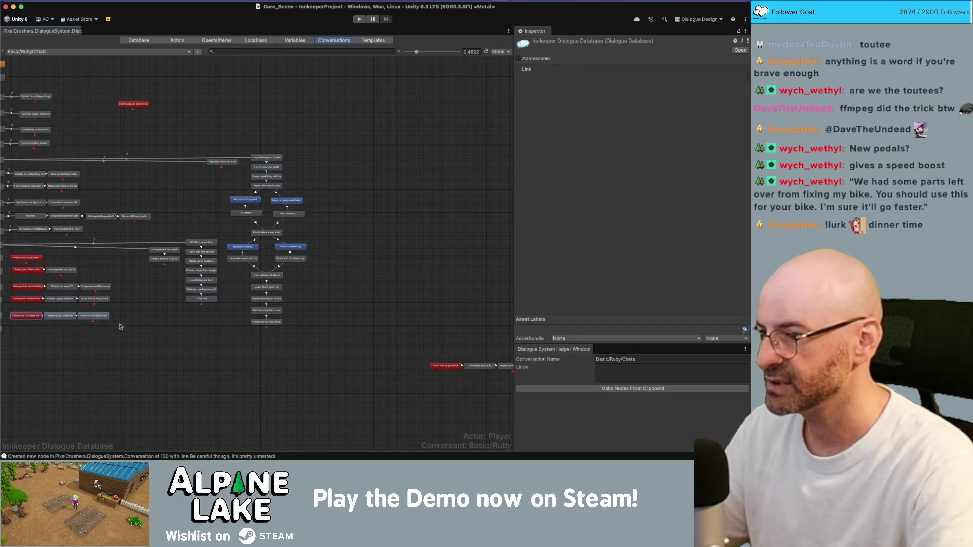
pyautogui.hscroll(5, 120, 327)
pyautogui.moveTo(260, 314); pyautogui.dragTo(372, 371)
pyautogui.hscroll(-4, 421, 352)
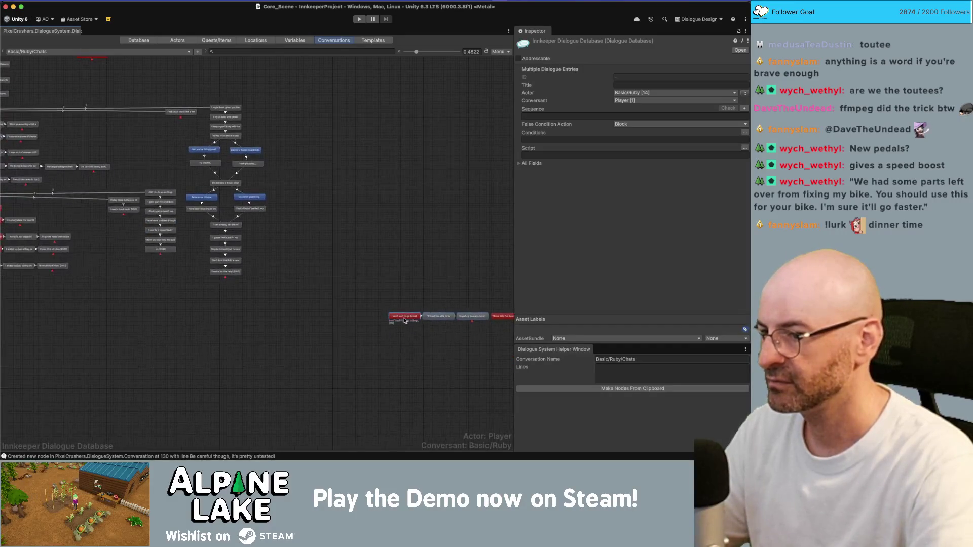
pyautogui.moveTo(404, 319)
pyautogui.mouseDown()
pyautogui.moveTo(25, 284)
pyautogui.moveTo(102, 282)
pyautogui.moveTo(71, 282)
pyautogui.mouseUp()
pyautogui.hscroll(10, 249, 300)
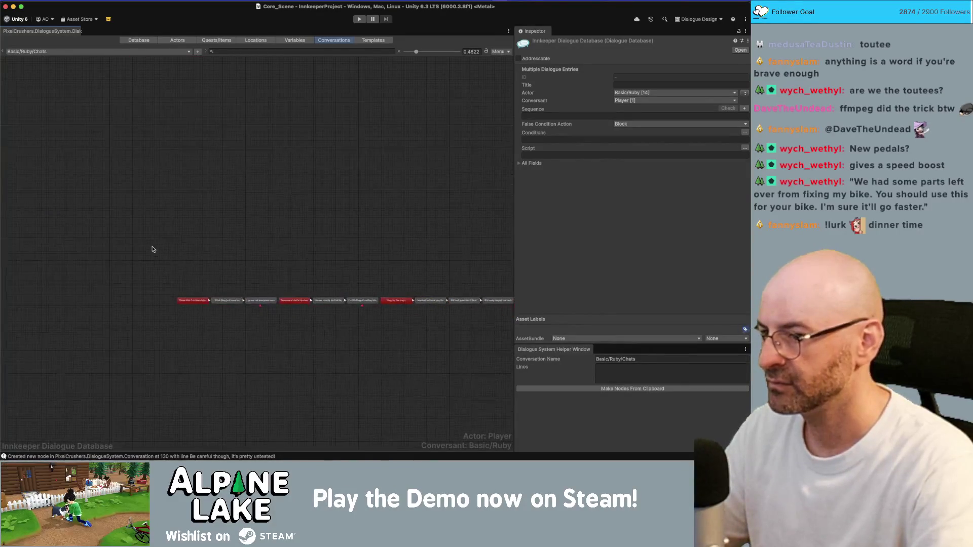
pyautogui.scroll(-4, 167, 259)
pyautogui.moveTo(146, 187); pyautogui.dragTo(472, 290)
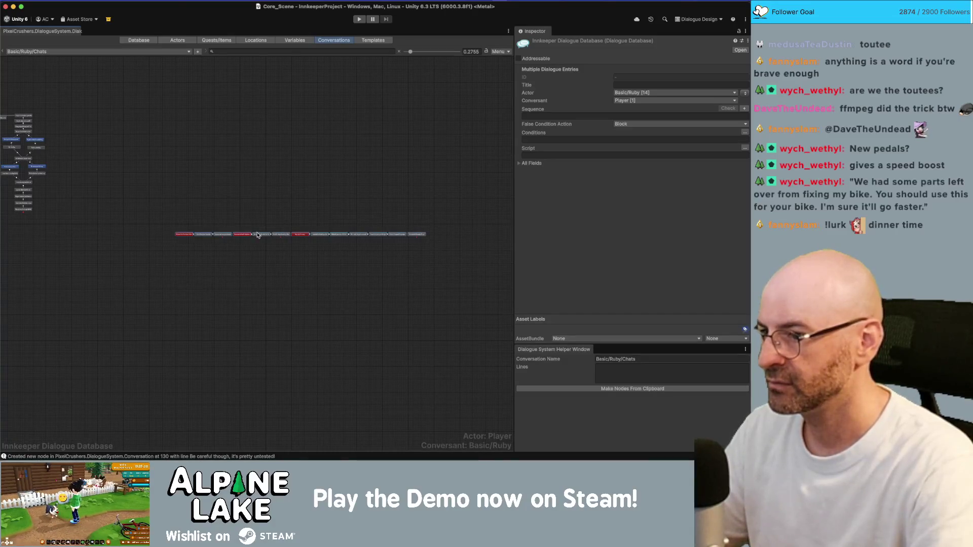
pyautogui.scroll(3, 326, 252)
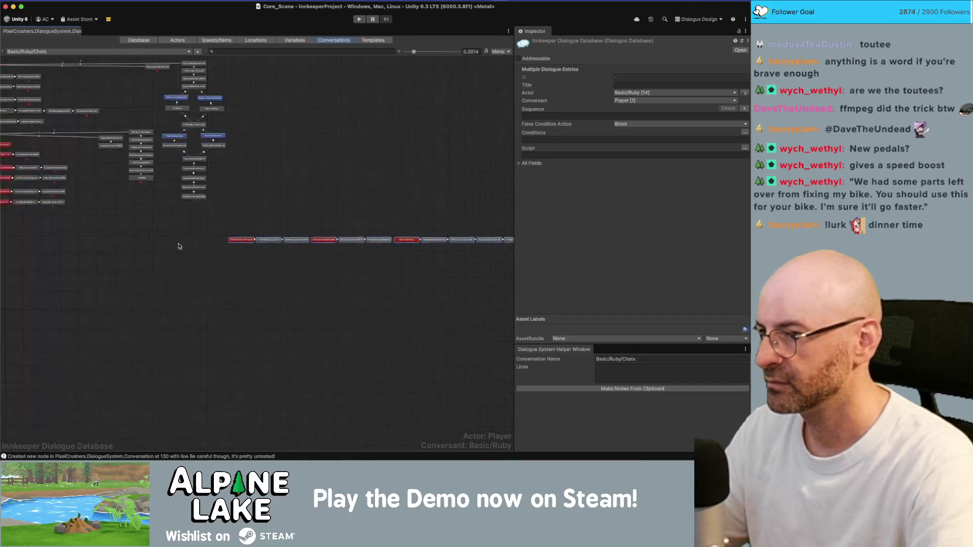
pyautogui.moveTo(244, 240)
pyautogui.mouseDown()
pyautogui.moveTo(72, 231)
pyautogui.moveTo(98, 255)
pyautogui.mouseUp()
pyautogui.hscroll(-3, 266, 274)
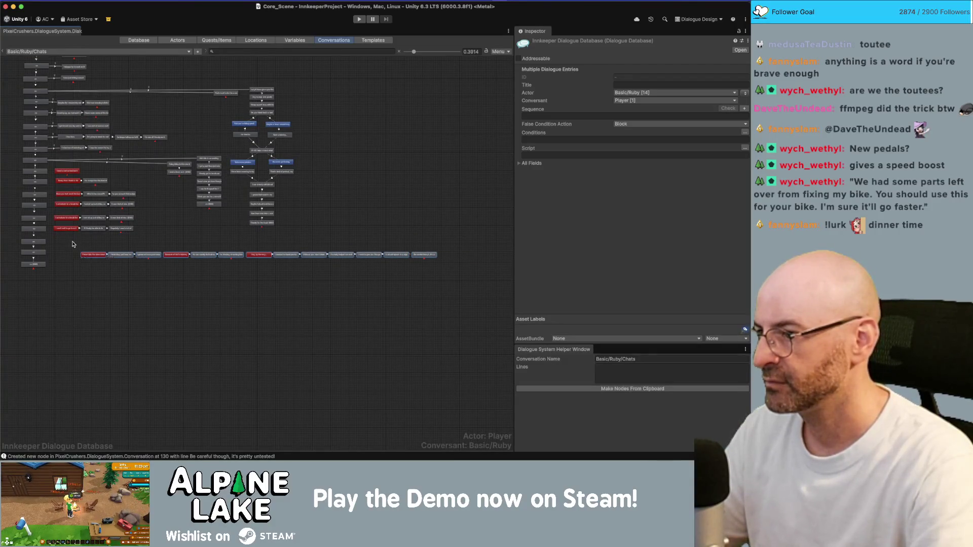
pyautogui.click(147, 232)
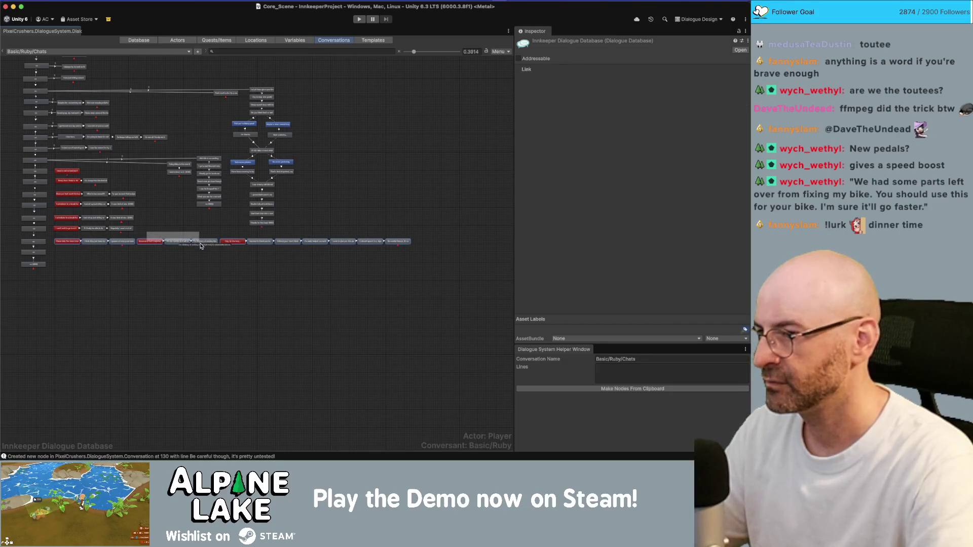
pyautogui.moveTo(201, 246); pyautogui.dragTo(119, 257)
# Stack the last row of nodes, from 'Hey, by the way...', into a vertical chain
pyautogui.moveTo(414, 262); pyautogui.dragTo(218, 237)
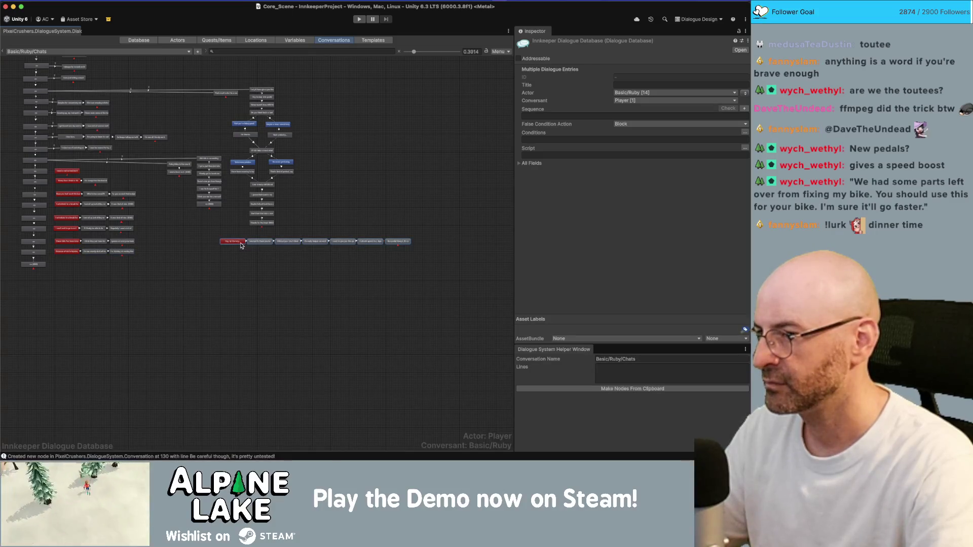
pyautogui.rightClick(242, 247)
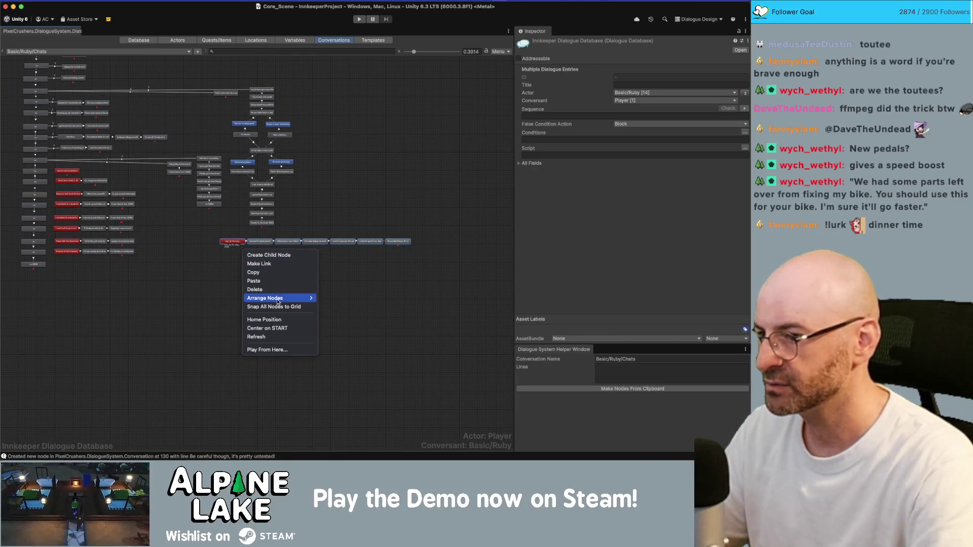
pyautogui.moveTo(299, 298)
pyautogui.click(346, 298)
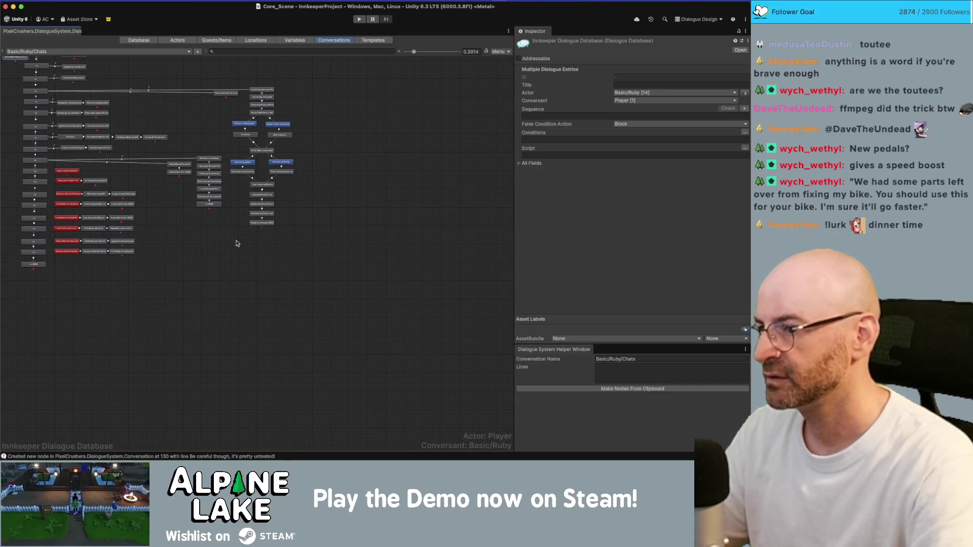
pyautogui.scroll(2, 41, 79)
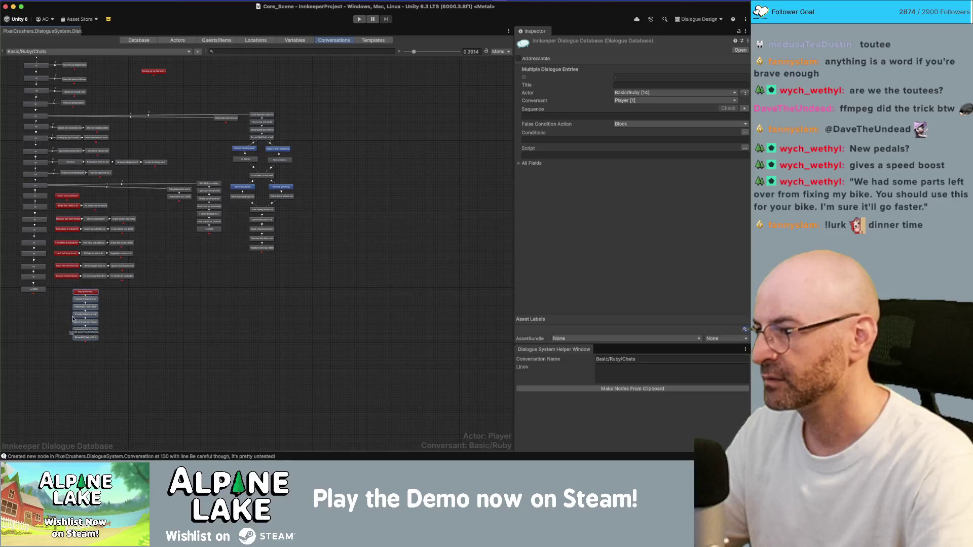
pyautogui.scroll(3, 39, 292)
pyautogui.scroll(4, 32, 295)
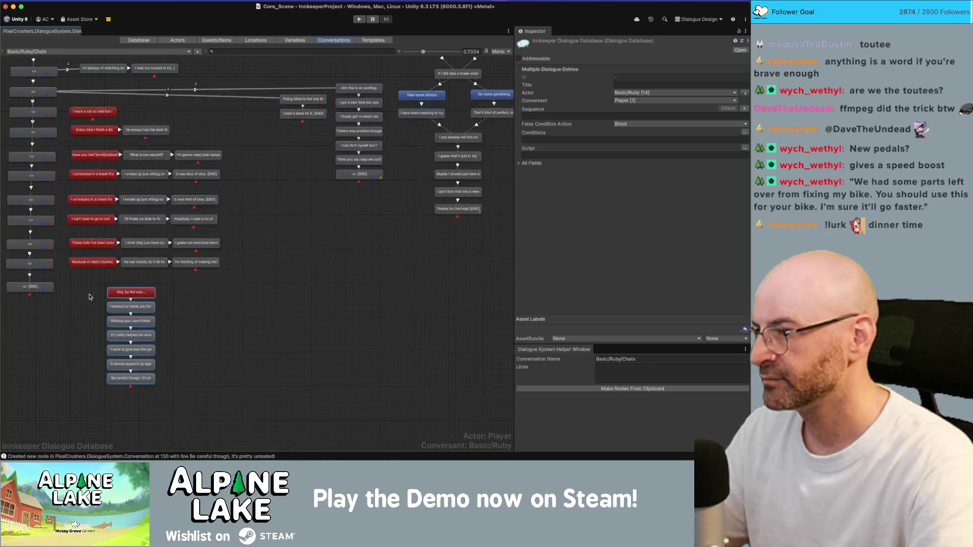
# Move the final END node lower and paste a new END node into the graph
pyautogui.moveTo(62, 287); pyautogui.dragTo(56, 325)
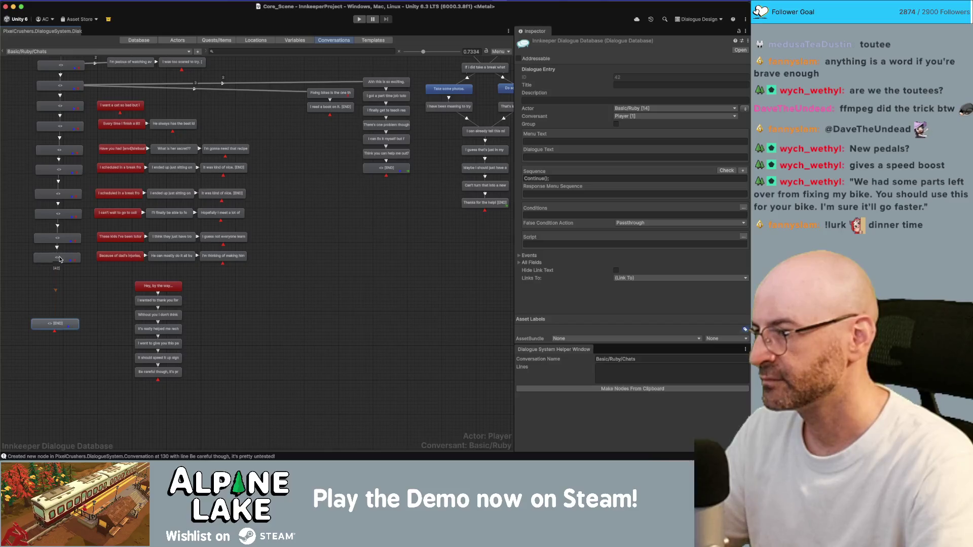
pyautogui.rightClick(60, 259)
pyautogui.click(72, 288)
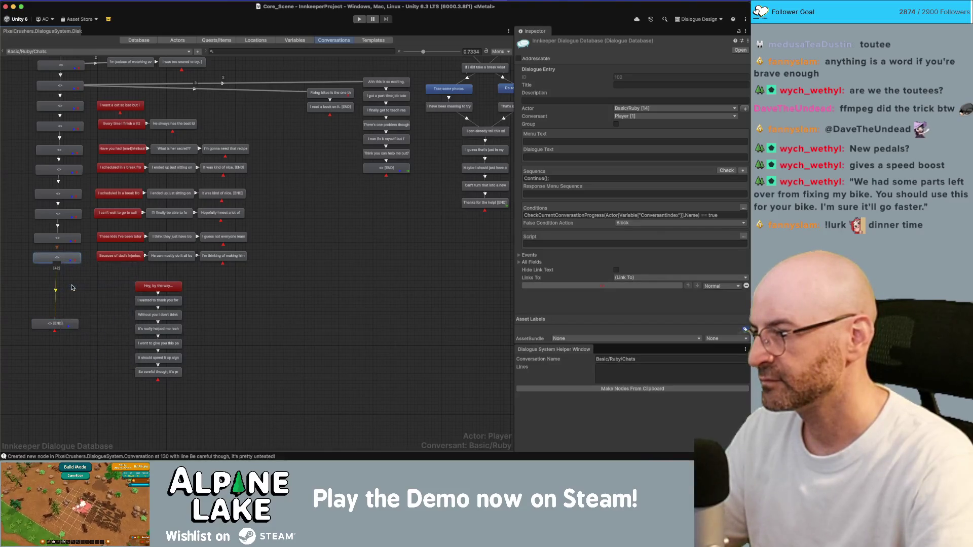
pyautogui.rightClick(76, 290)
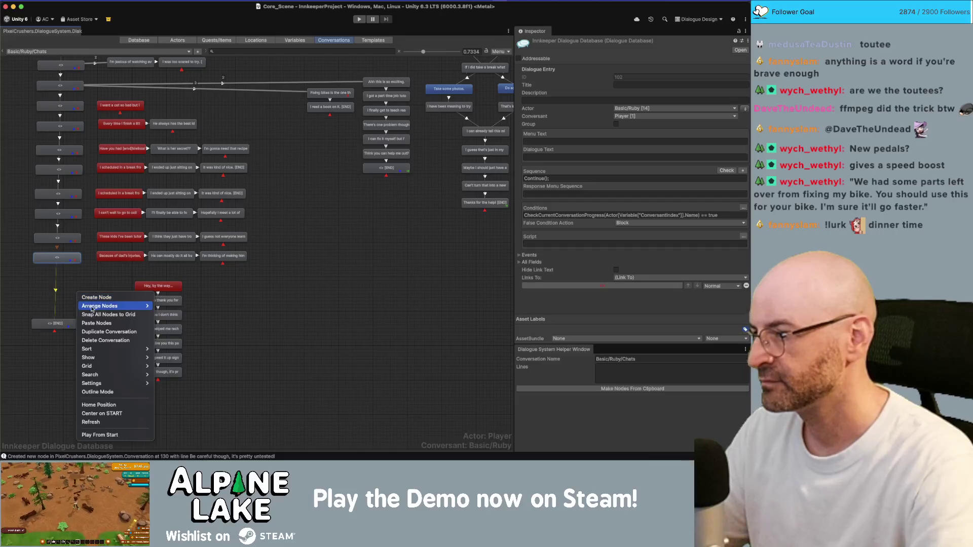
pyautogui.click(96, 323)
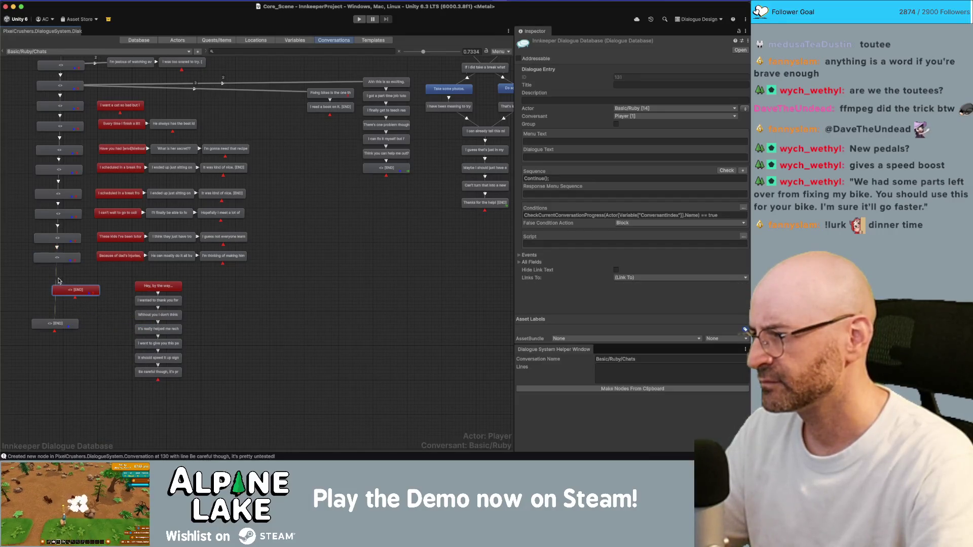
# Link the node above to the new END node, then delete that link and nudge END left
pyautogui.rightClick(64, 260)
pyautogui.click(81, 282)
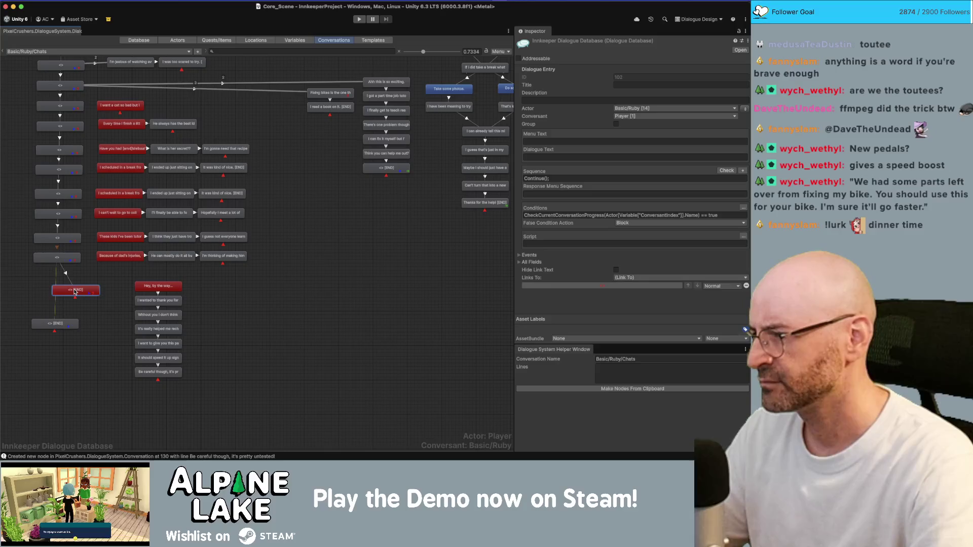
pyautogui.click(57, 287)
pyautogui.click(58, 280)
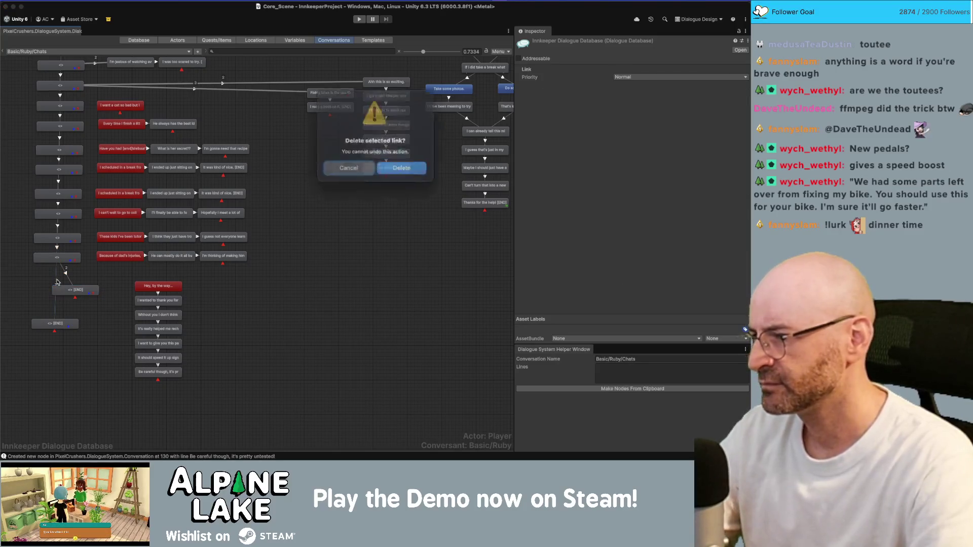
pyautogui.rightClick(66, 290)
pyautogui.click(81, 306)
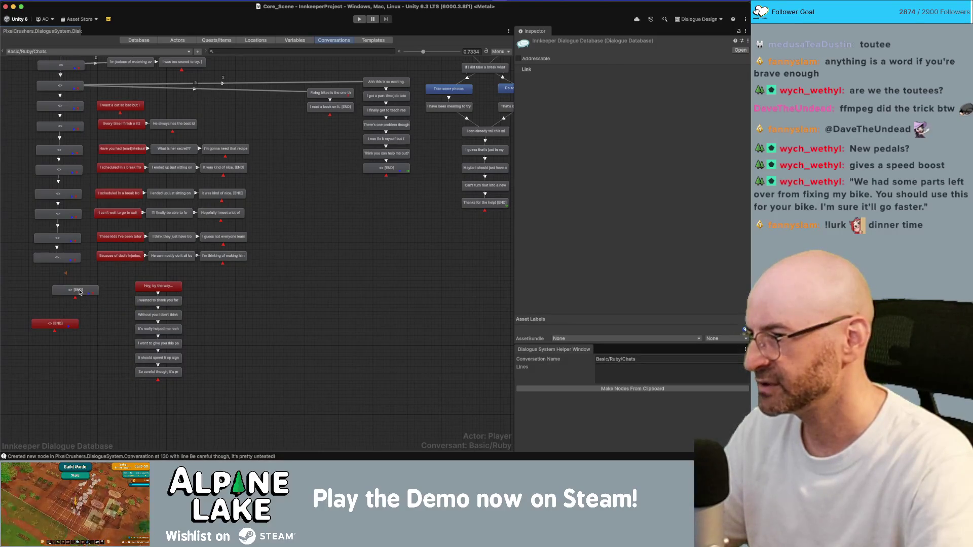
pyautogui.click(72, 292)
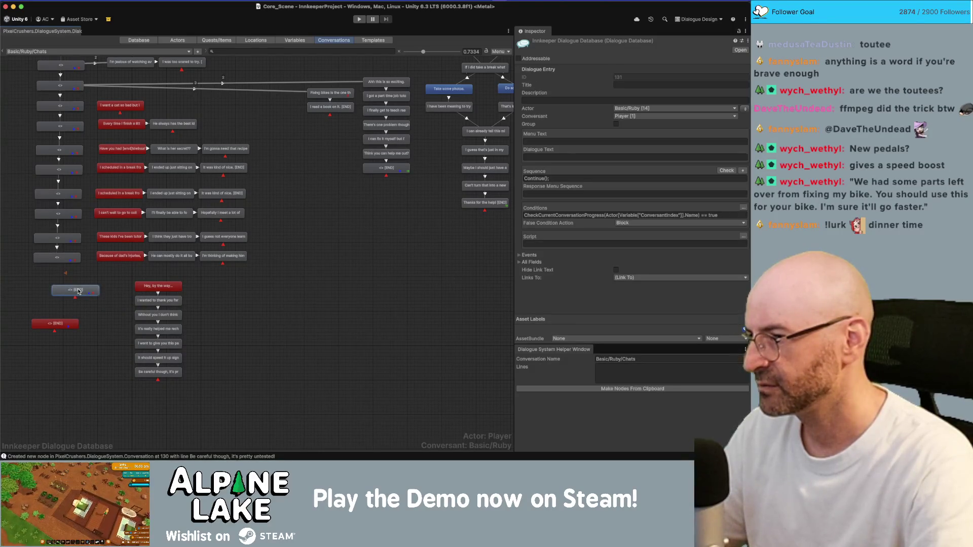
pyautogui.moveTo(79, 291); pyautogui.dragTo(67, 289)
pyautogui.rightClick(68, 290)
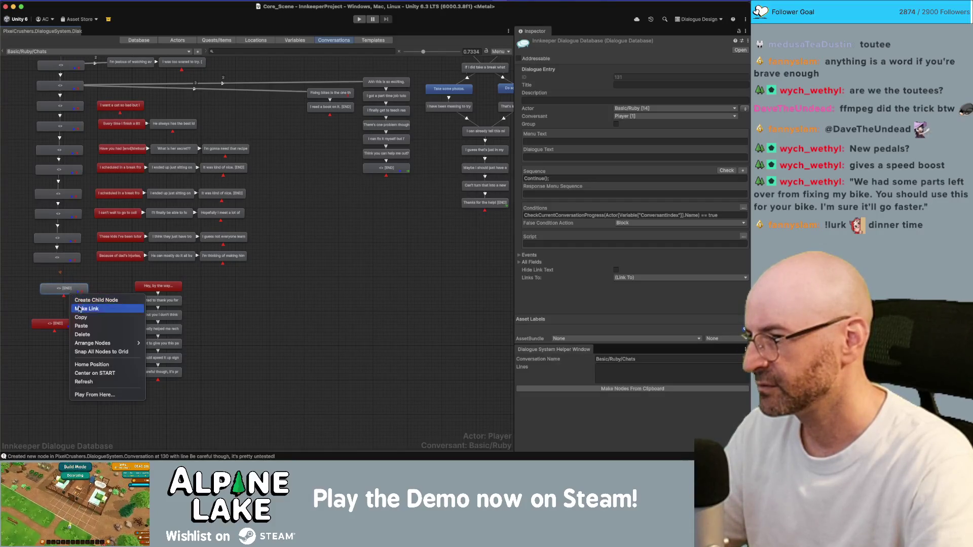
pyautogui.click(63, 323)
# Link conditional entry 42 to the 'Hey, by the way...' line with Below Normal priority
pyautogui.click(73, 290)
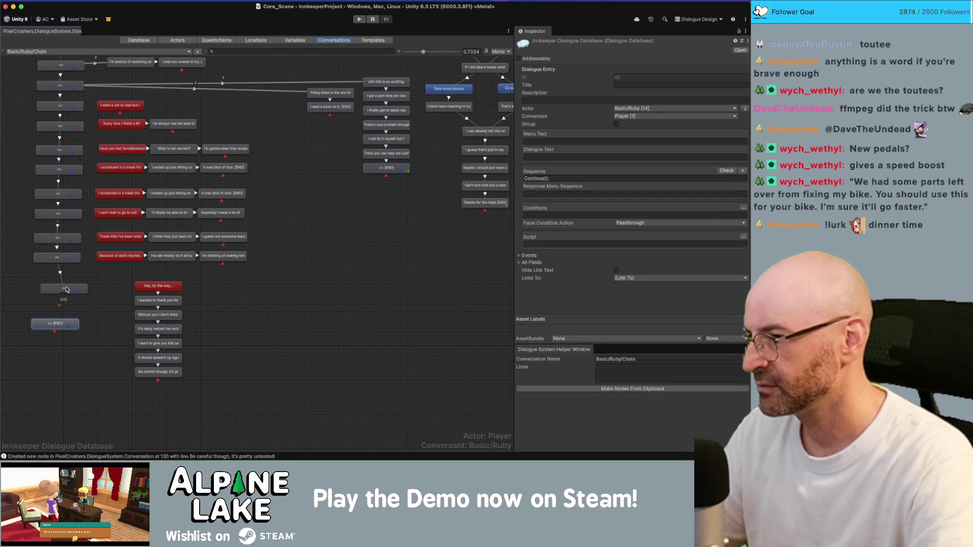
pyautogui.moveTo(67, 290); pyautogui.dragTo(58, 290)
pyautogui.rightClick(65, 292)
pyautogui.click(86, 306)
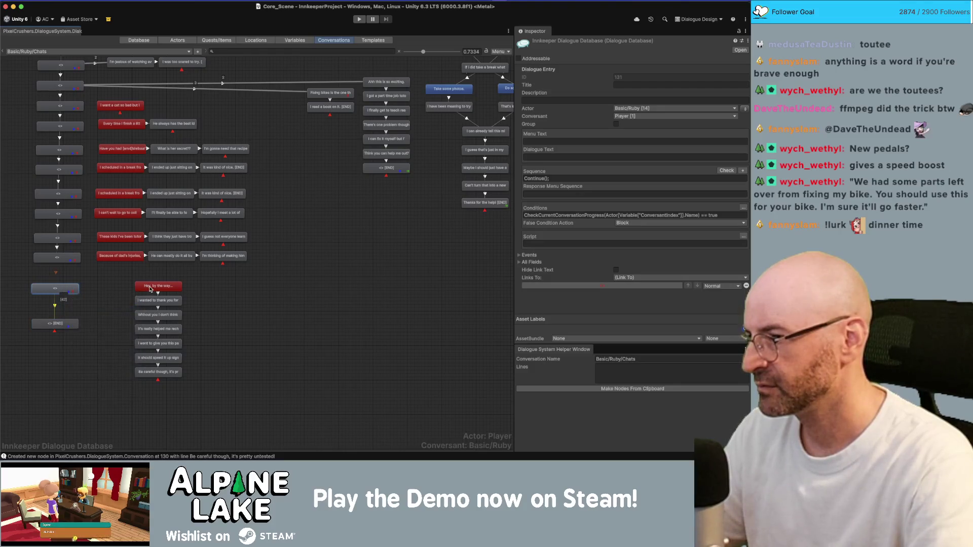
pyautogui.click(149, 289)
pyautogui.click(122, 289)
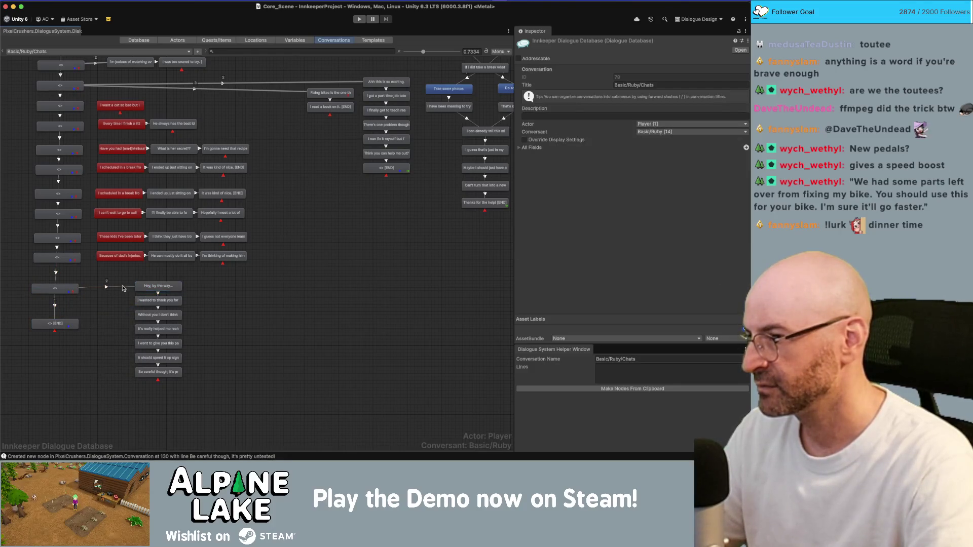
pyautogui.click(110, 288)
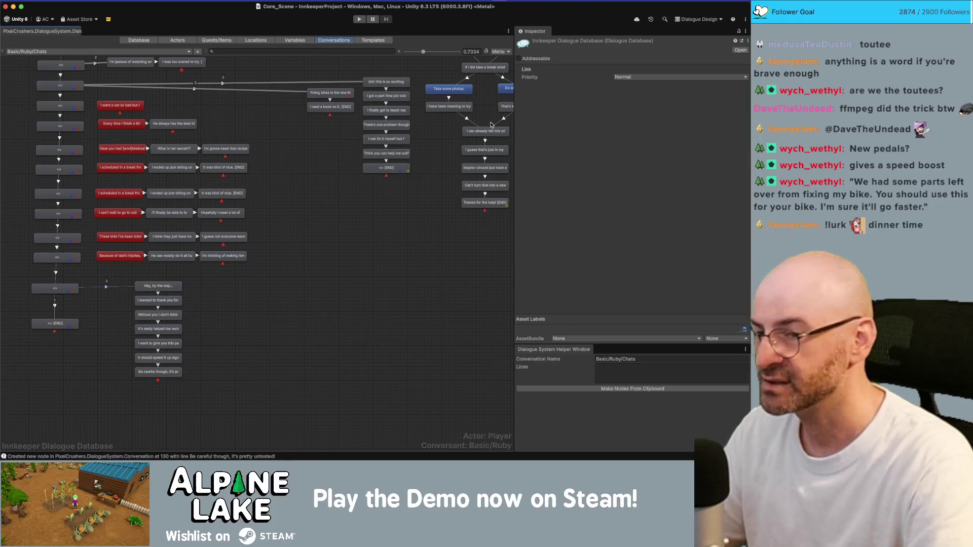
pyautogui.click(633, 77)
pyautogui.click(633, 101)
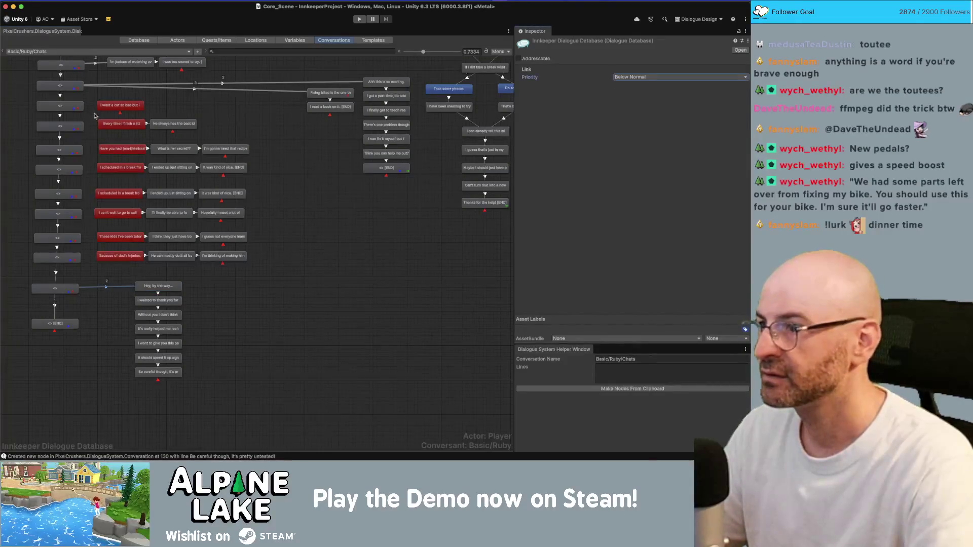
# Link the first <> node to Ruby's cat-wish line at Below Normal priority
pyautogui.scroll(2, 80, 148)
pyautogui.rightClick(80, 148)
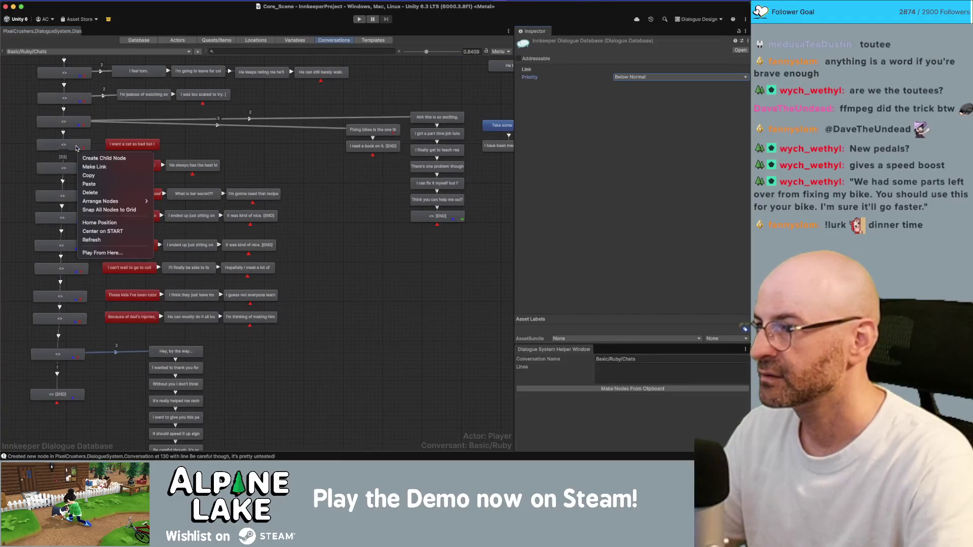
pyautogui.click(98, 166)
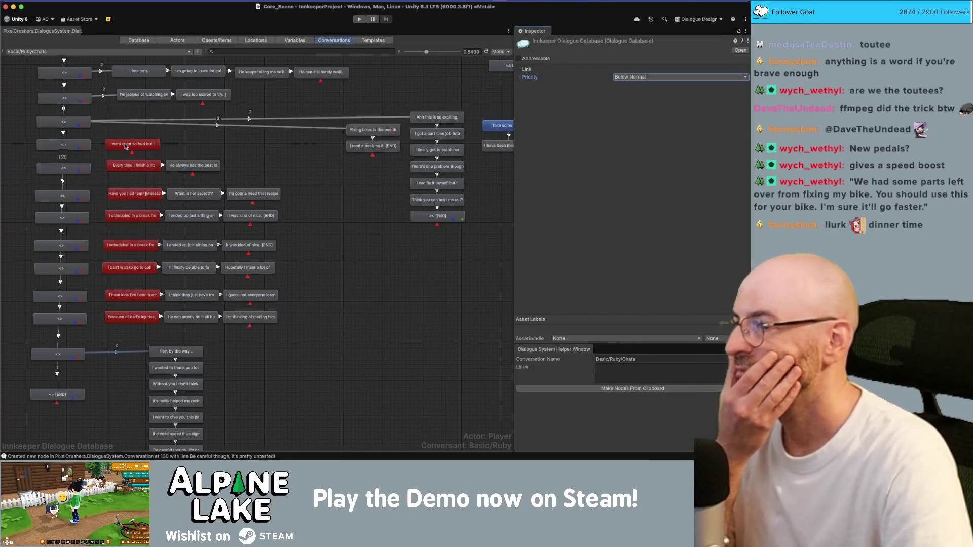
pyautogui.click(127, 145)
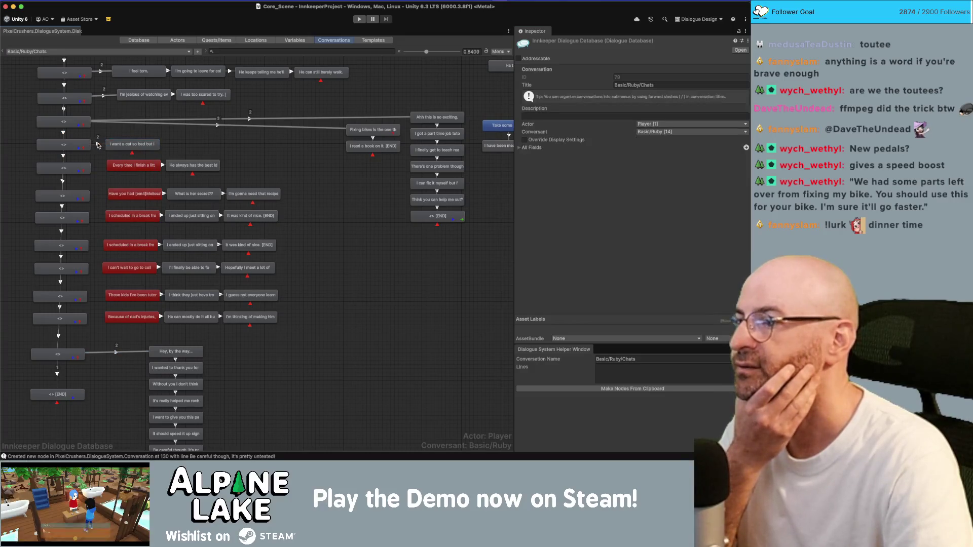
pyautogui.click(97, 144)
pyautogui.click(657, 78)
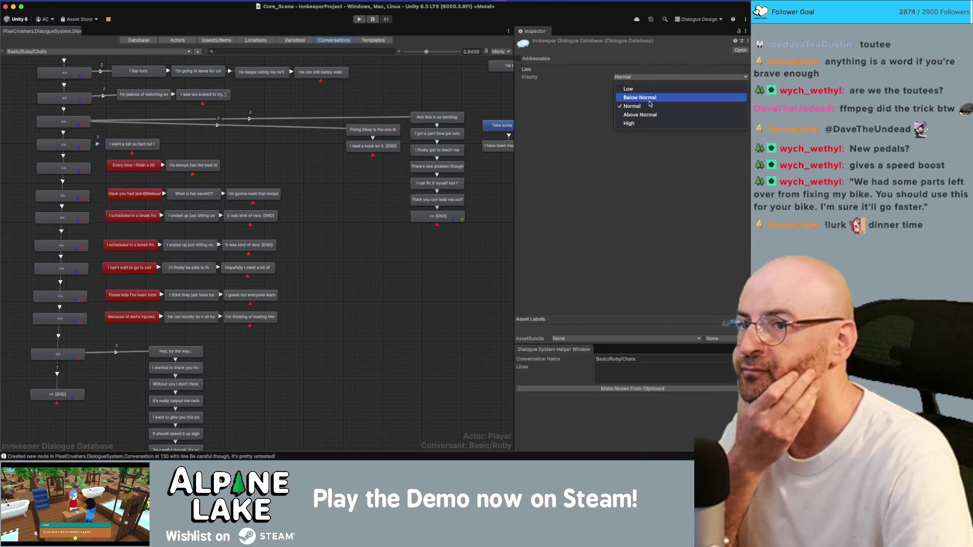
pyautogui.click(650, 98)
# Link the next <> nodes to the little-project, breakfast hash and two break-scheduling lines
pyautogui.rightClick(71, 167)
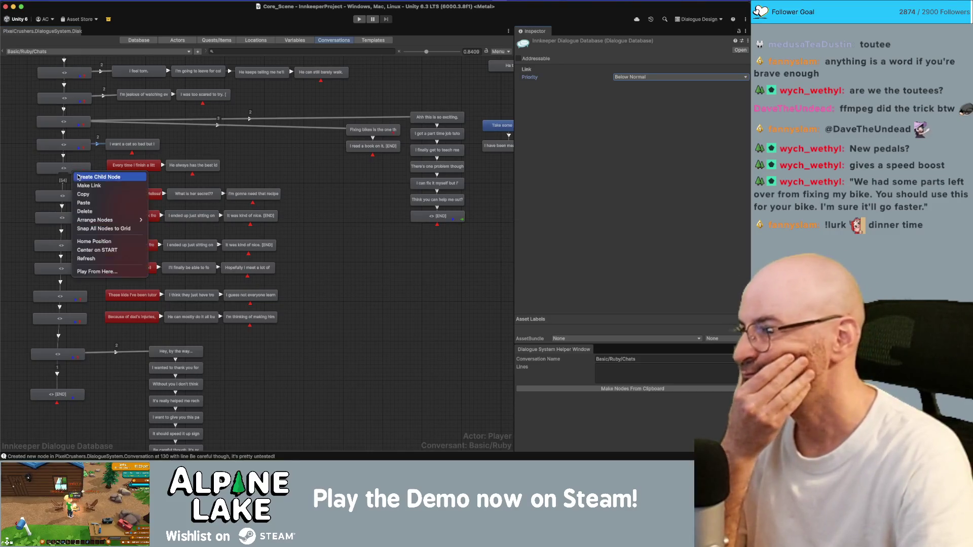
pyautogui.click(86, 185)
pyautogui.click(121, 164)
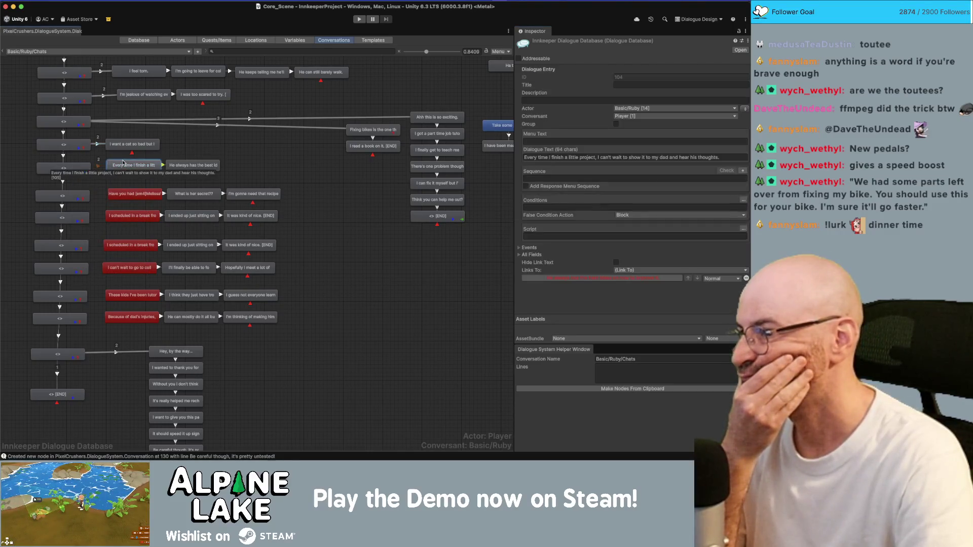
pyautogui.rightClick(66, 202)
pyautogui.click(98, 213)
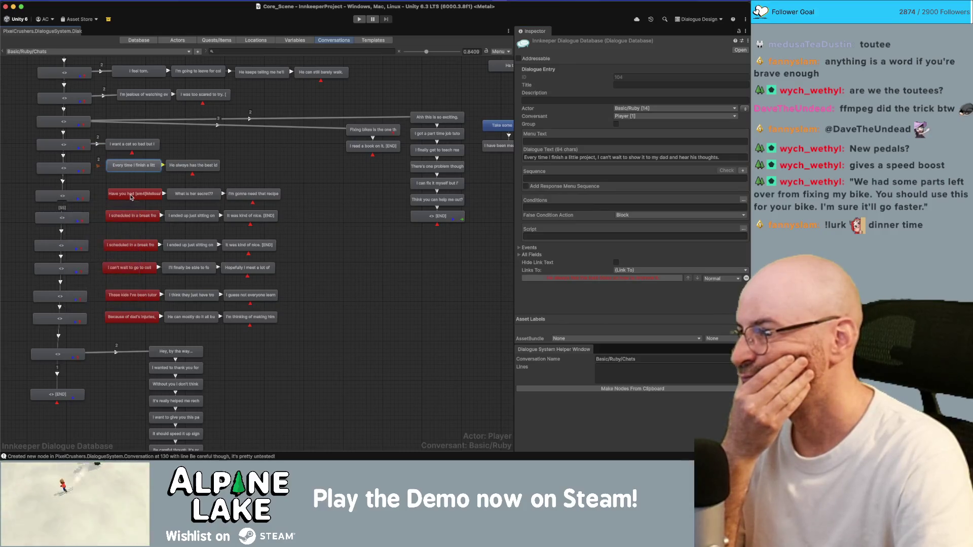
pyautogui.rightClick(75, 218)
pyautogui.click(101, 231)
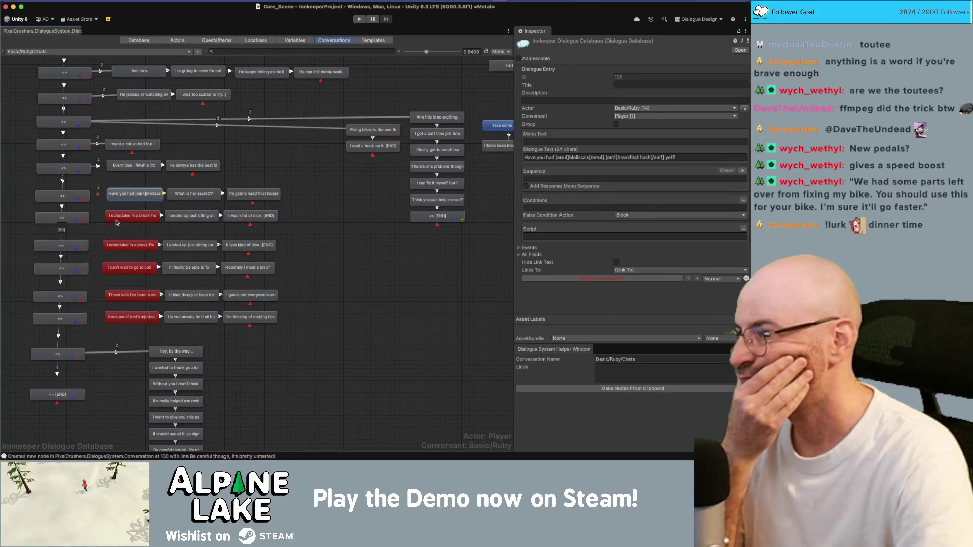
pyautogui.click(112, 215)
pyautogui.rightClick(61, 246)
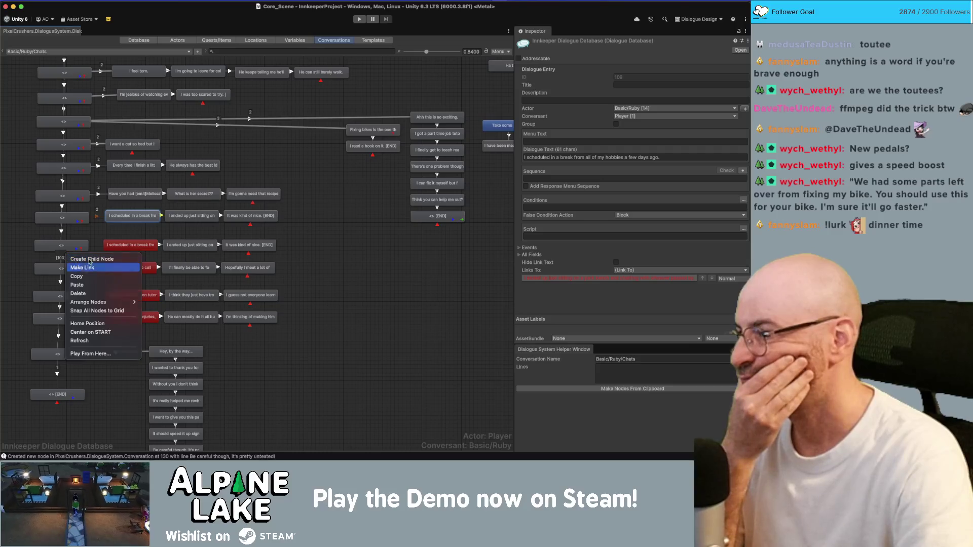
pyautogui.click(81, 262)
pyautogui.click(123, 246)
# Link <> nodes to the college and tutoring lines, deleting an accidental empty node
pyautogui.rightClick(70, 268)
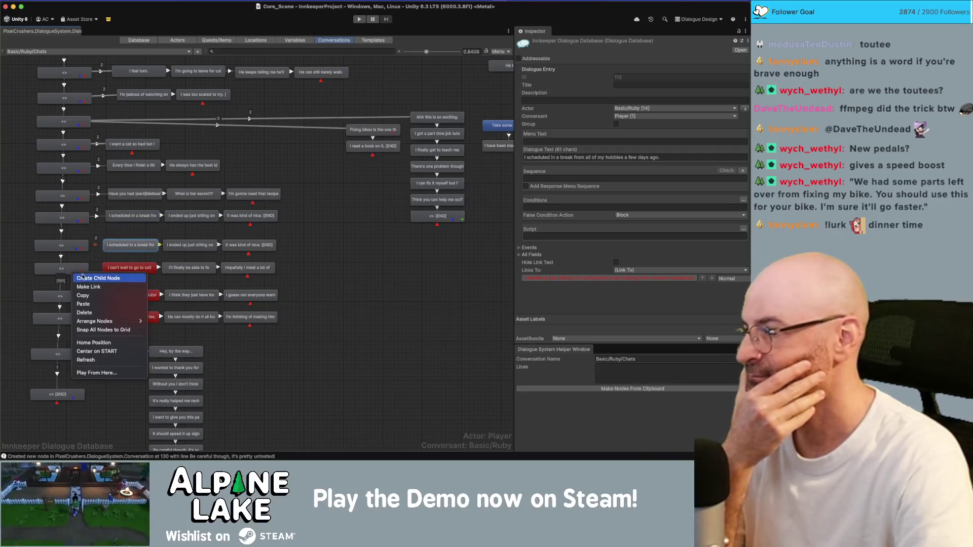
pyautogui.click(82, 284)
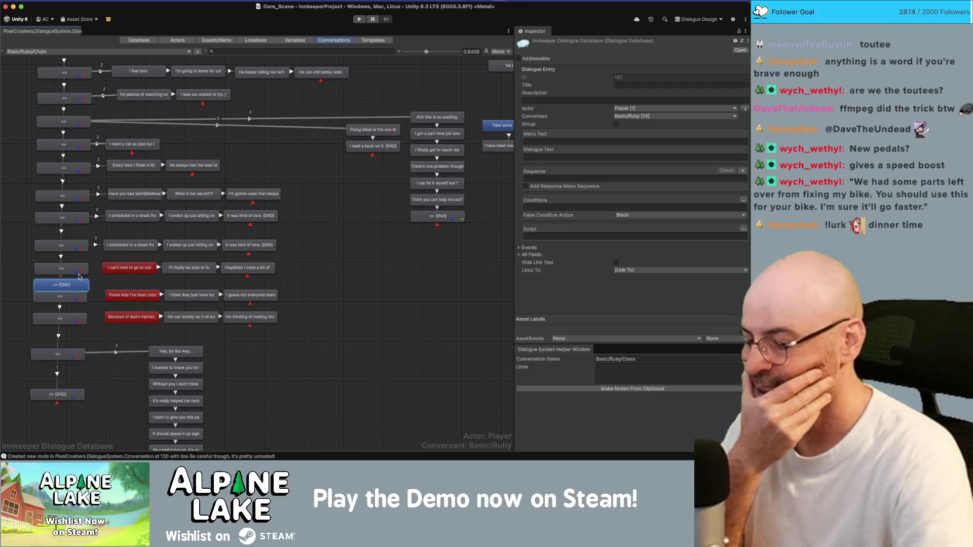
pyautogui.press('Delete')
pyautogui.rightClick(74, 274)
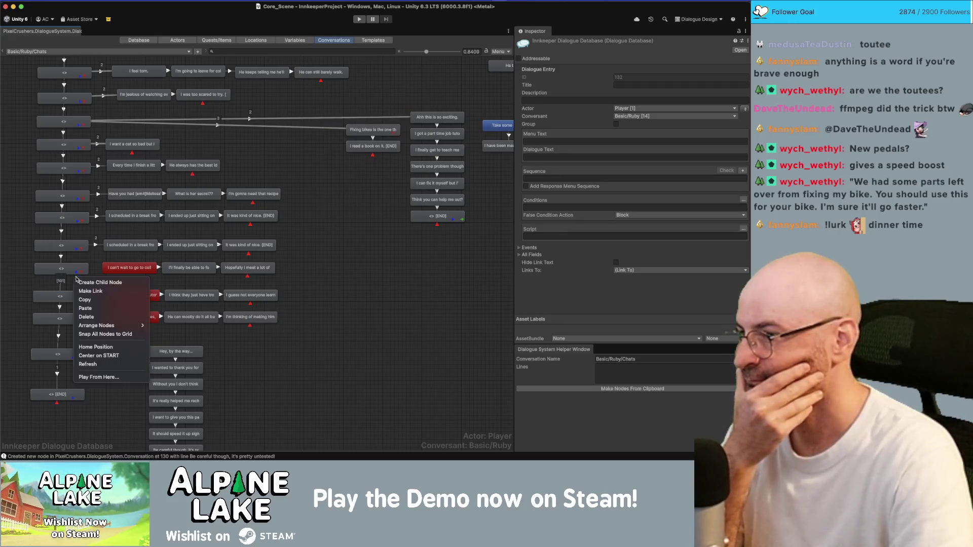
pyautogui.click(89, 290)
pyautogui.click(107, 269)
pyautogui.click(108, 270)
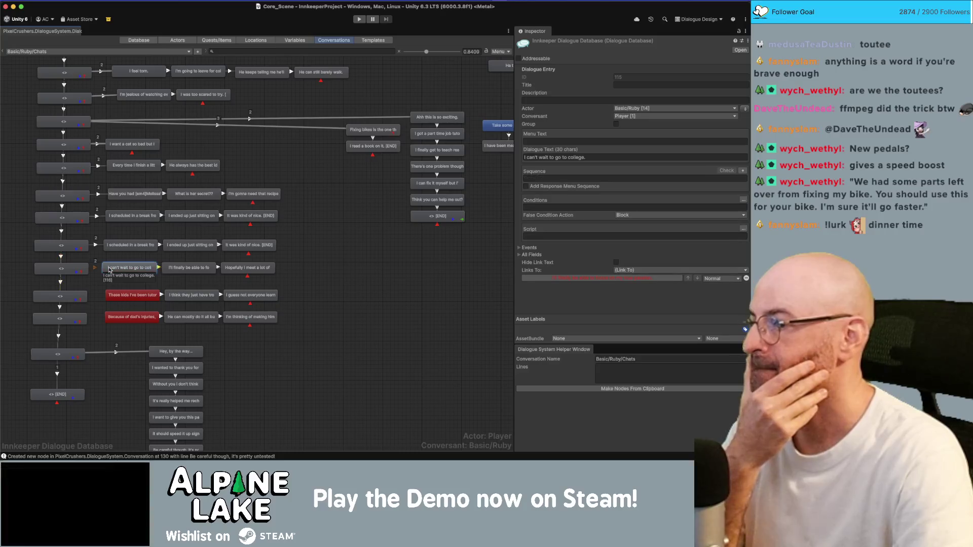
pyautogui.rightClick(58, 299)
pyautogui.click(74, 317)
pyautogui.click(118, 296)
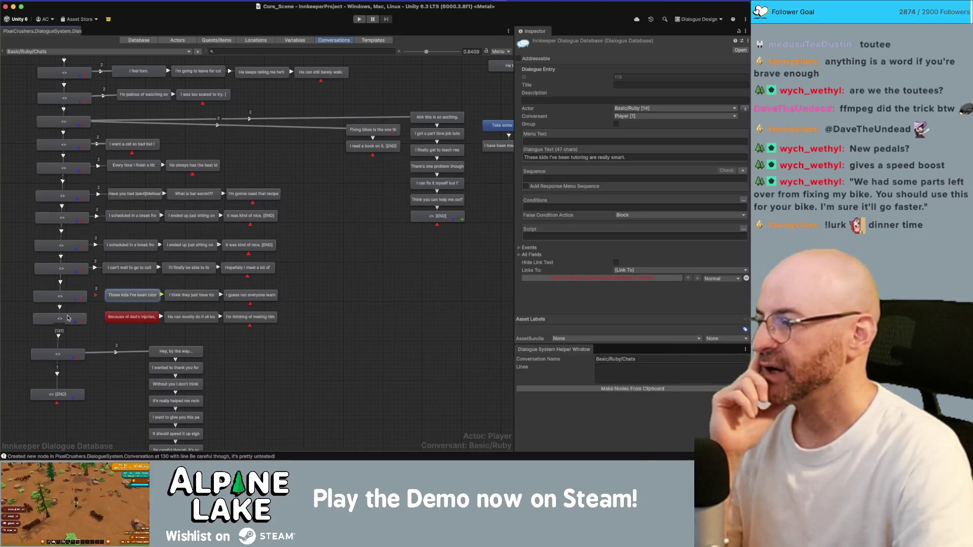
# Link the last <> node to its response line and box-select the response lines
pyautogui.rightClick(70, 320)
pyautogui.click(83, 336)
pyautogui.click(132, 317)
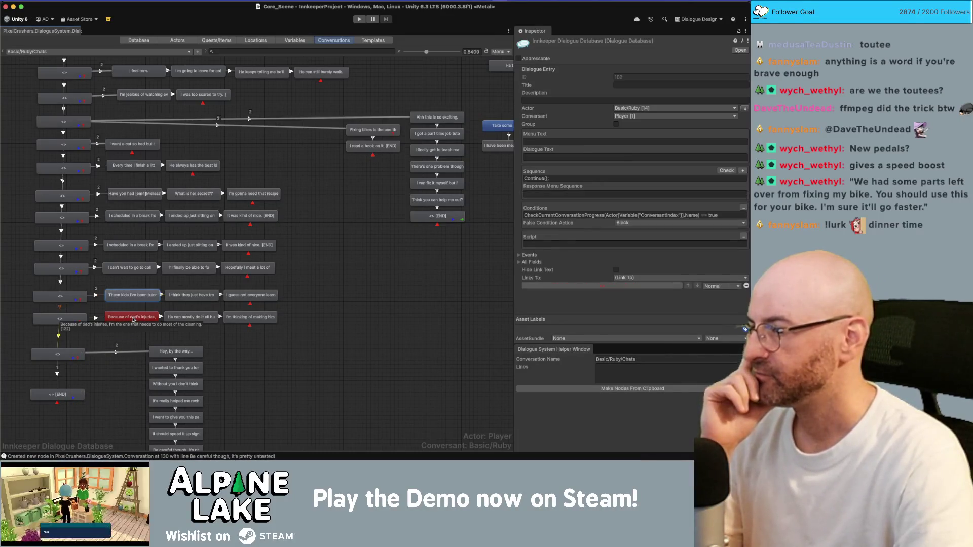
pyautogui.moveTo(133, 134)
pyautogui.mouseDown()
pyautogui.moveTo(233, 239)
pyautogui.moveTo(262, 321)
pyautogui.mouseUp()
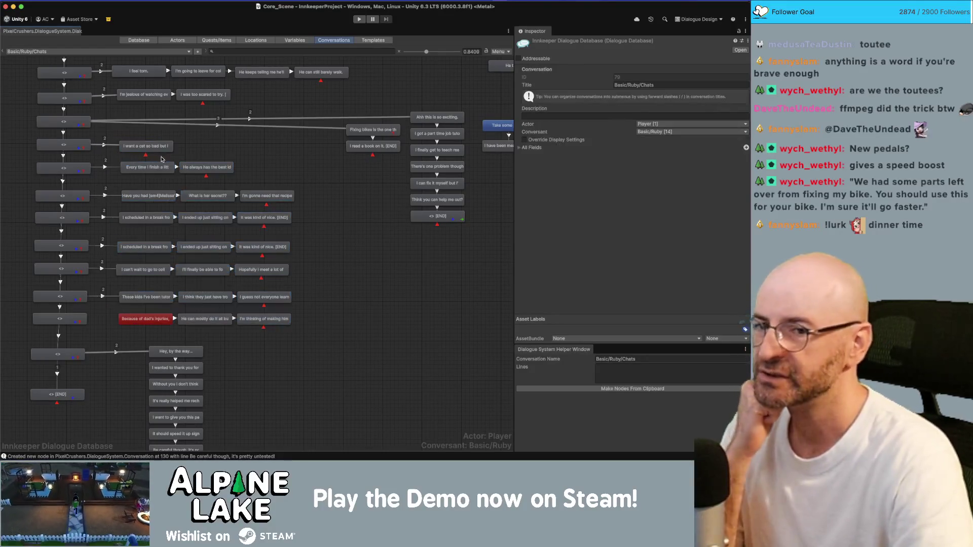
# Link the last <> node to the 'Because of dad's injuries' line
pyautogui.rightClick(60, 319)
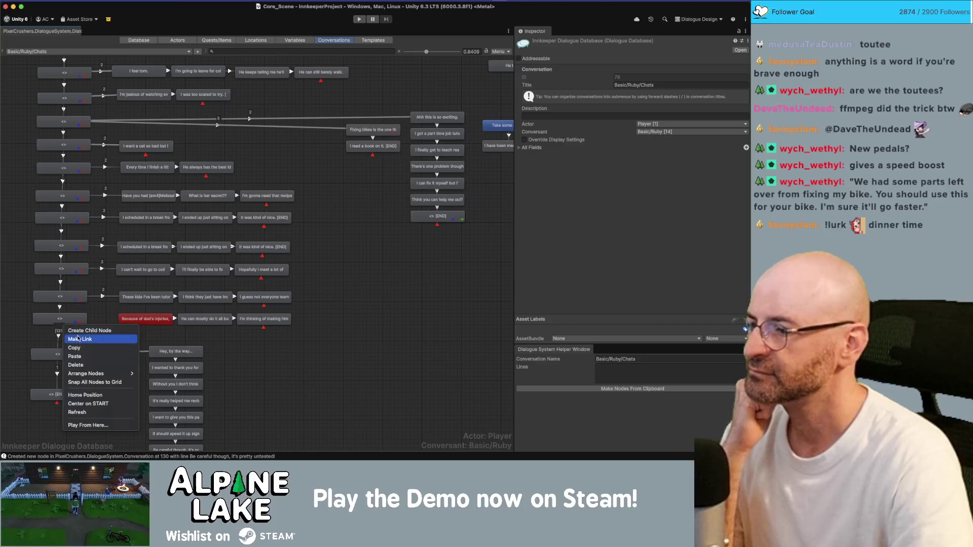
pyautogui.click(91, 336)
pyautogui.click(149, 323)
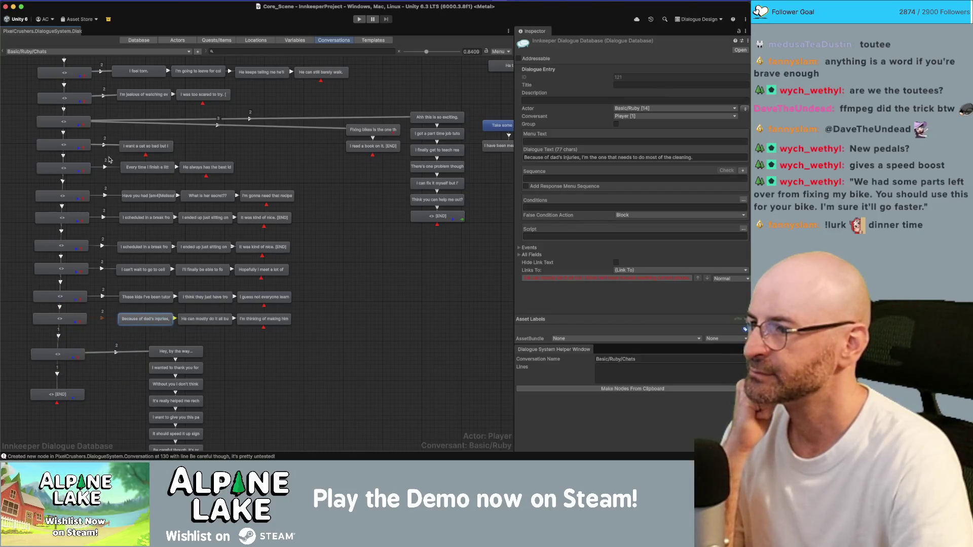
# Set the links into the first four response lines to Below Normal priority
pyautogui.click(74, 169)
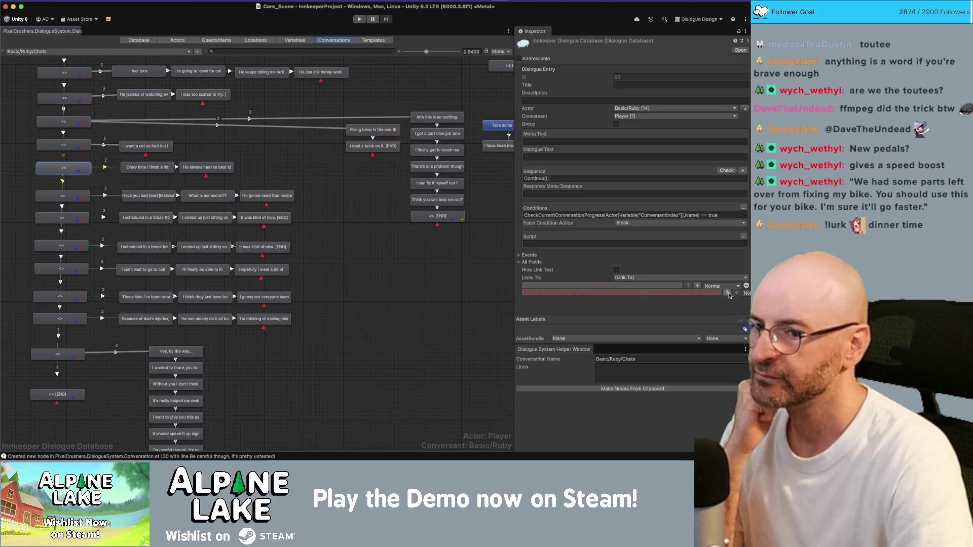
pyautogui.click(107, 169)
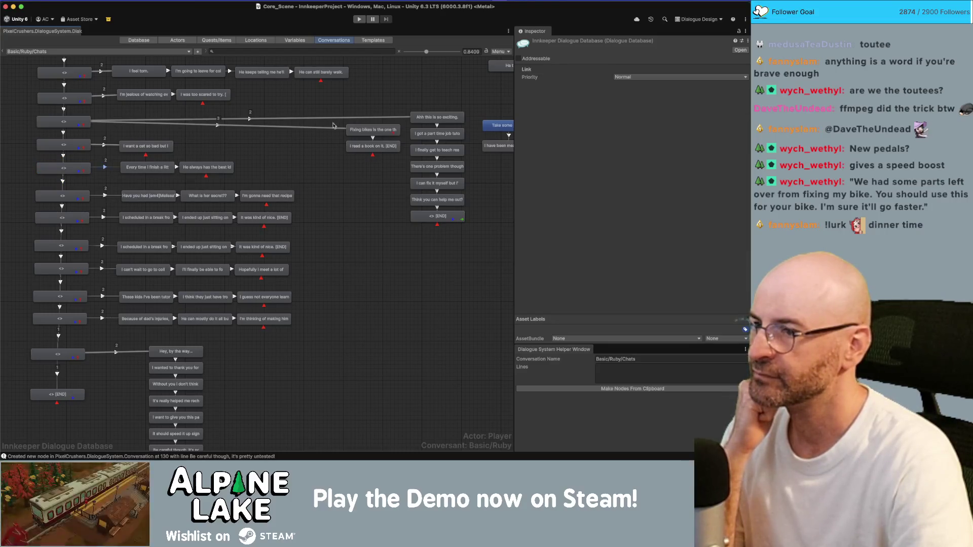
pyautogui.click(625, 78)
pyautogui.click(631, 97)
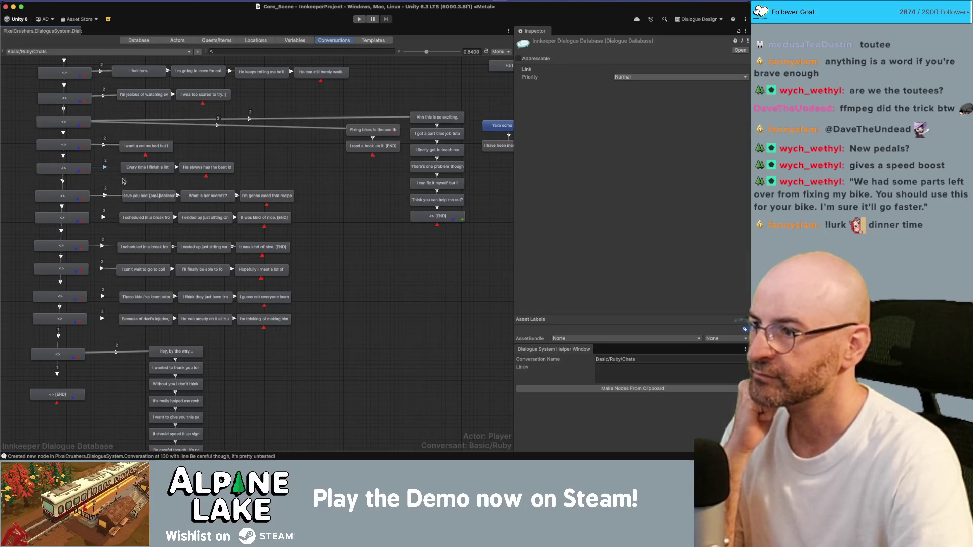
pyautogui.click(106, 197)
pyautogui.click(641, 78)
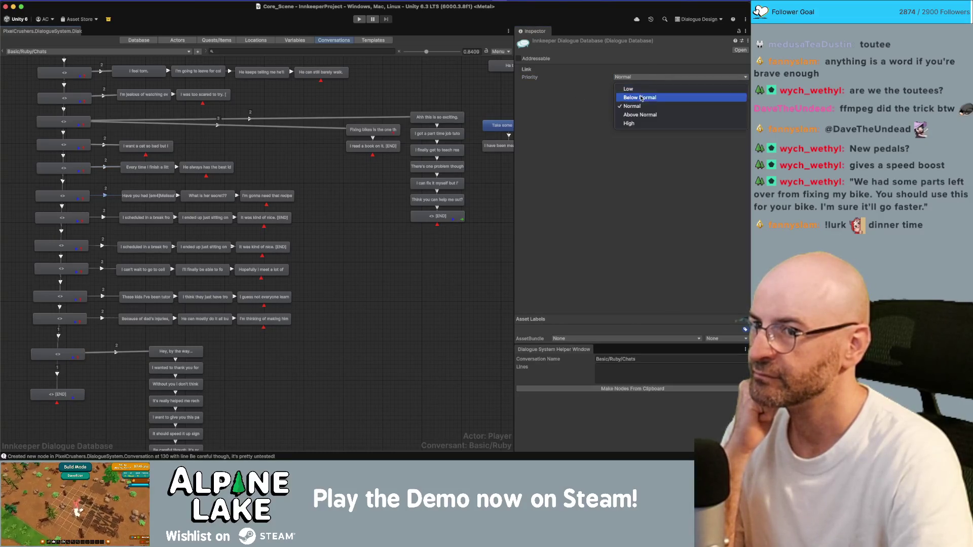
pyautogui.click(629, 122)
pyautogui.click(106, 217)
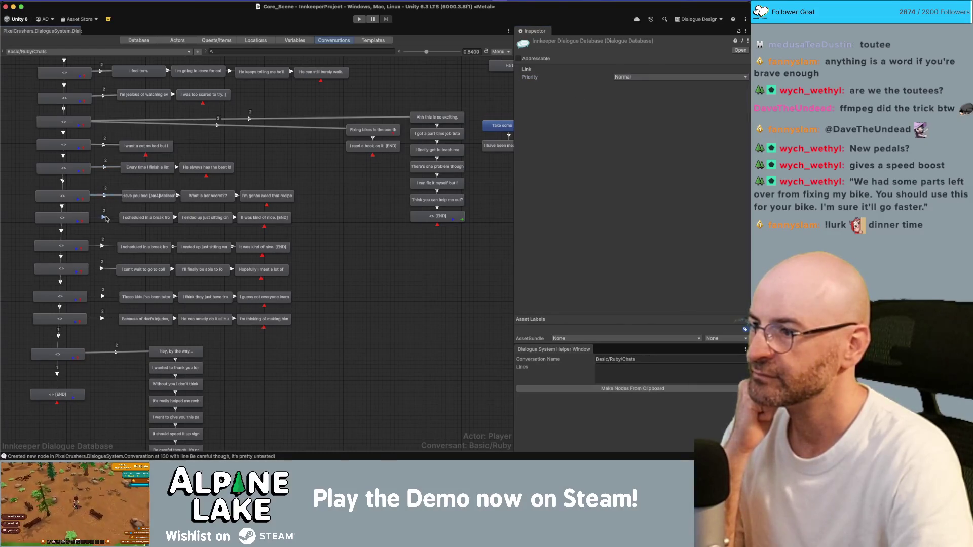
pyautogui.click(651, 77)
pyautogui.click(639, 97)
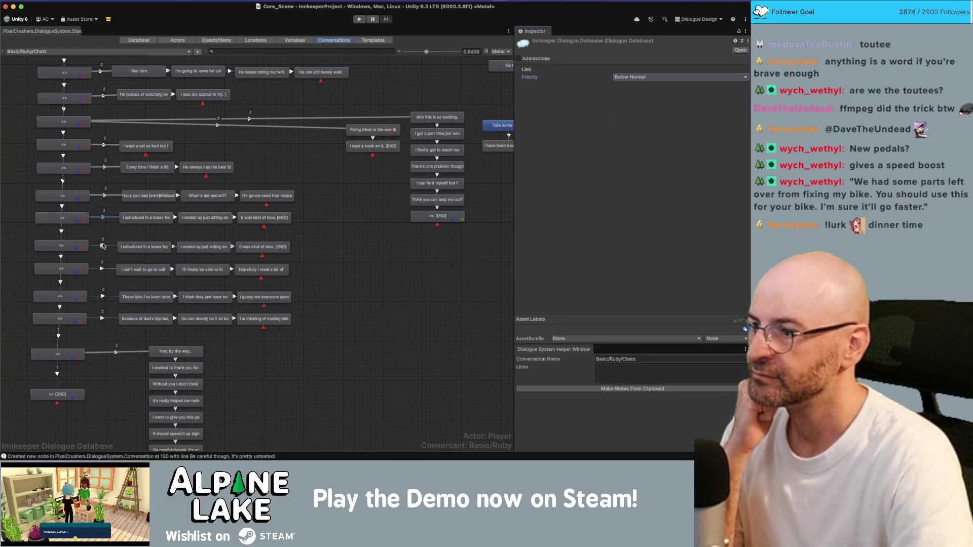
pyautogui.click(103, 246)
pyautogui.click(611, 78)
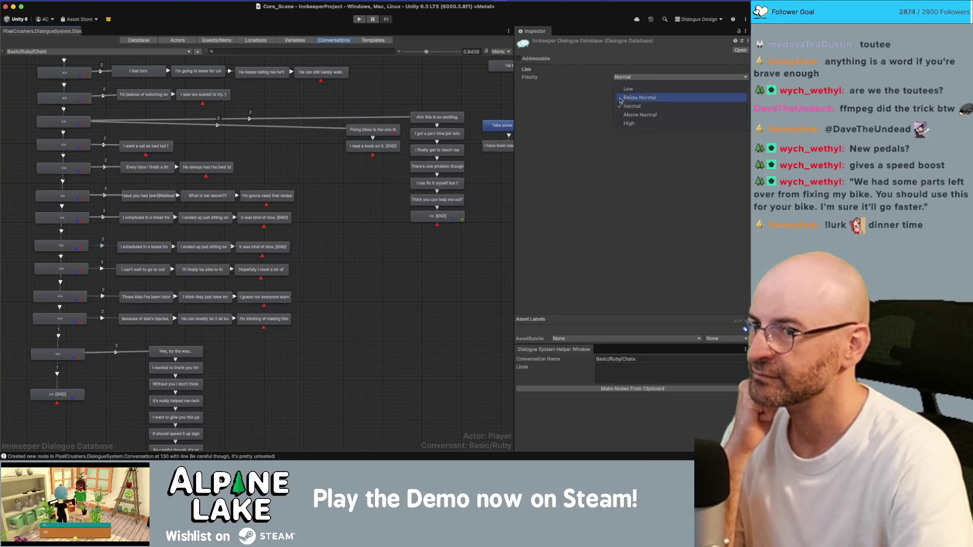
pyautogui.click(629, 98)
# Set the next two response links to Below Normal and change the last link to Normal
pyautogui.click(103, 269)
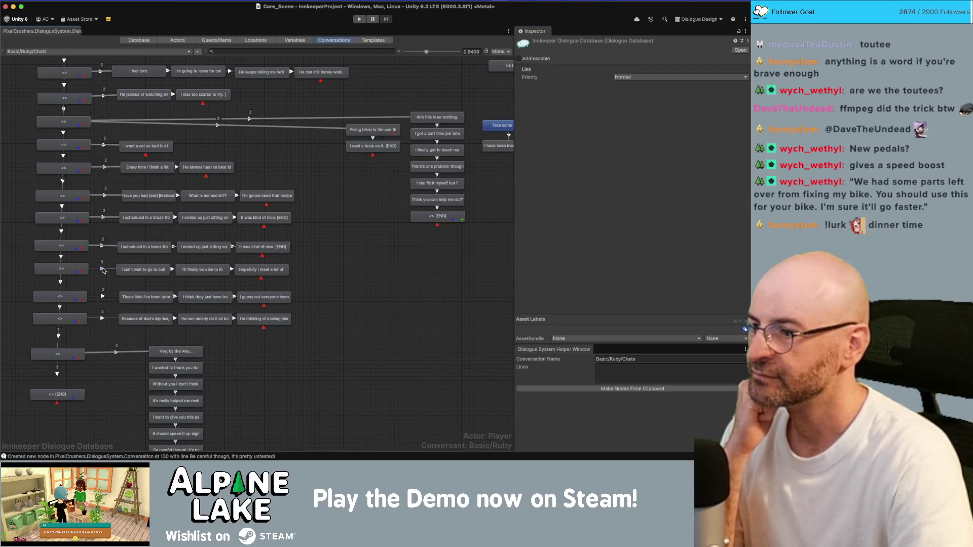
pyautogui.click(634, 79)
pyautogui.click(628, 97)
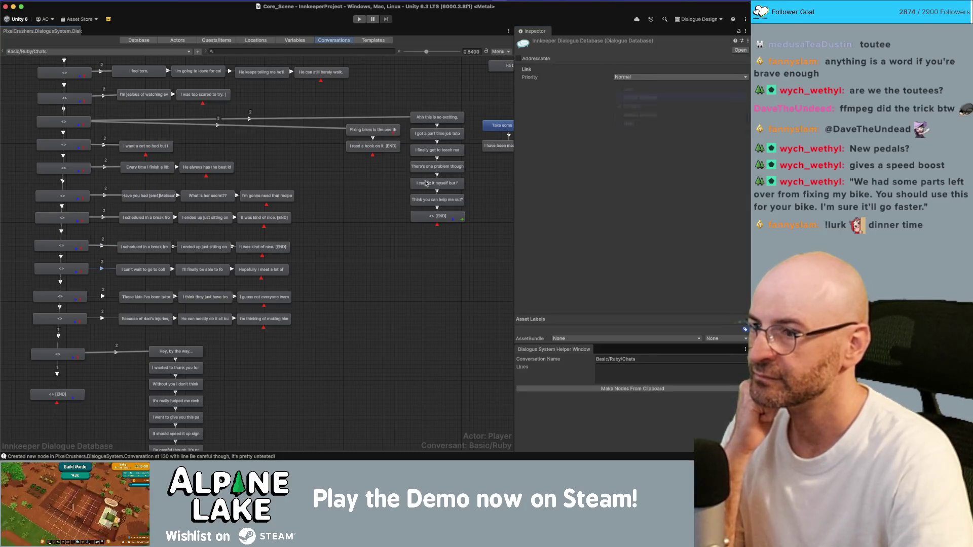
pyautogui.click(103, 297)
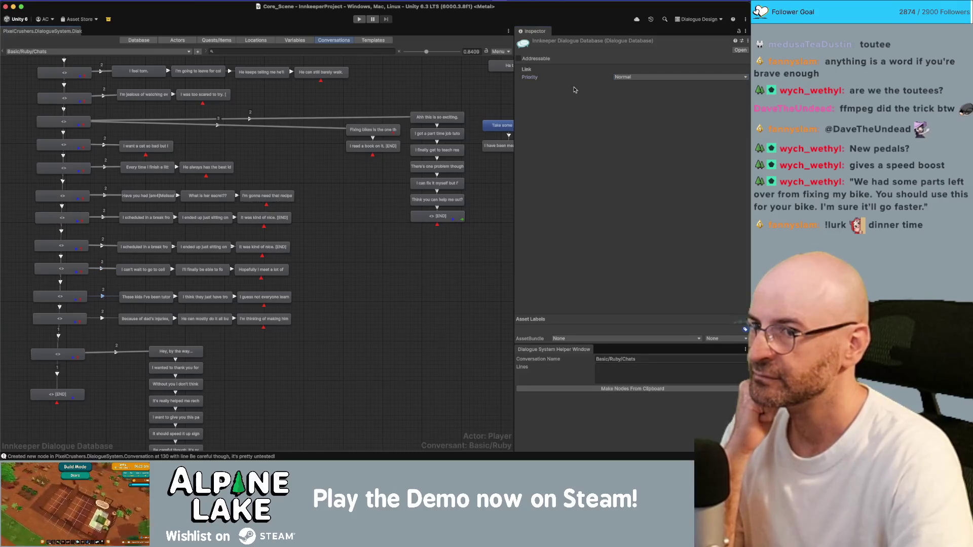
pyautogui.click(621, 79)
pyautogui.click(629, 98)
pyautogui.click(105, 321)
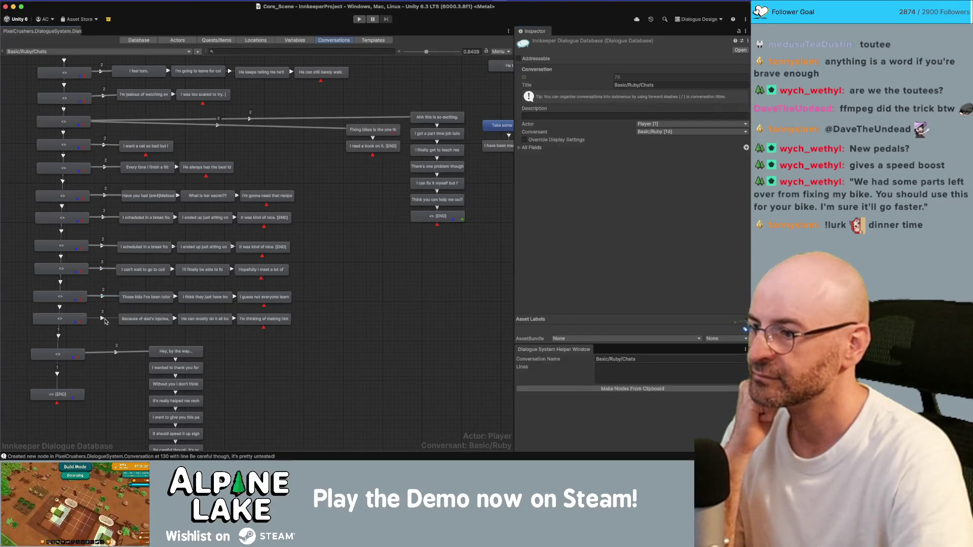
pyautogui.click(104, 320)
pyautogui.click(621, 77)
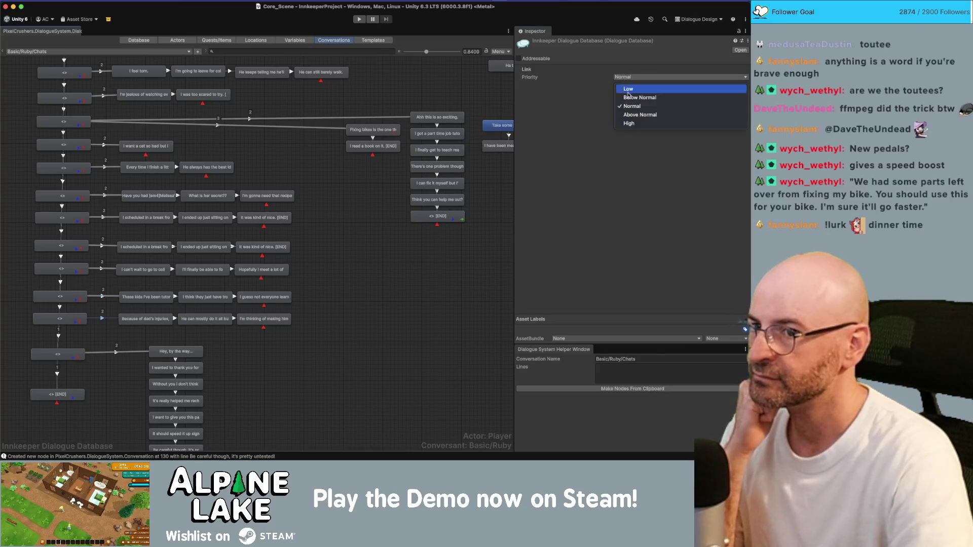
pyautogui.click(628, 97)
pyautogui.click(384, 297)
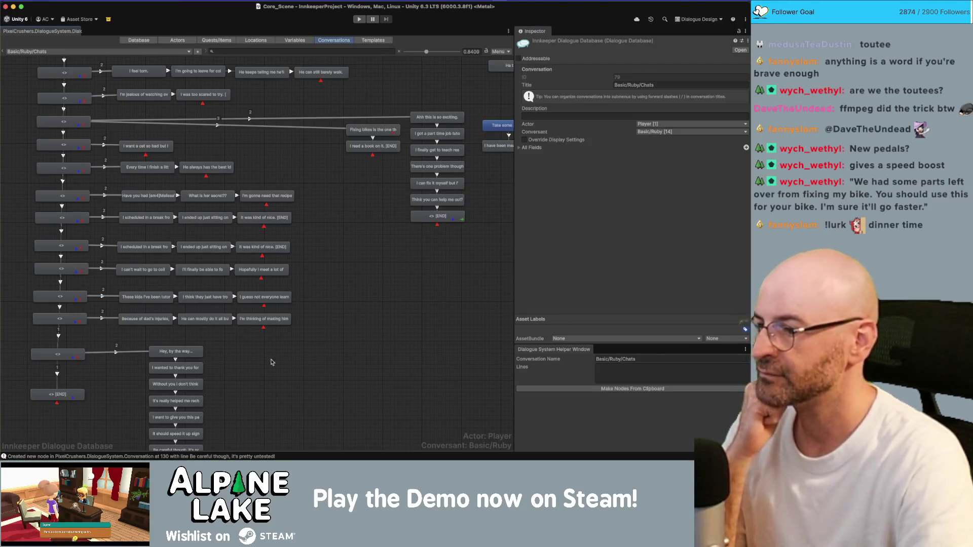
# Box-select the seven-node 'Hey, by the way...' column and align it beside its parent link
pyautogui.moveTo(274, 365); pyautogui.dragTo(287, 268)
pyautogui.moveTo(225, 256); pyautogui.dragTo(153, 361)
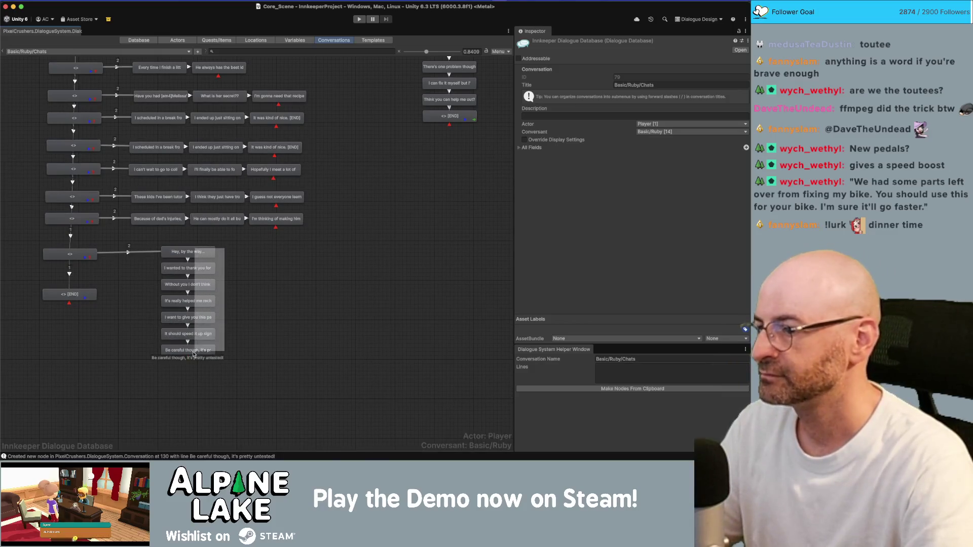
pyautogui.moveTo(167, 257); pyautogui.dragTo(135, 260)
pyautogui.moveTo(226, 253)
pyautogui.mouseDown()
pyautogui.moveTo(239, 271)
pyautogui.moveTo(225, 267)
pyautogui.moveTo(175, 362)
pyautogui.mouseUp()
pyautogui.moveTo(171, 259); pyautogui.dragTo(191, 260)
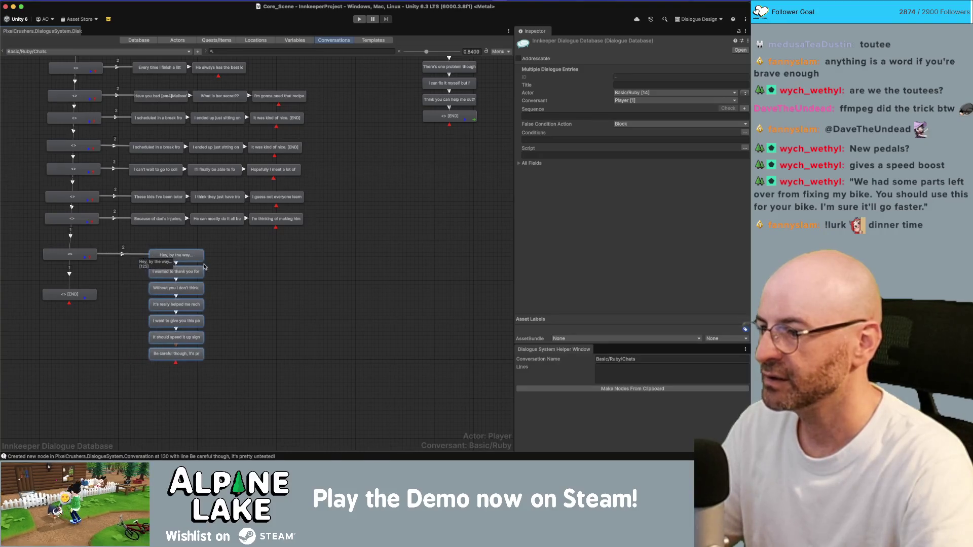
pyautogui.click(187, 264)
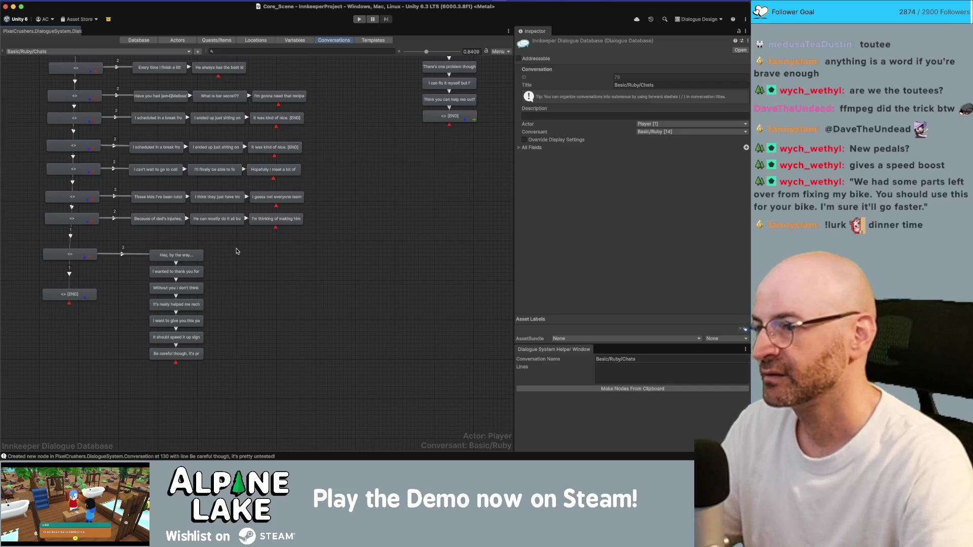
pyautogui.press('super+Tab')
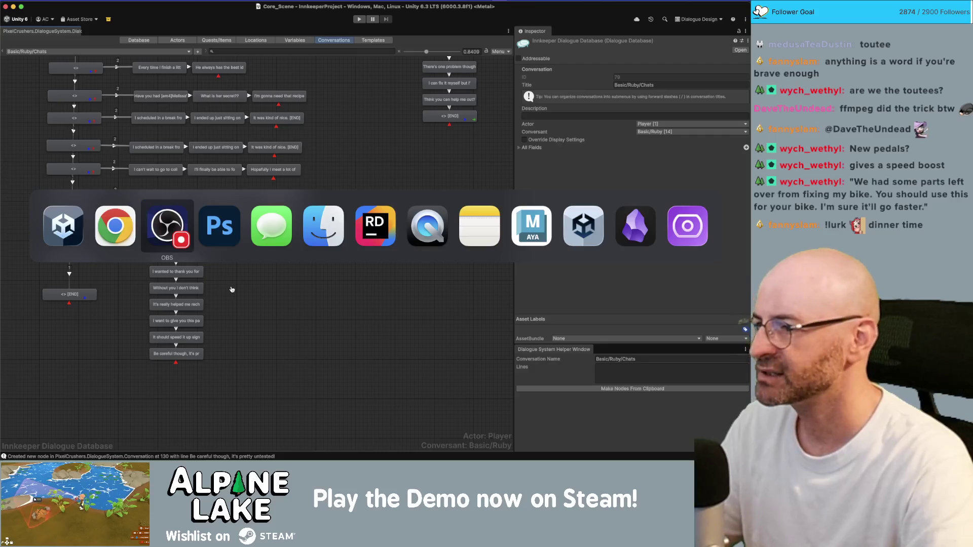
pyautogui.press('Escape')
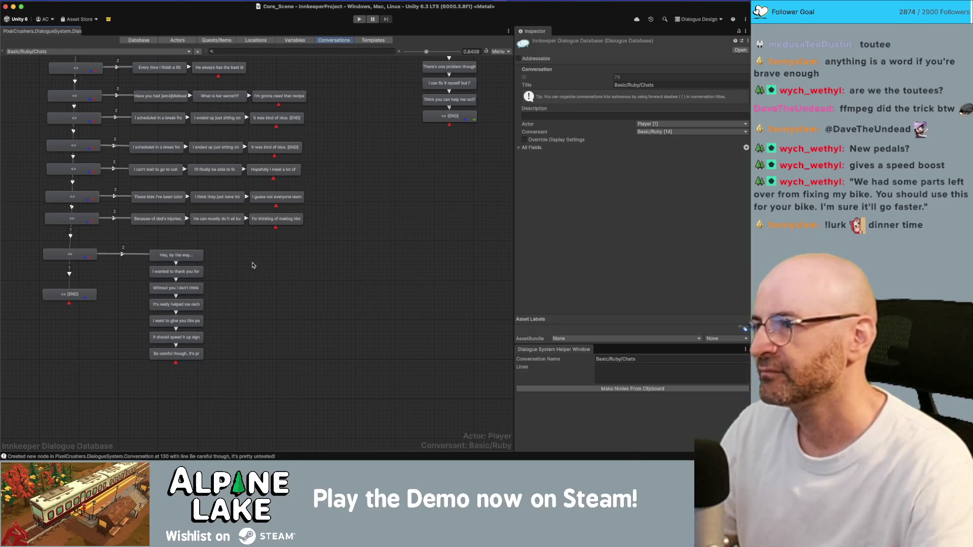
pyautogui.scroll(1, 254, 267)
pyautogui.scroll(5, 273, 277)
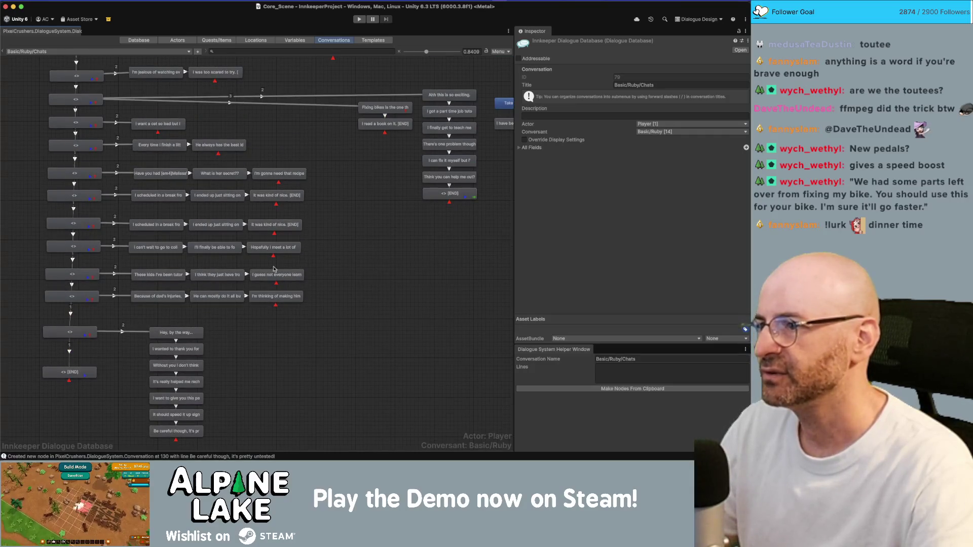
pyautogui.press('super+Tab')
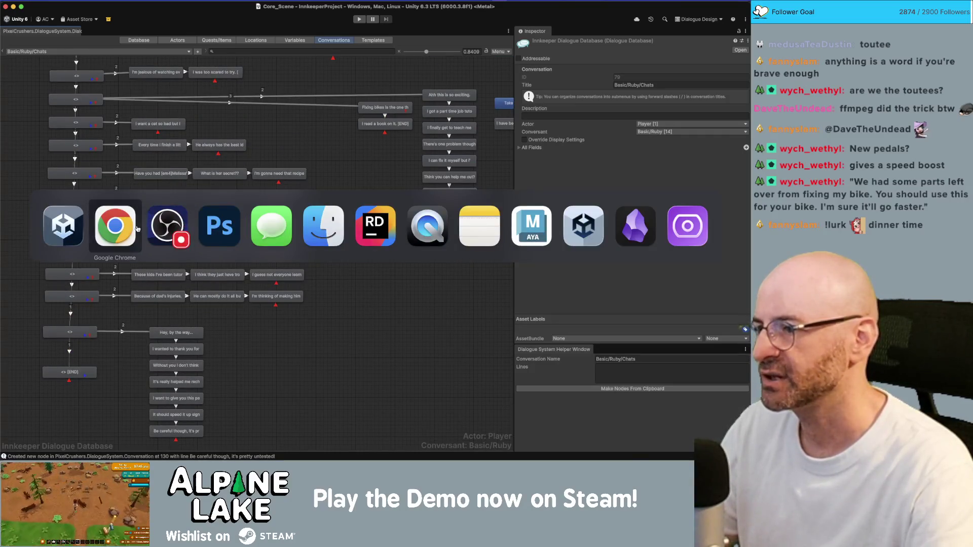
pyautogui.press('Escape')
pyautogui.scroll(5, 547, 269)
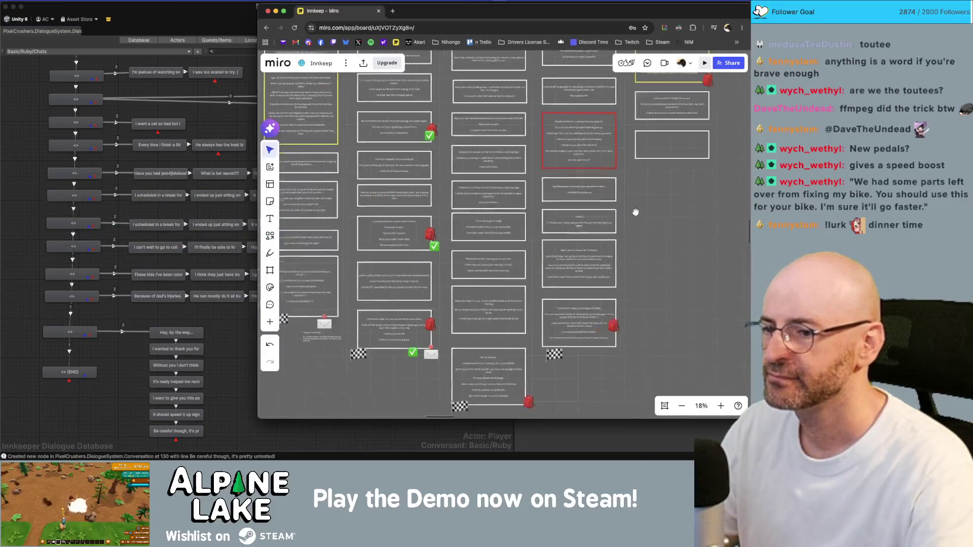
pyautogui.scroll(-2, 478, 155)
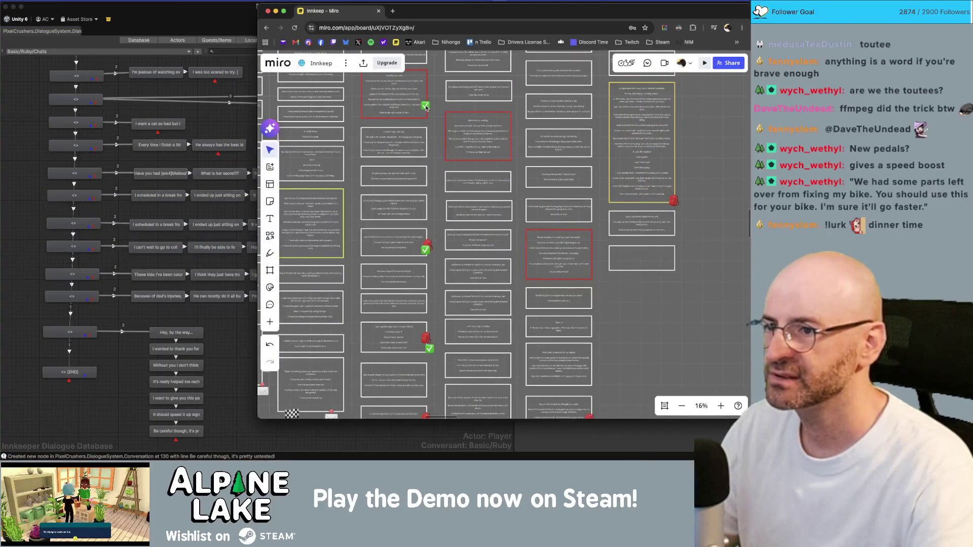
pyautogui.scroll(5, 524, 167)
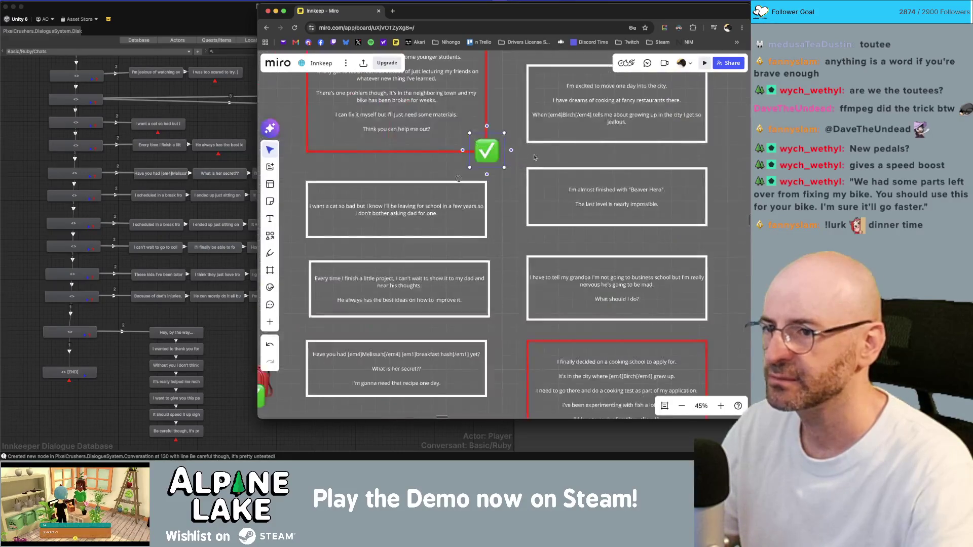
pyautogui.moveTo(512, 162); pyautogui.dragTo(517, 221)
pyautogui.scroll(-6, 514, 221)
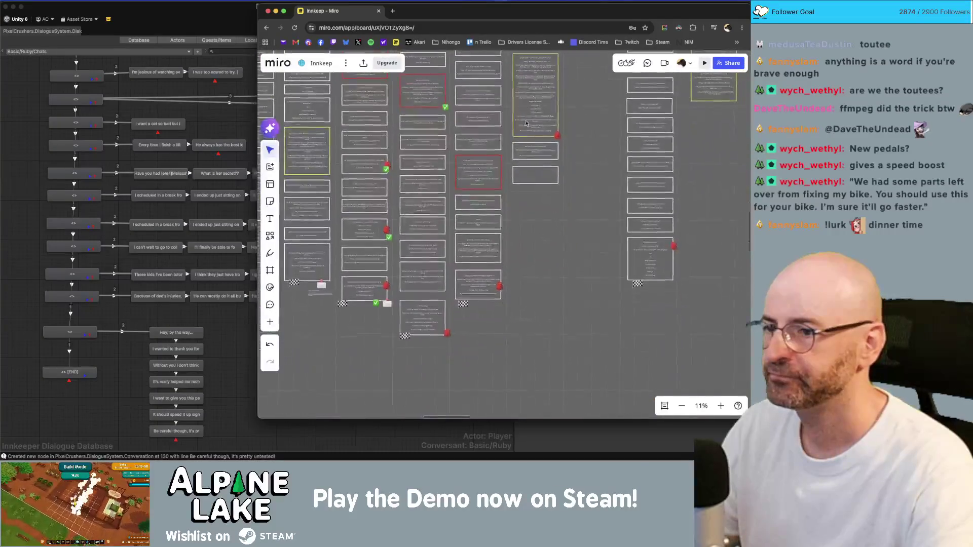
pyautogui.scroll(3, 530, 361)
pyautogui.click(50, 388)
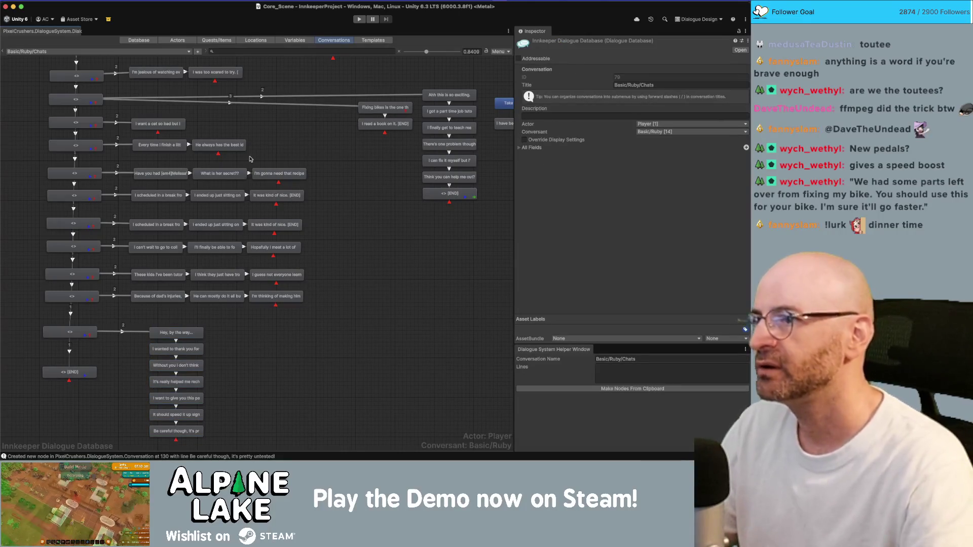
pyautogui.click(303, 41)
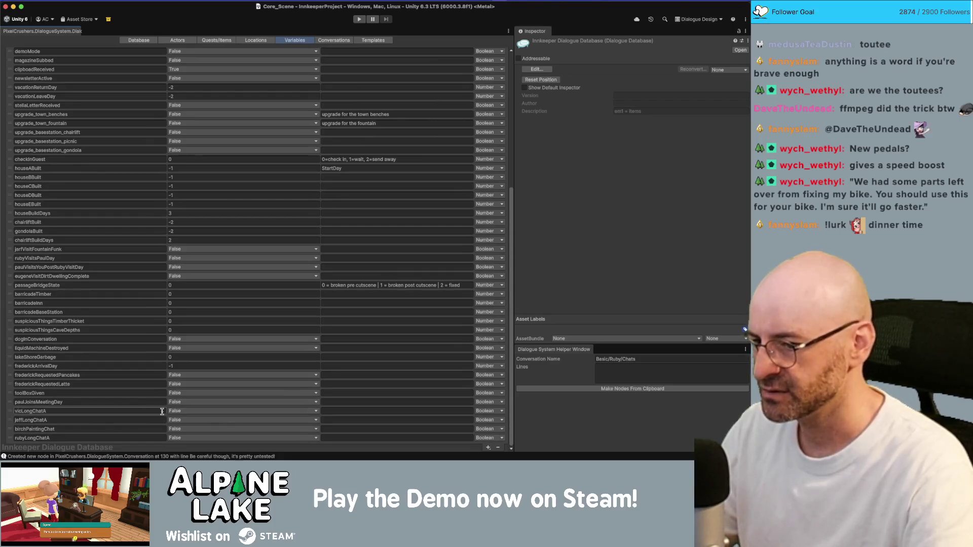
# Add a new Boolean variable named rubyBikePartChat to the Variables list
pyautogui.click(487, 449)
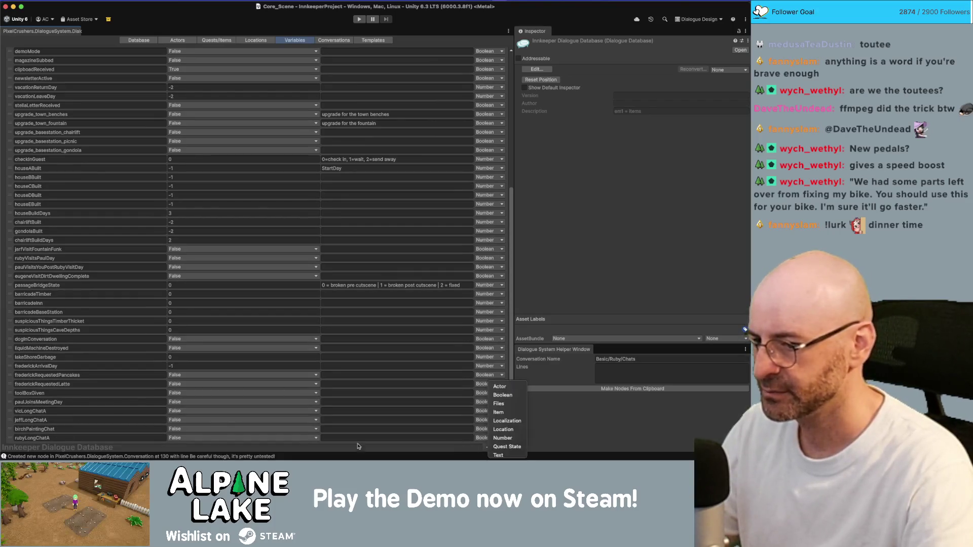
pyautogui.click(364, 414)
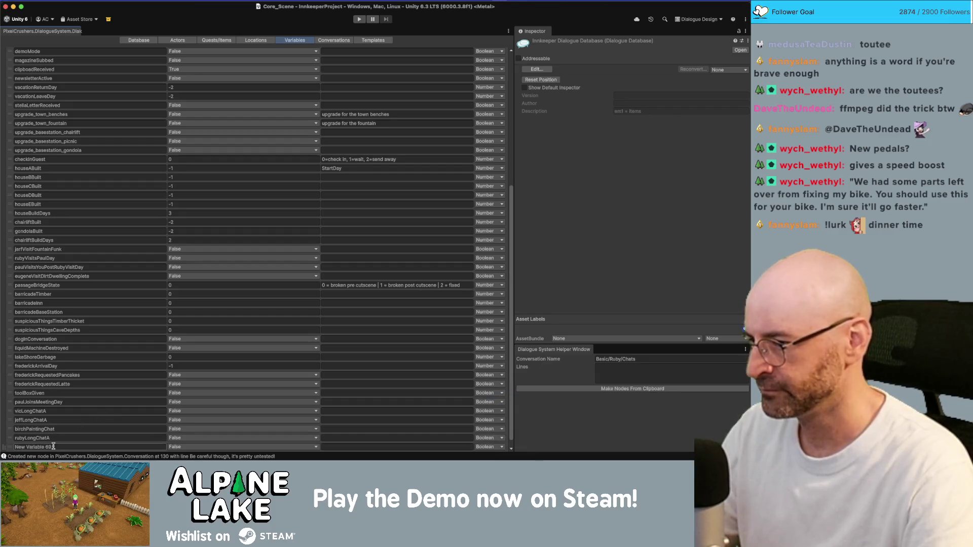
pyautogui.write('rubyBikePartCh')
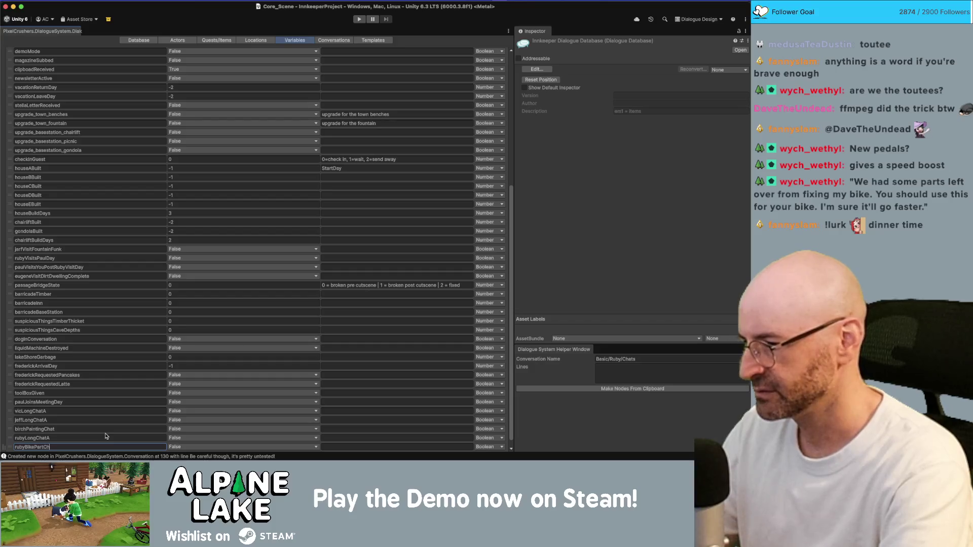
pyautogui.write('at')
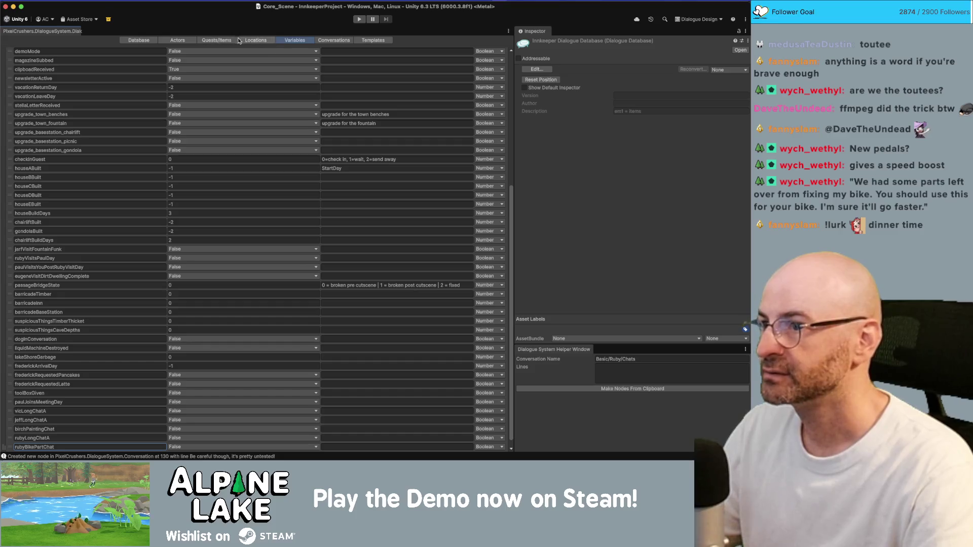
# Shift the 'Hey, by the way...' column right and add a new END child under the hub node
pyautogui.click(330, 39)
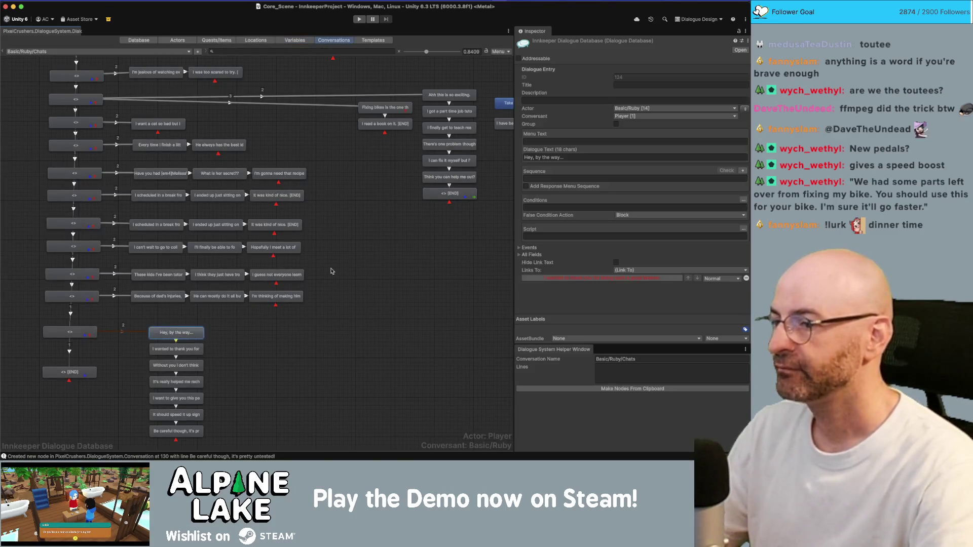
pyautogui.click(743, 201)
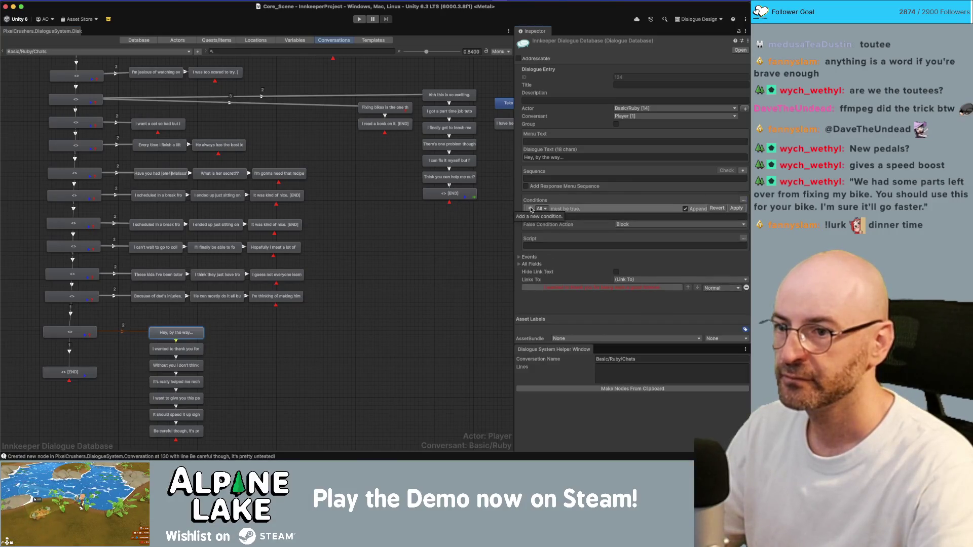
pyautogui.moveTo(217, 322); pyautogui.dragTo(184, 448)
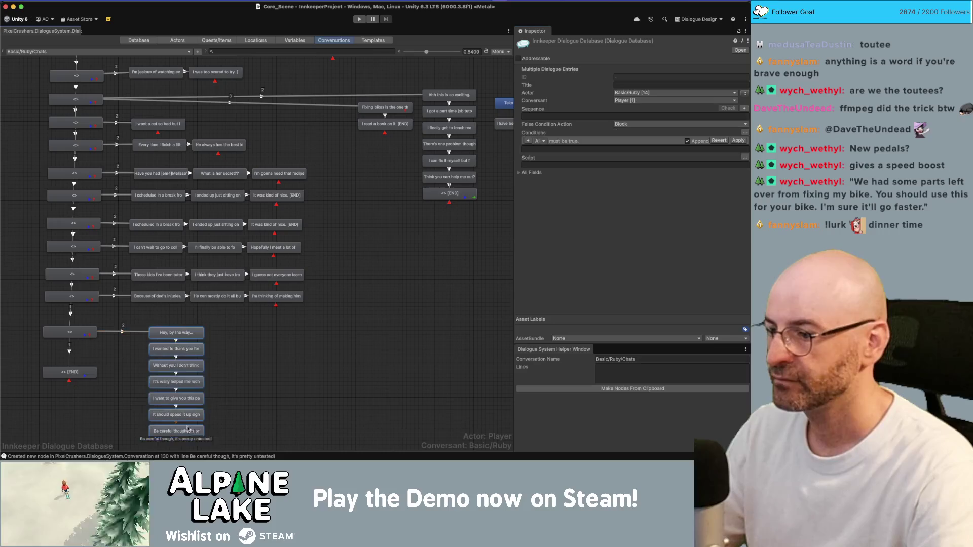
pyautogui.moveTo(176, 334); pyautogui.dragTo(192, 337)
pyautogui.rightClick(78, 333)
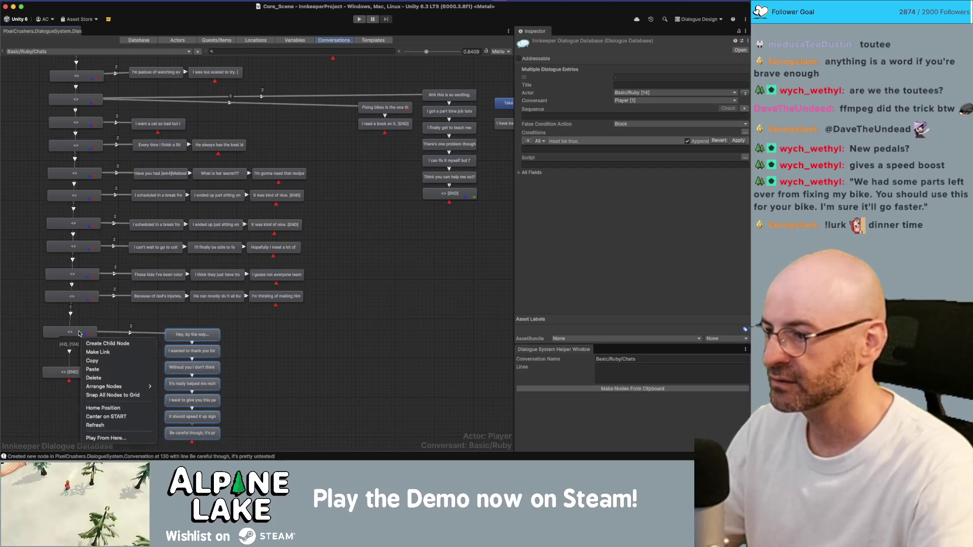
pyautogui.click(107, 344)
pyautogui.moveTo(84, 344); pyautogui.dragTo(142, 356)
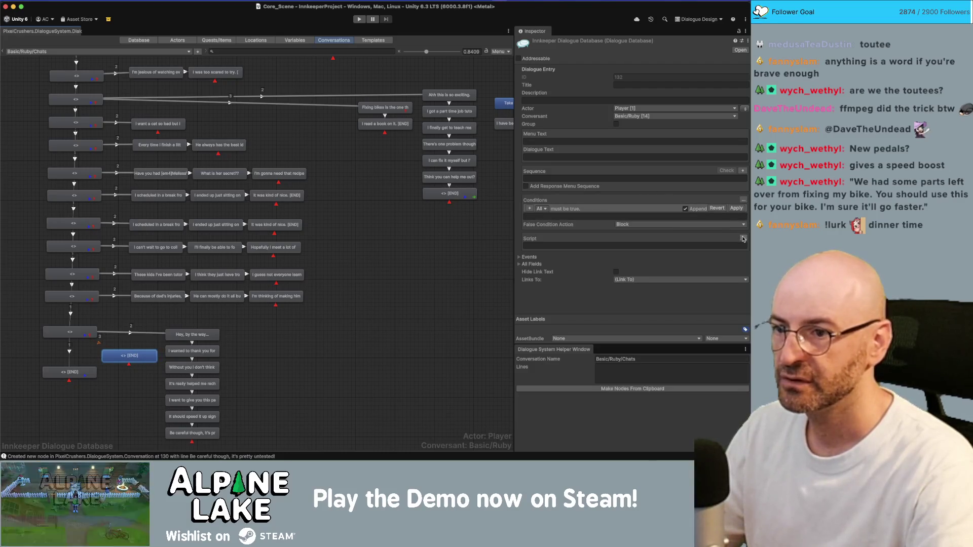
# Give the new END node the condition Variable["rubyBikePartChat"] == true
pyautogui.click(529, 209)
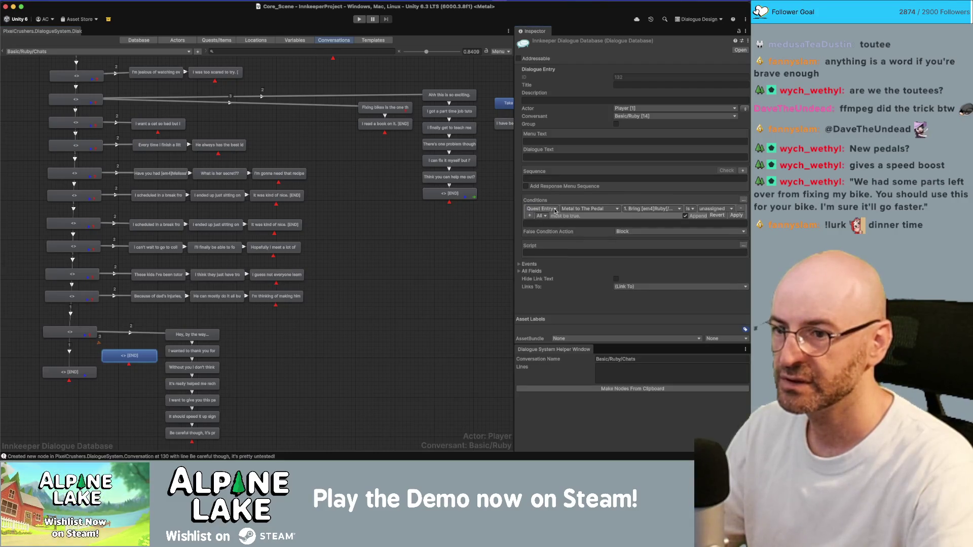
pyautogui.click(555, 210)
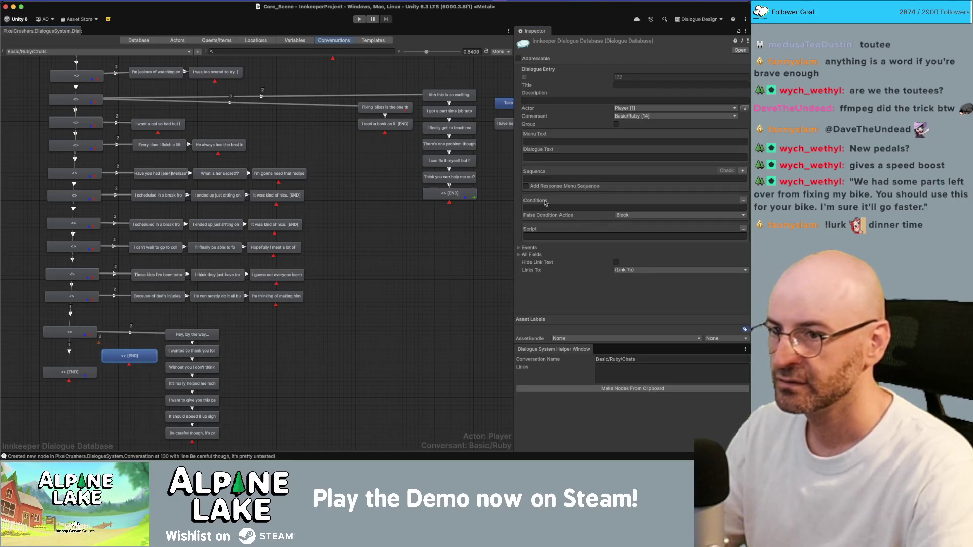
pyautogui.click(545, 202)
pyautogui.click(530, 209)
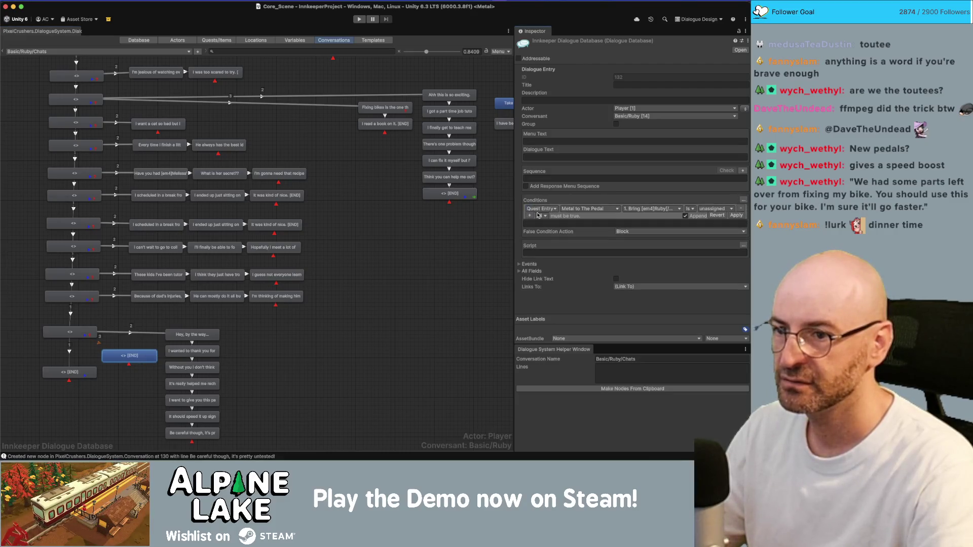
pyautogui.click(560, 210)
pyautogui.click(542, 218)
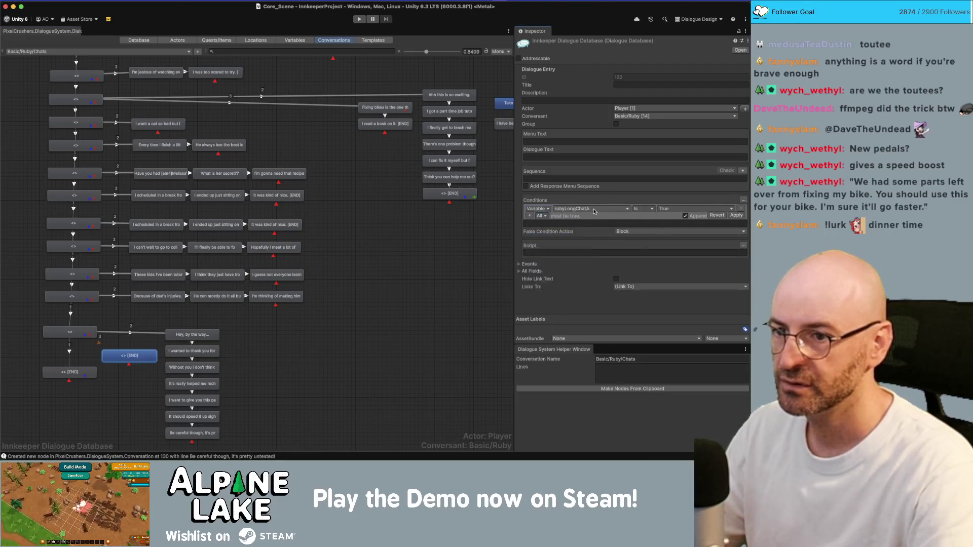
pyautogui.click(593, 210)
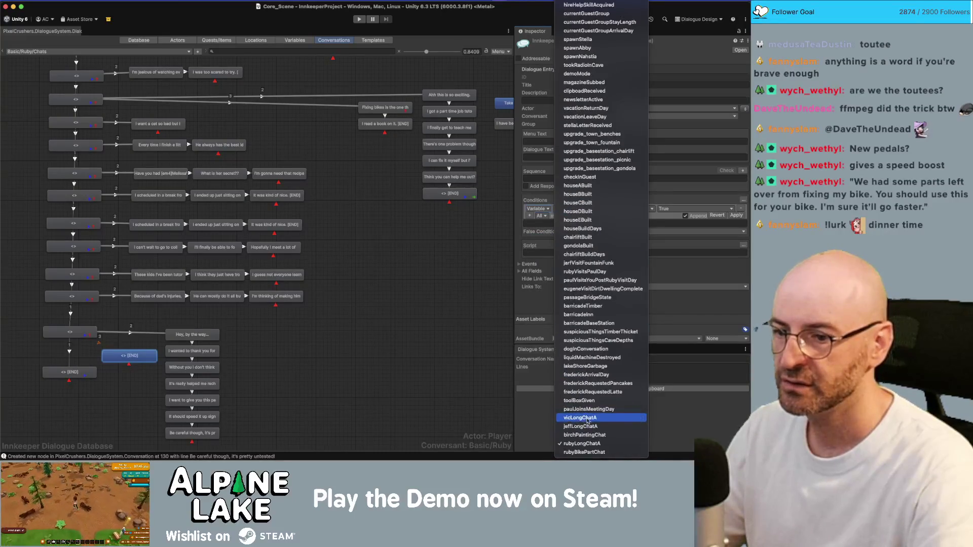
pyautogui.click(588, 452)
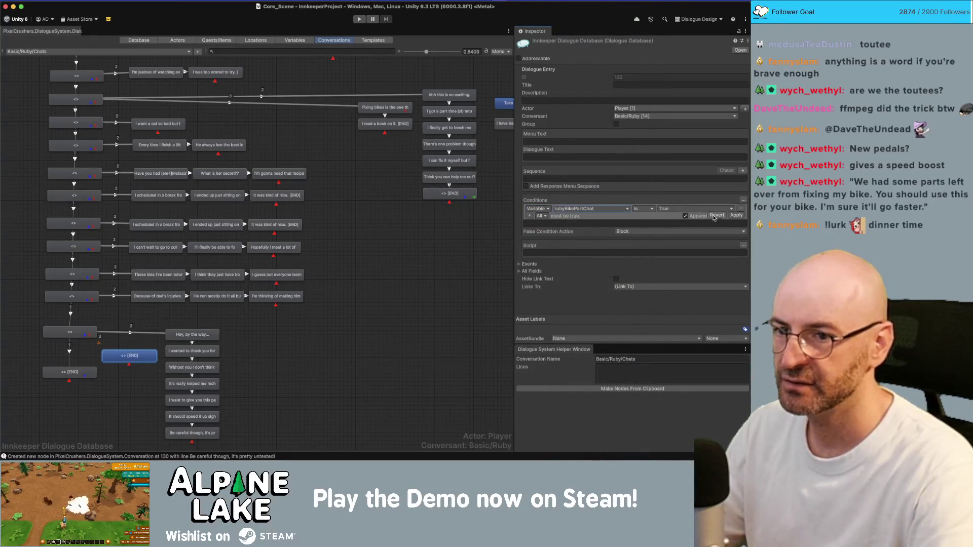
pyautogui.click(735, 216)
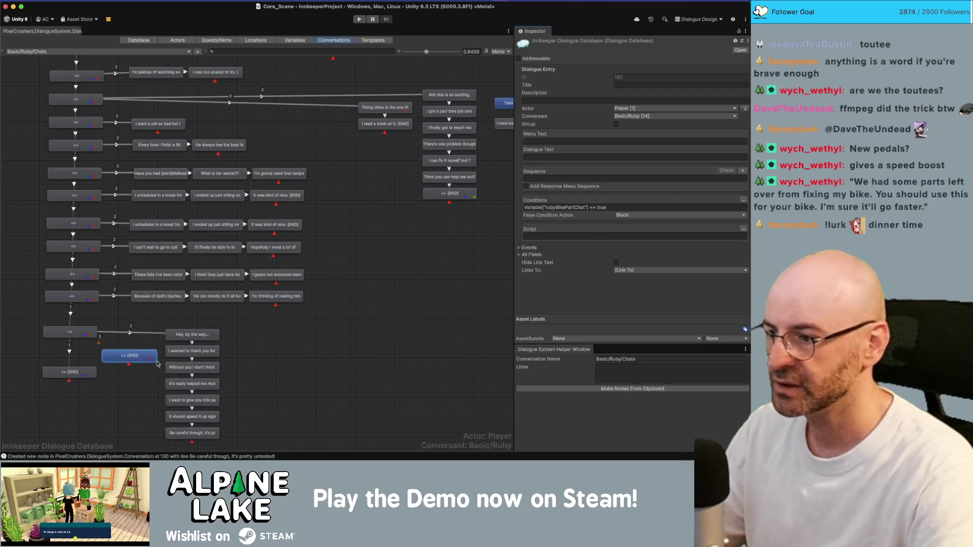
pyautogui.click(125, 335)
# Set the link's priority to Below Normal
pyautogui.click(642, 77)
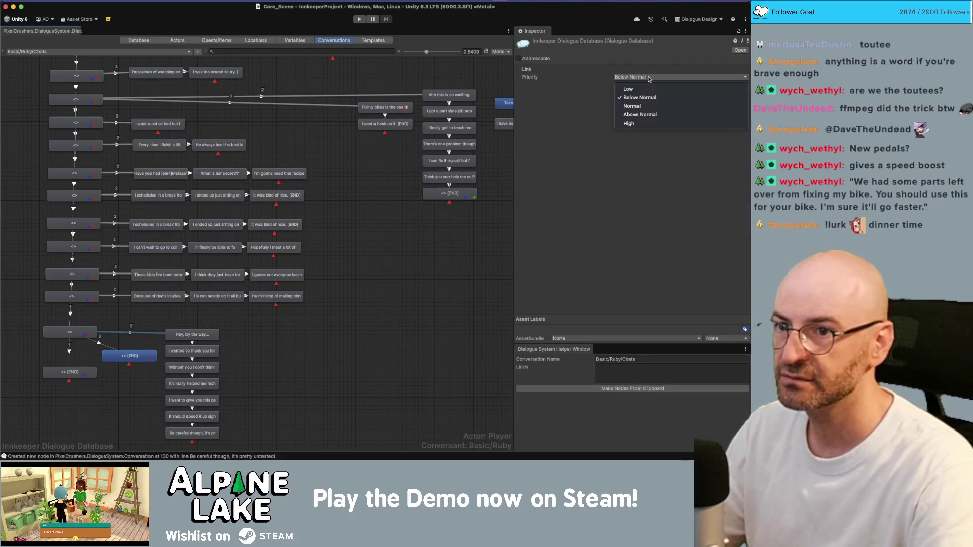
pyautogui.click(632, 106)
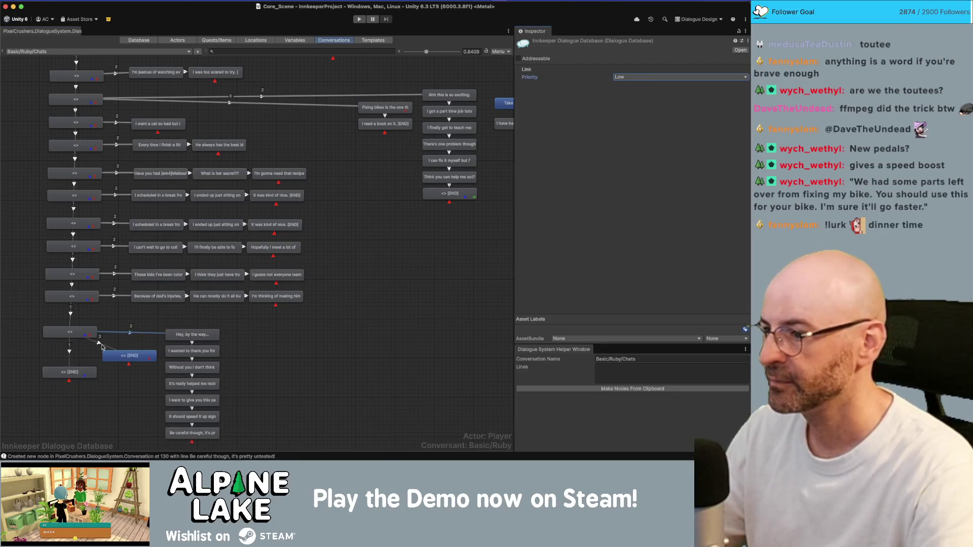
pyautogui.click(643, 77)
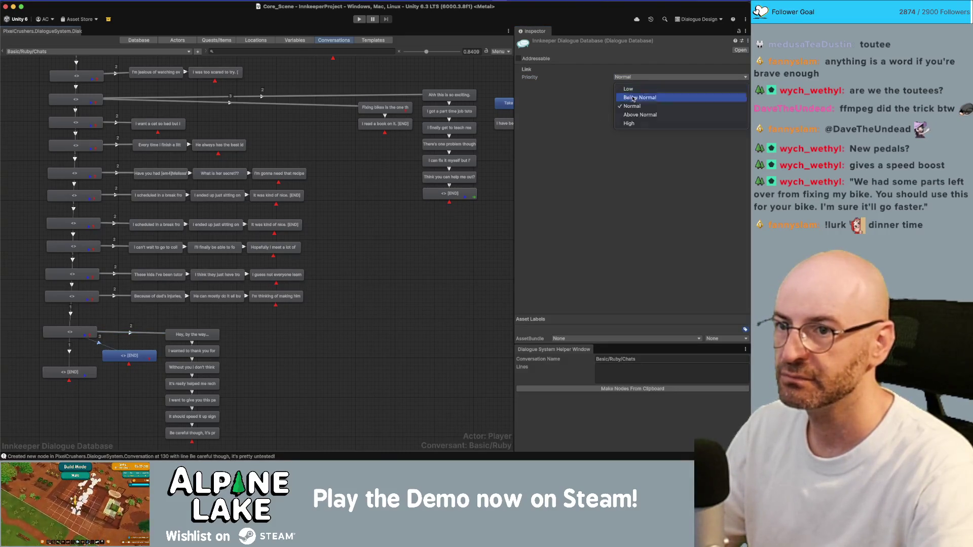
pyautogui.click(633, 97)
# Add a script to the 'Be careful though' line setting rubyBikePartChat to True
pyautogui.click(192, 434)
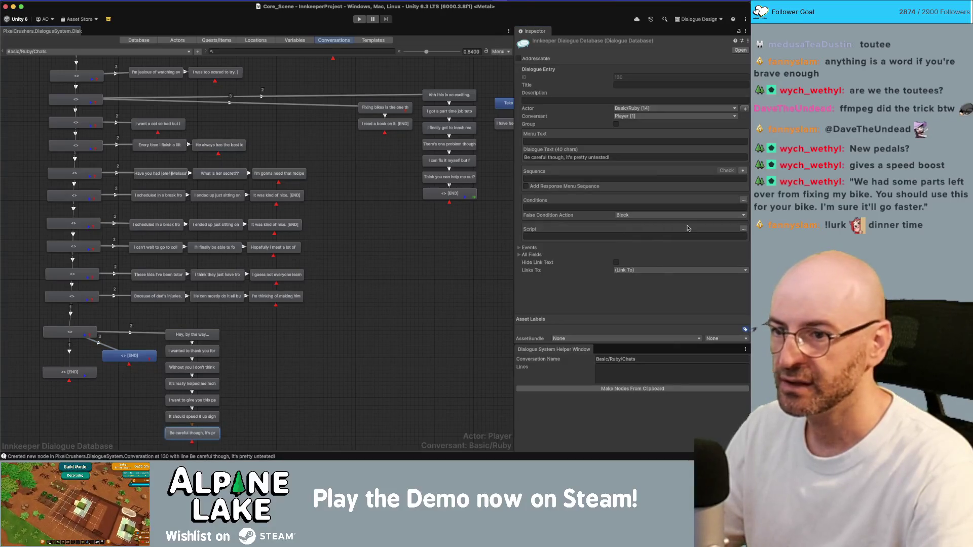
pyautogui.click(744, 228)
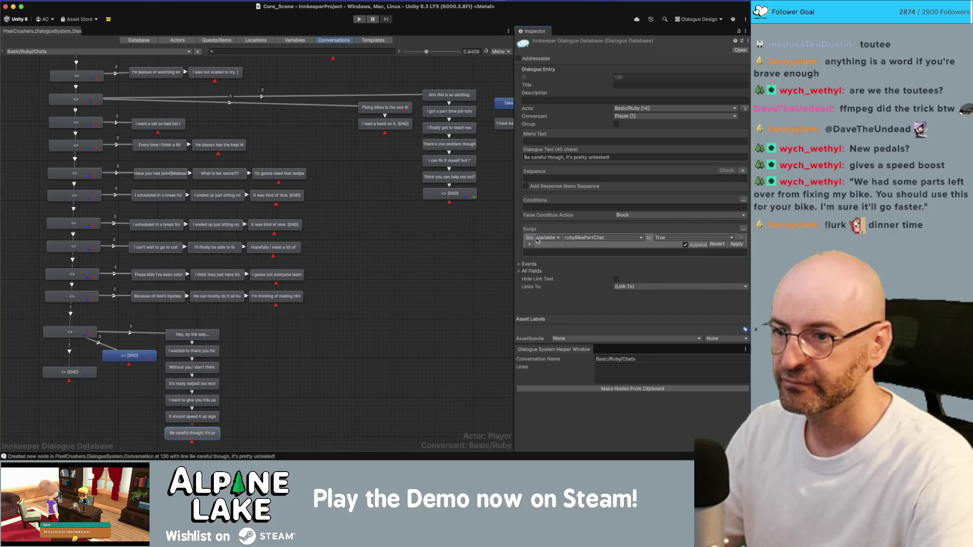
pyautogui.click(597, 238)
pyautogui.click(597, 242)
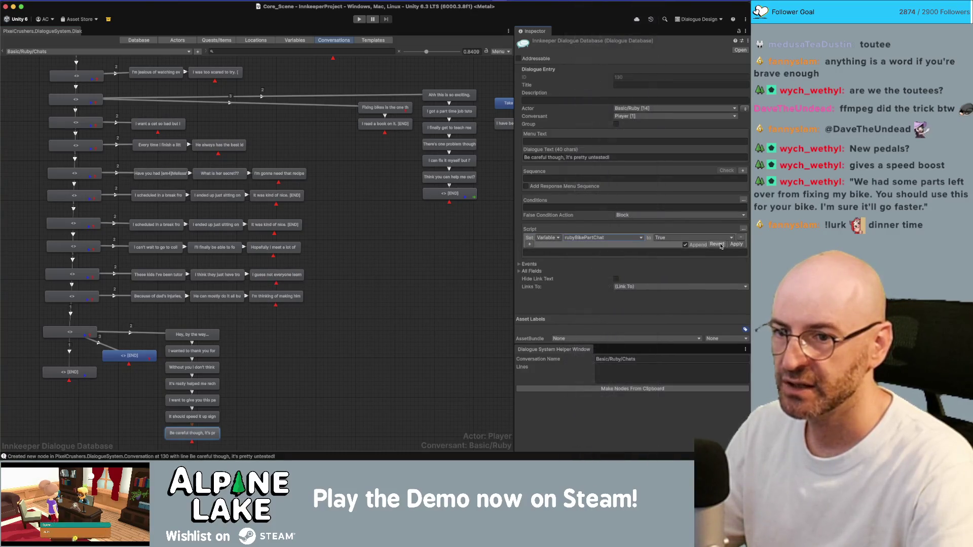
pyautogui.click(734, 244)
pyautogui.click(130, 355)
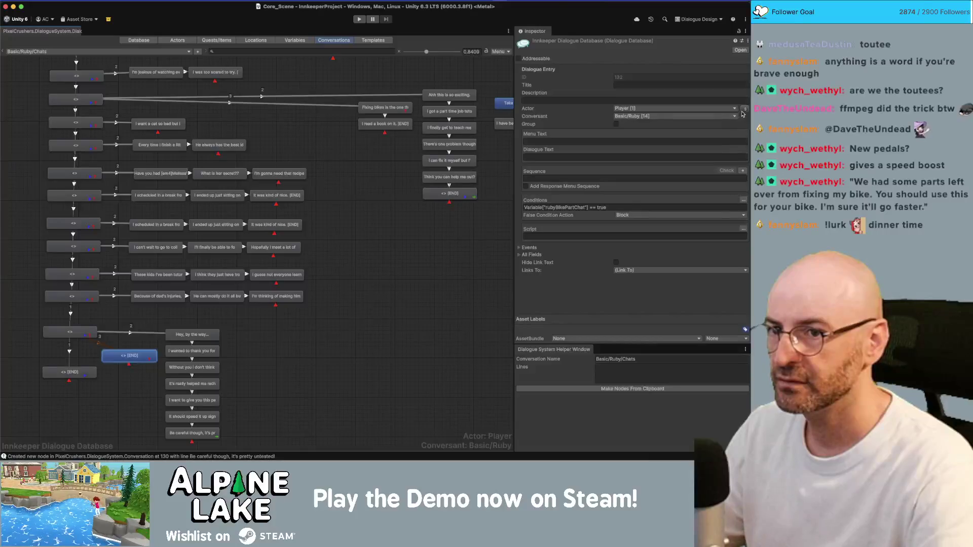
# Make Ruby say 'I made the same part for my bike, but much less effective.' and add a child node
pyautogui.click(744, 109)
pyautogui.click(591, 156)
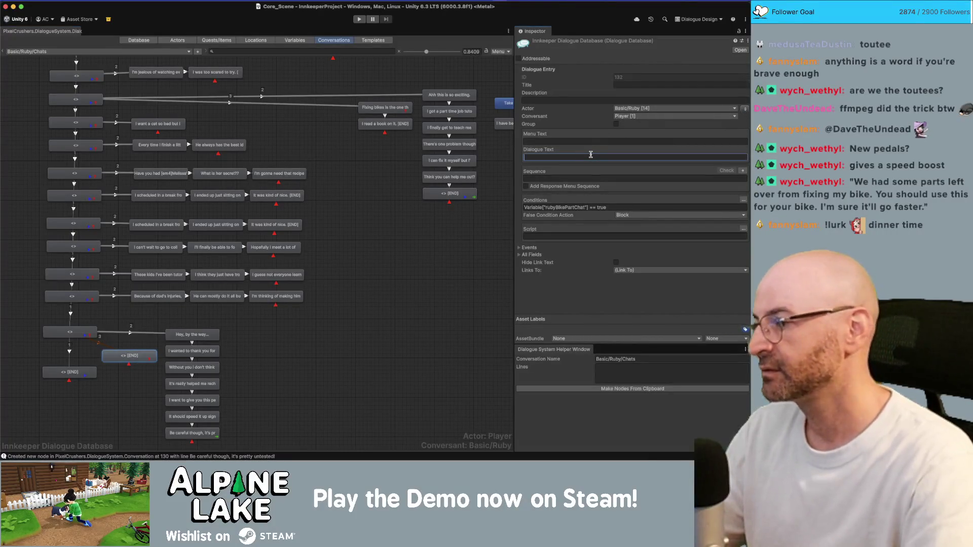
pyautogui.write('That')
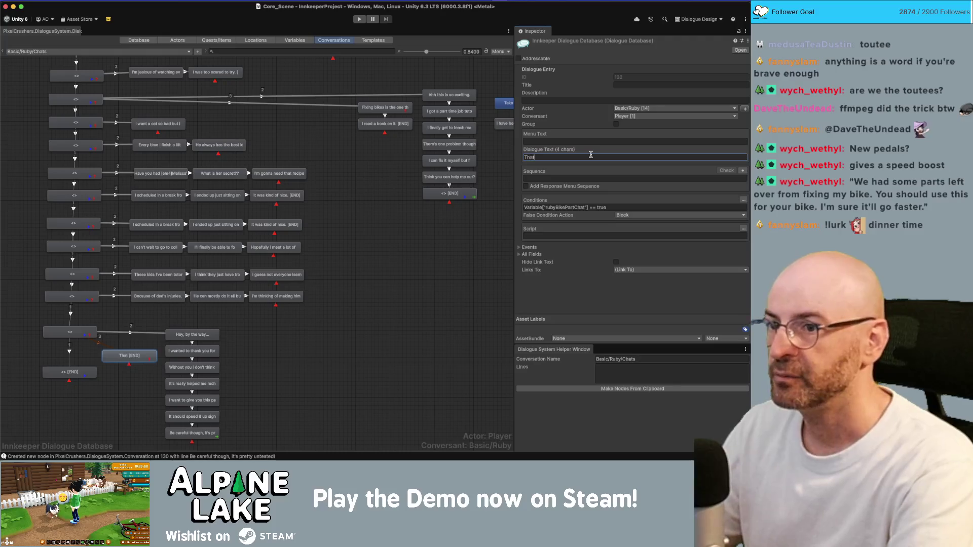
pyautogui.write(" part doesn't fit m")
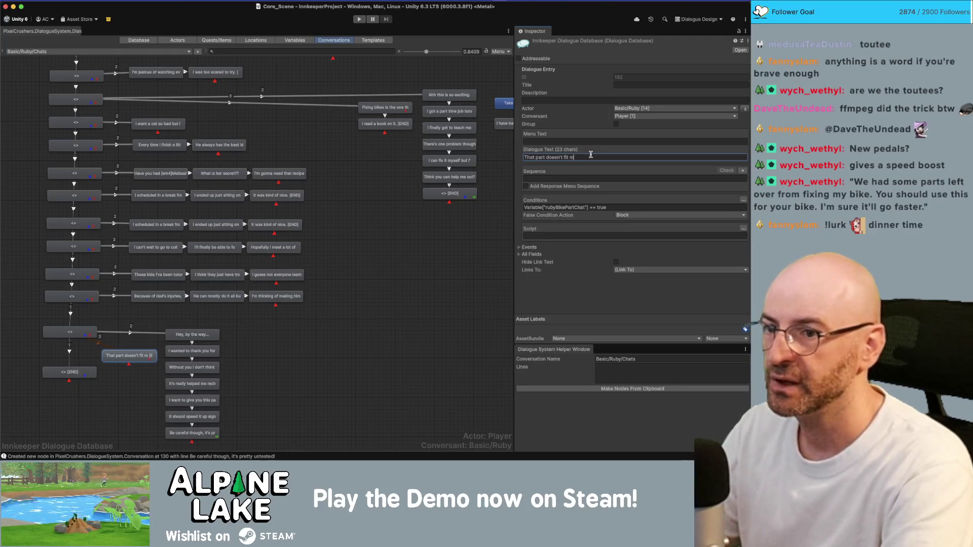
pyautogui.write('y bike')
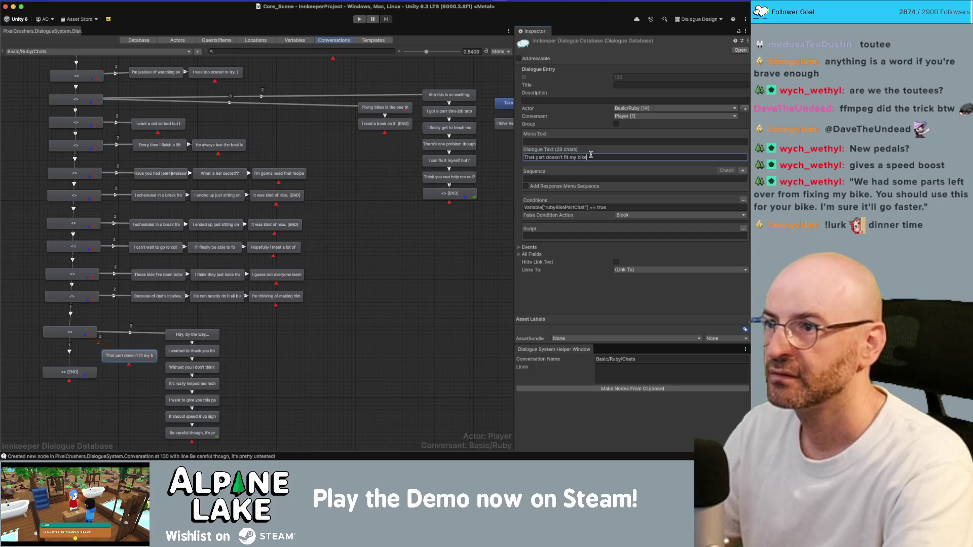
pyautogui.press('super+a')
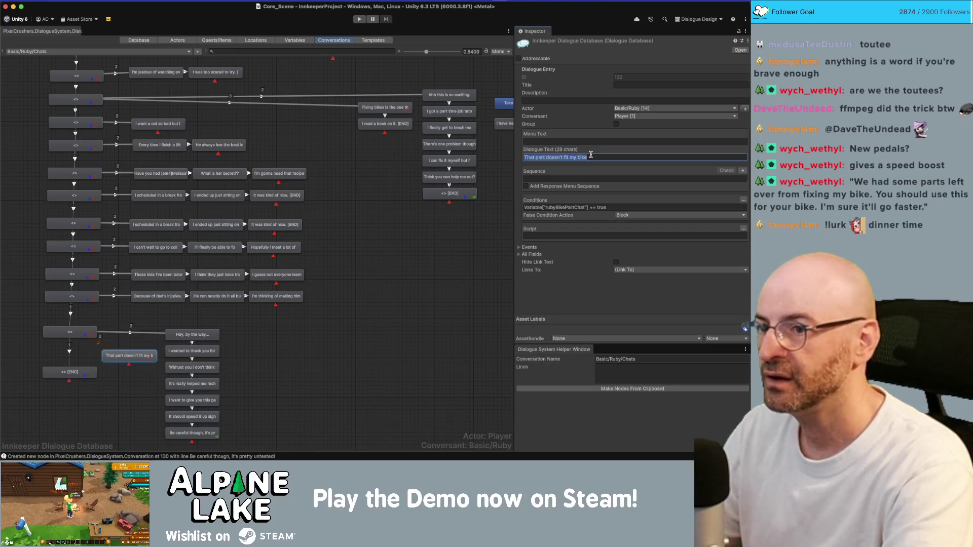
pyautogui.write('I made the same part for my bike, but much le')
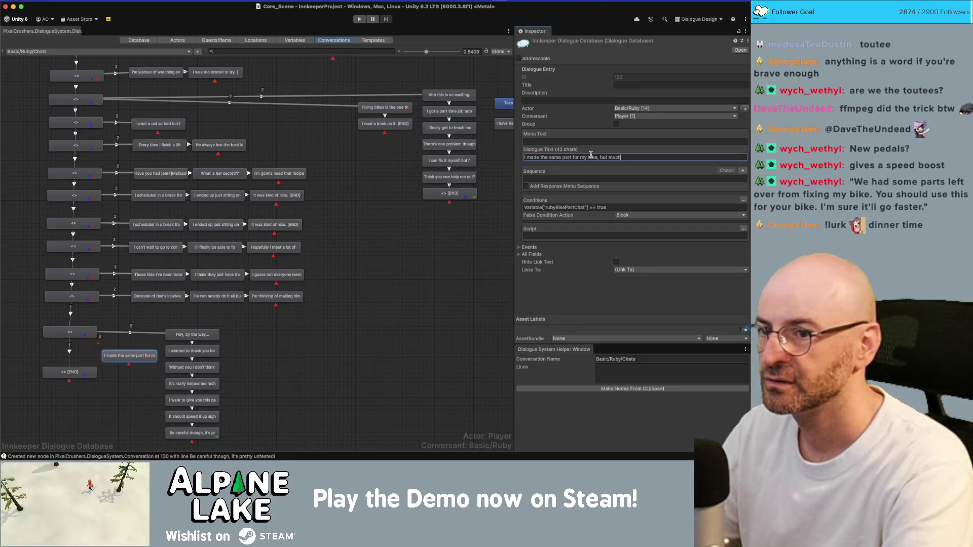
pyautogui.write('ss effective.')
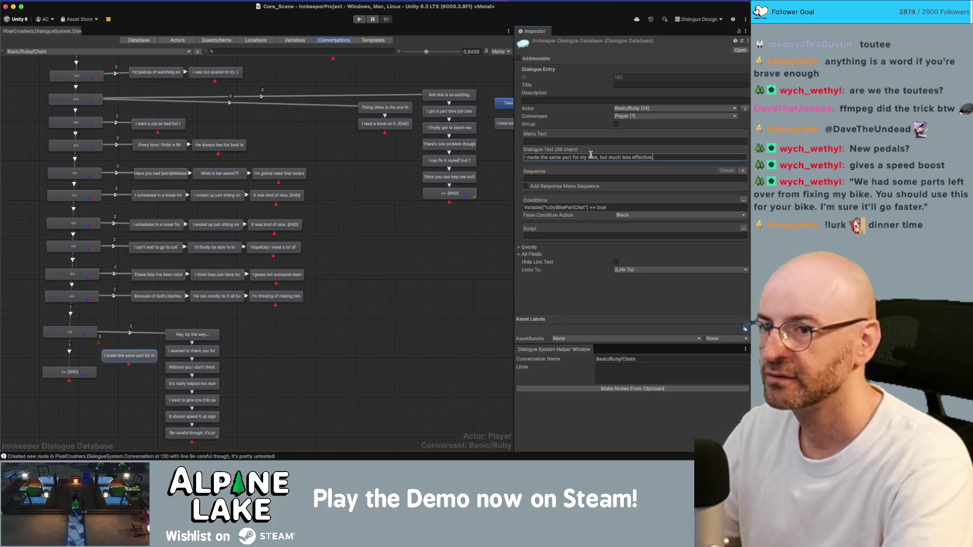
pyautogui.rightClick(120, 357)
pyautogui.click(133, 361)
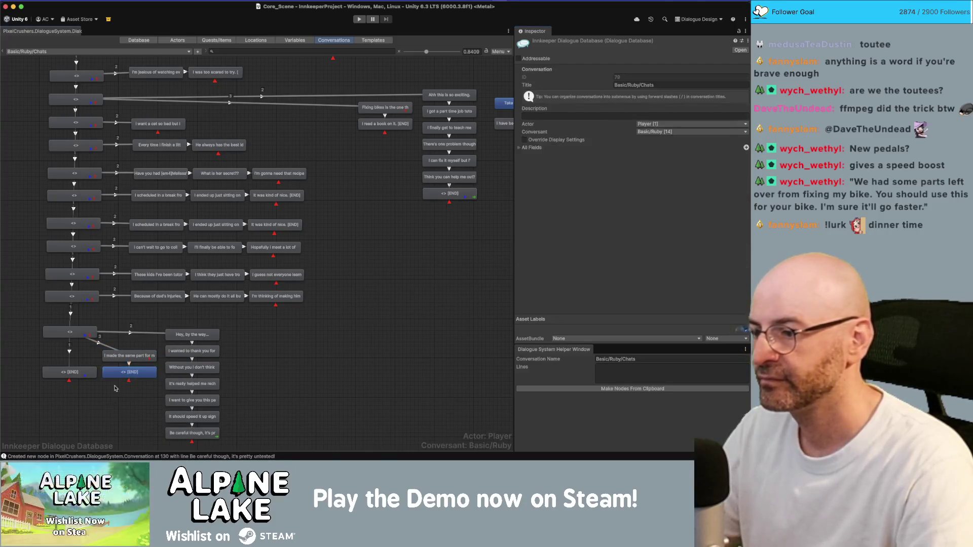
# Make Ruby the speaker of the new node with the text 'I don't like riding too fast.'
pyautogui.click(745, 109)
pyautogui.click(568, 158)
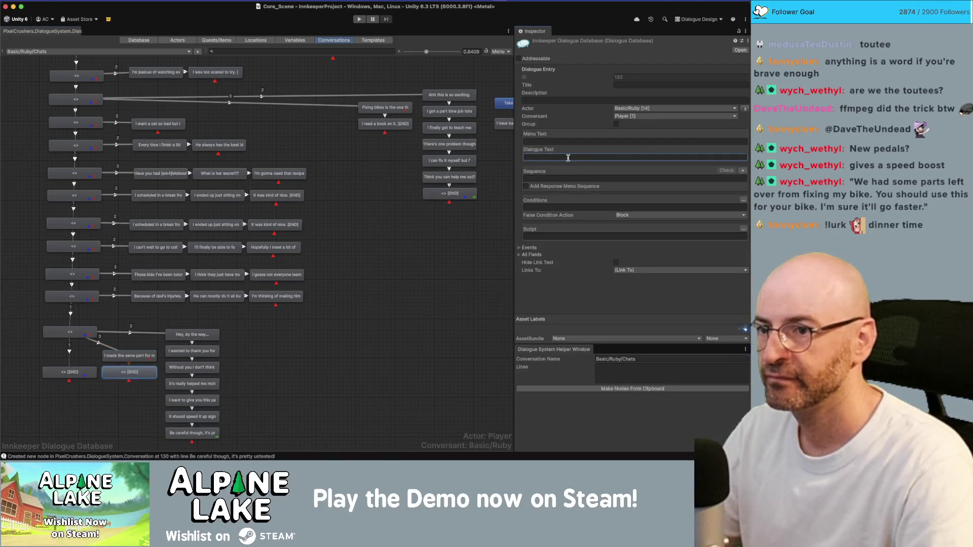
pyautogui.write("I don't ")
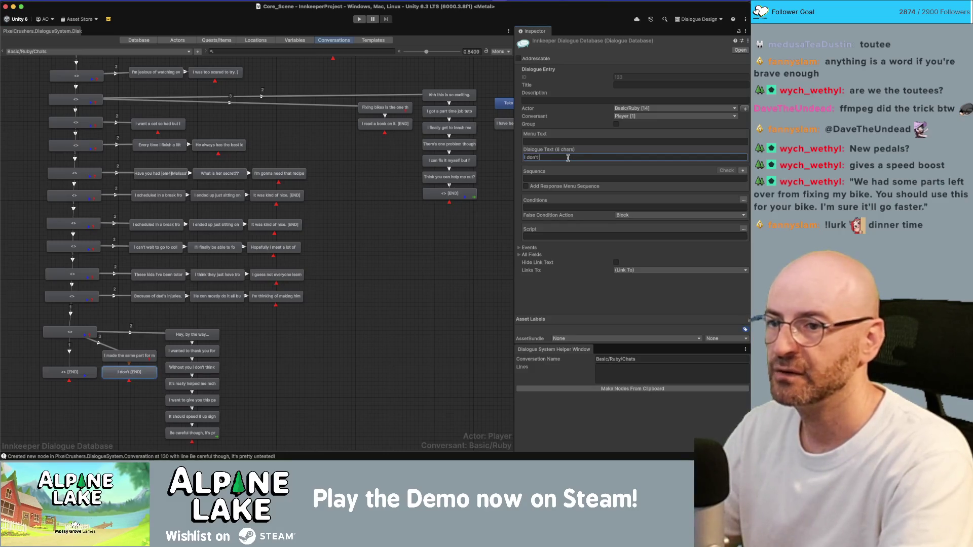
pyautogui.write('like riding too fast.')
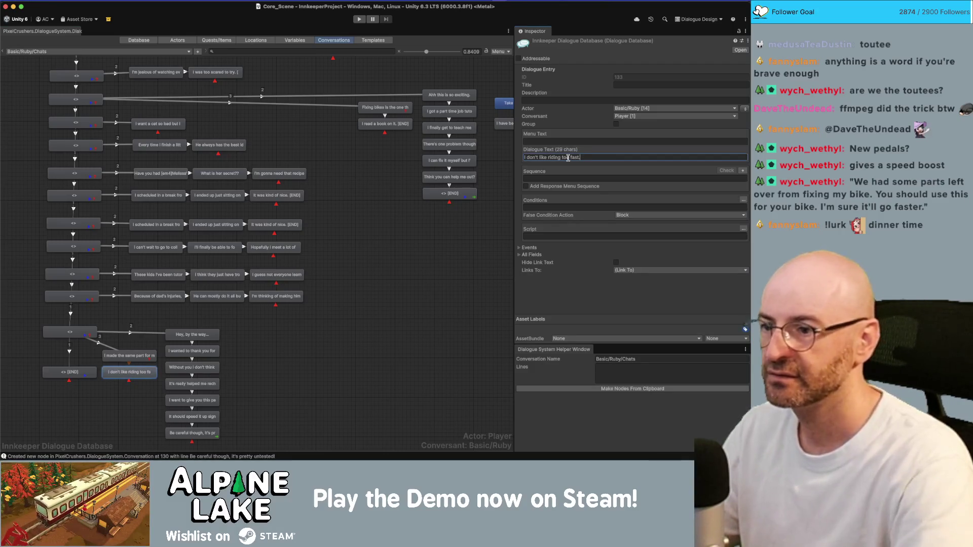
# Box-select the 'Hey, by the way...' column and shift it further right
pyautogui.click(144, 391)
pyautogui.moveTo(144, 392)
pyautogui.mouseDown()
pyautogui.moveTo(97, 354)
pyautogui.moveTo(132, 357)
pyautogui.mouseUp()
pyautogui.moveTo(251, 327); pyautogui.dragTo(165, 446)
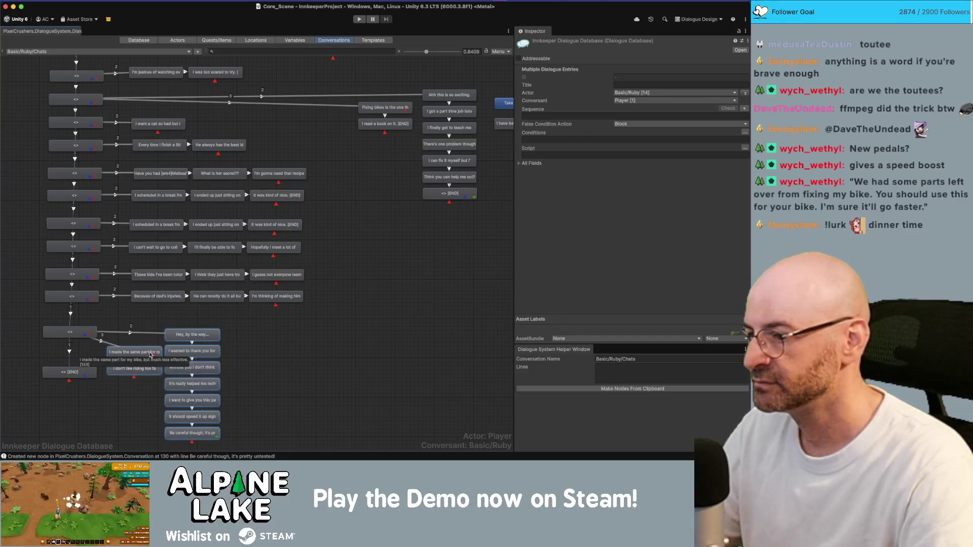
pyautogui.moveTo(192, 350); pyautogui.dragTo(219, 348)
pyautogui.click(276, 348)
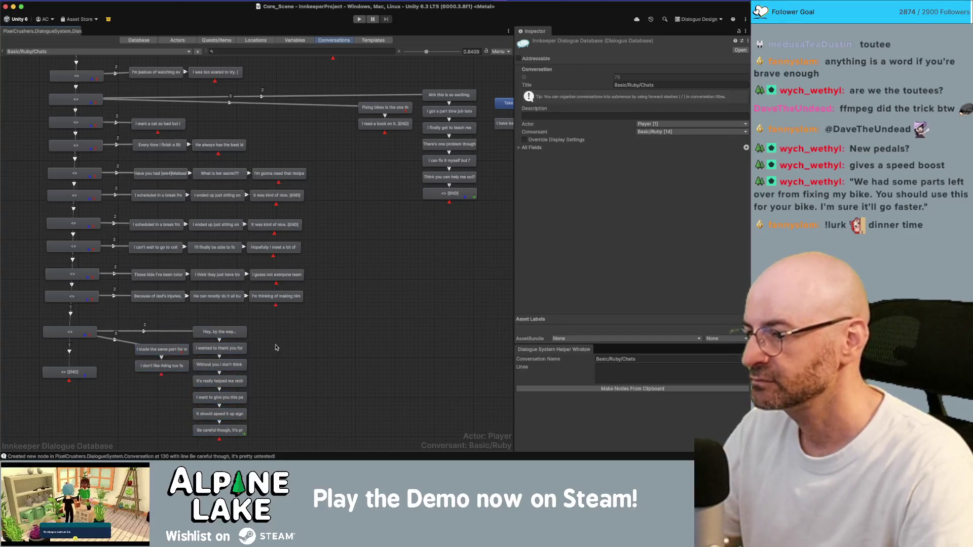
pyautogui.click(223, 430)
pyautogui.scroll(-2, 286, 390)
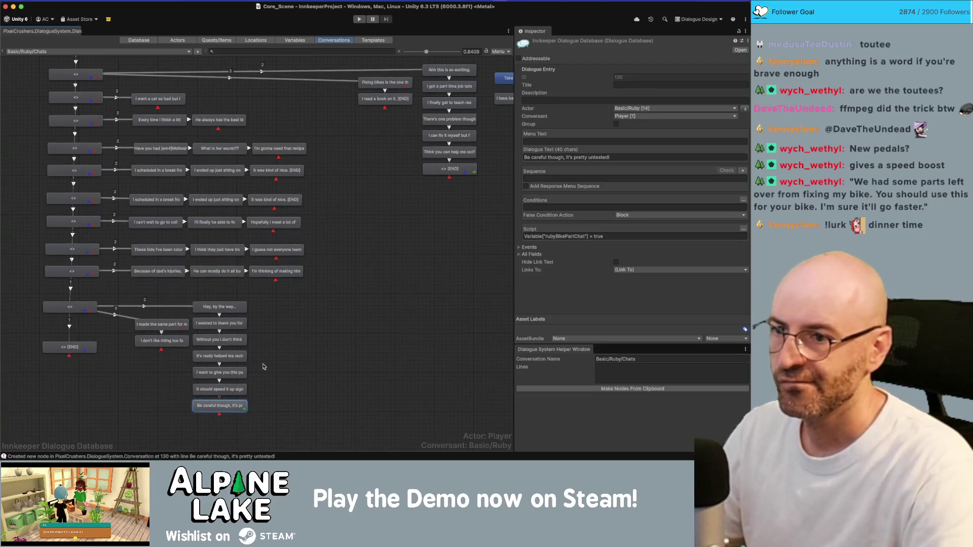
pyautogui.click(294, 331)
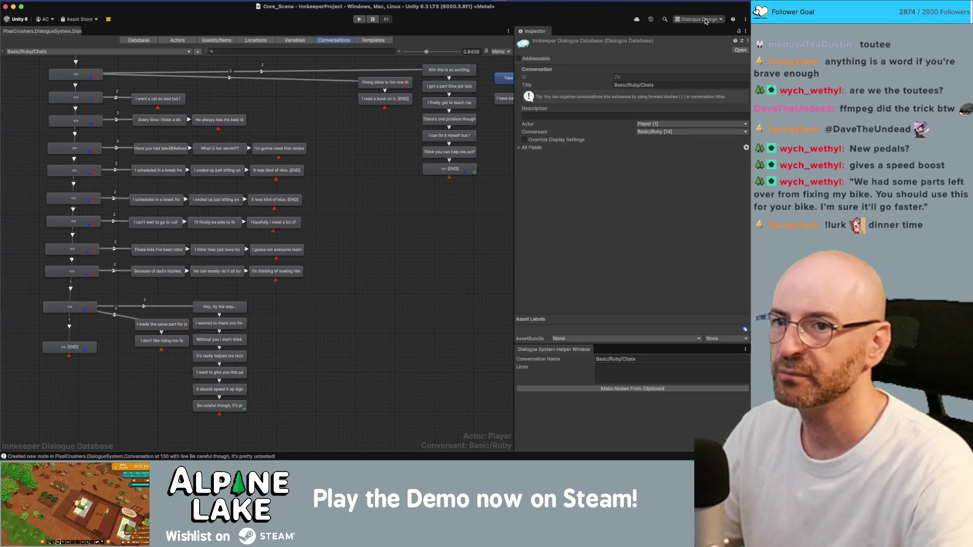
pyautogui.click(705, 21)
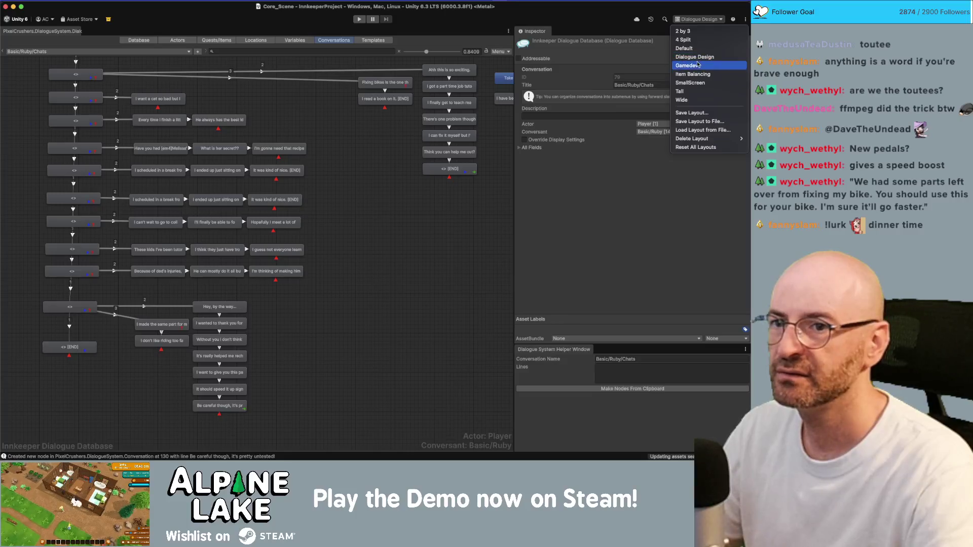
pyautogui.click(698, 64)
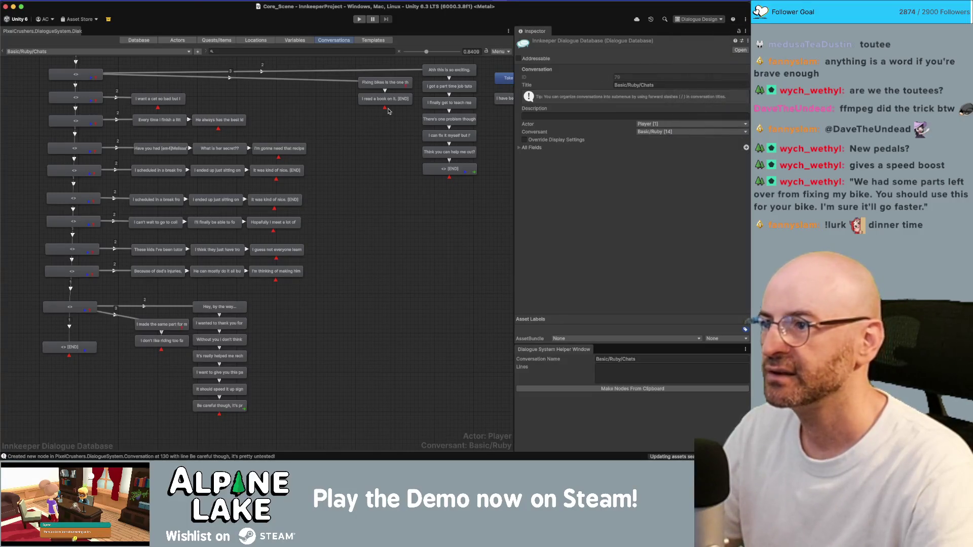
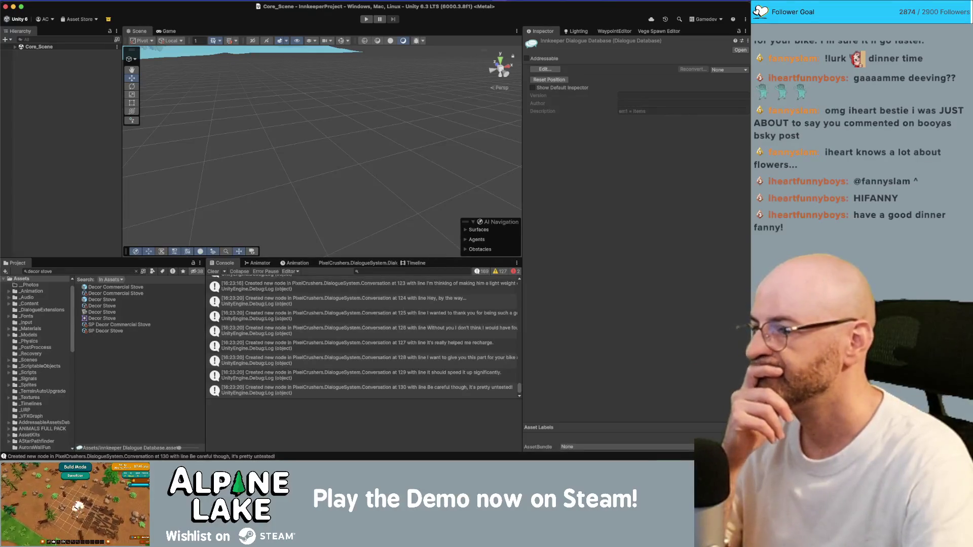
# Search the Project for 'main game scene' and open the Main_Game_Scene asset
pyautogui.click(28, 147)
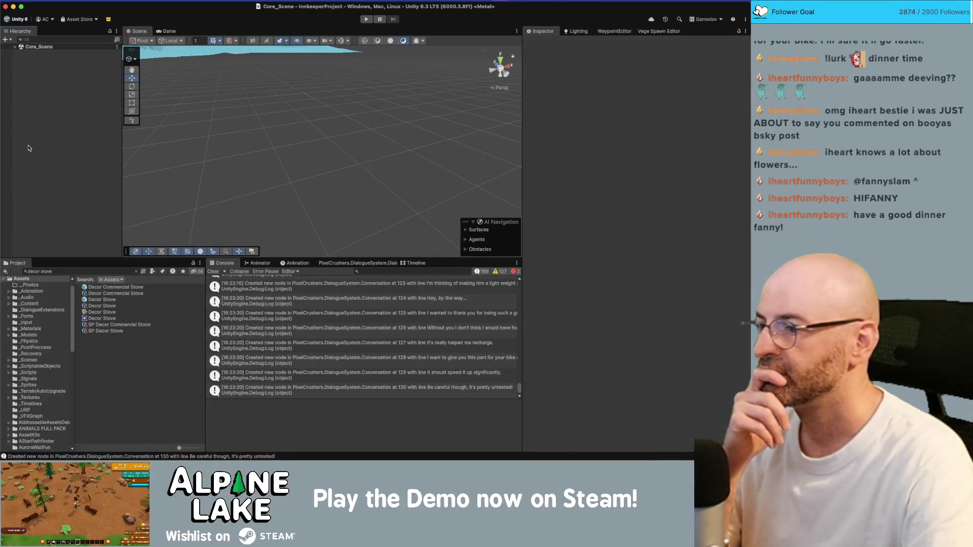
pyautogui.click(110, 270)
pyautogui.write('main game scene')
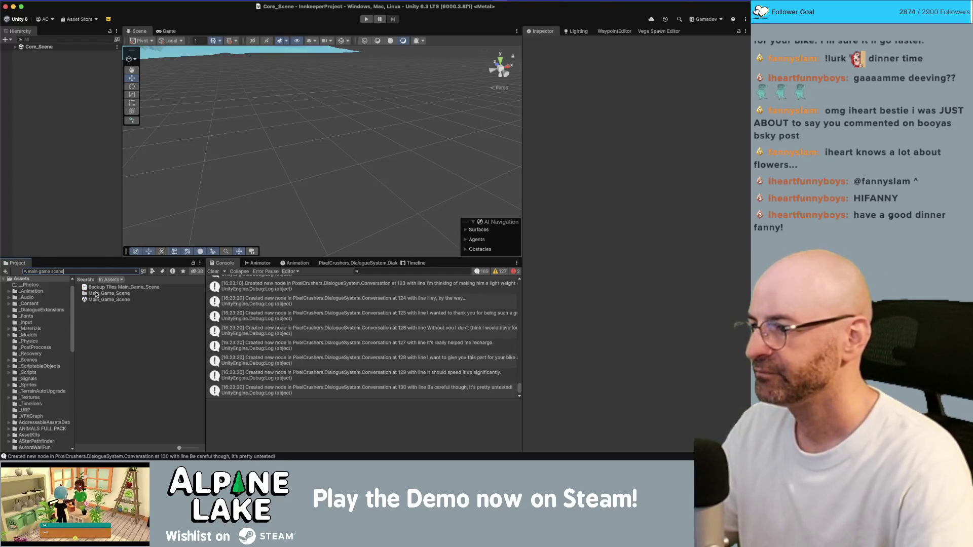
pyautogui.click(100, 301)
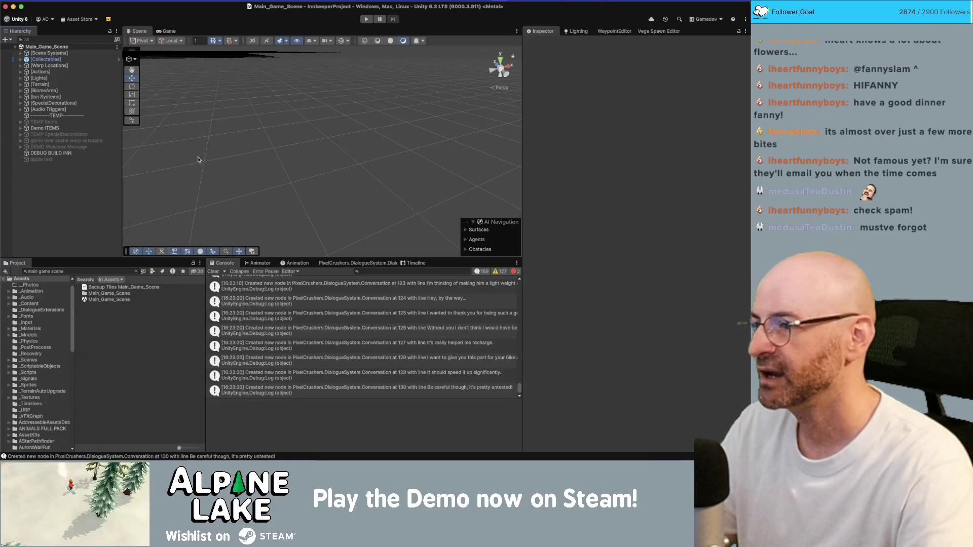
# Find 'core scene' and load Core_Scene additively, moving the scene camera toward the terrain
pyautogui.click(112, 272)
pyautogui.write('c')
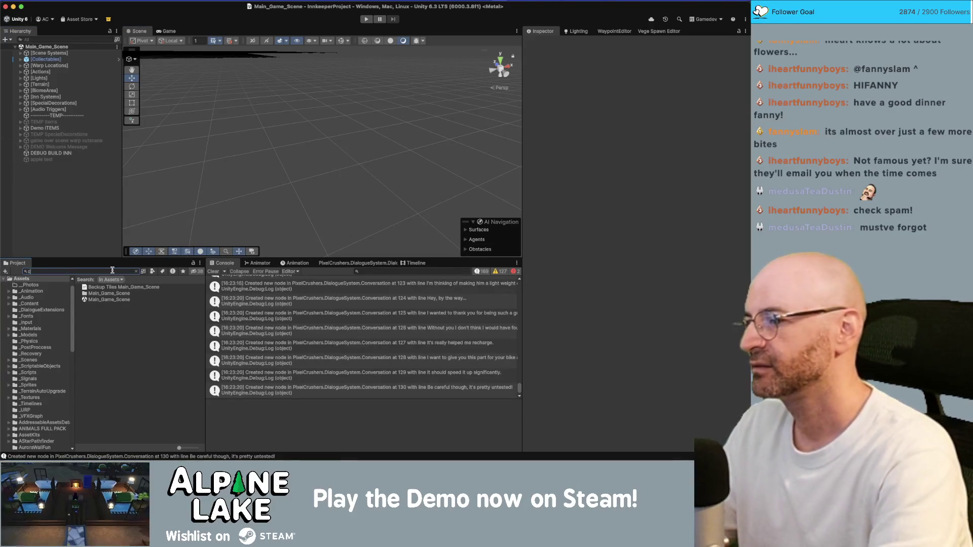
pyautogui.write('ore scene')
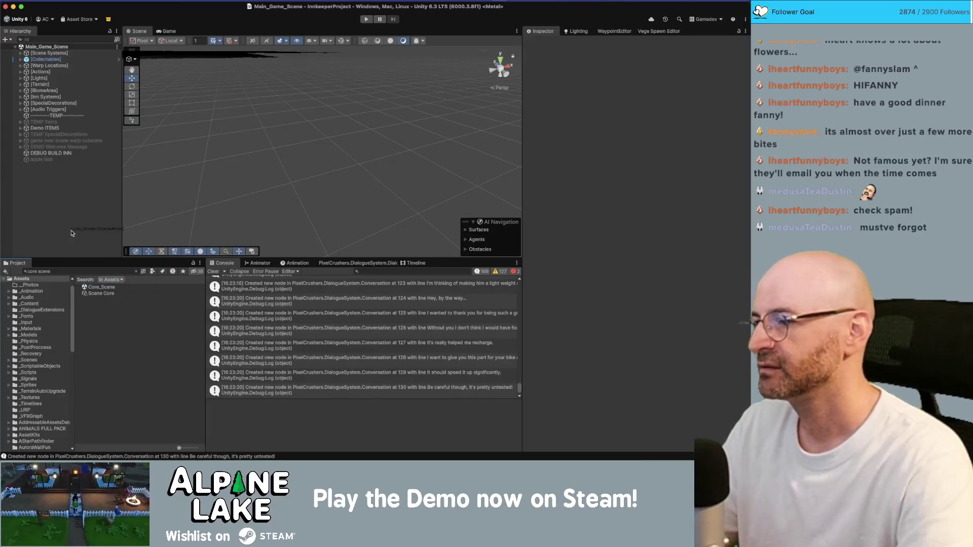
pyautogui.moveTo(72, 215); pyautogui.dragTo(61, 208)
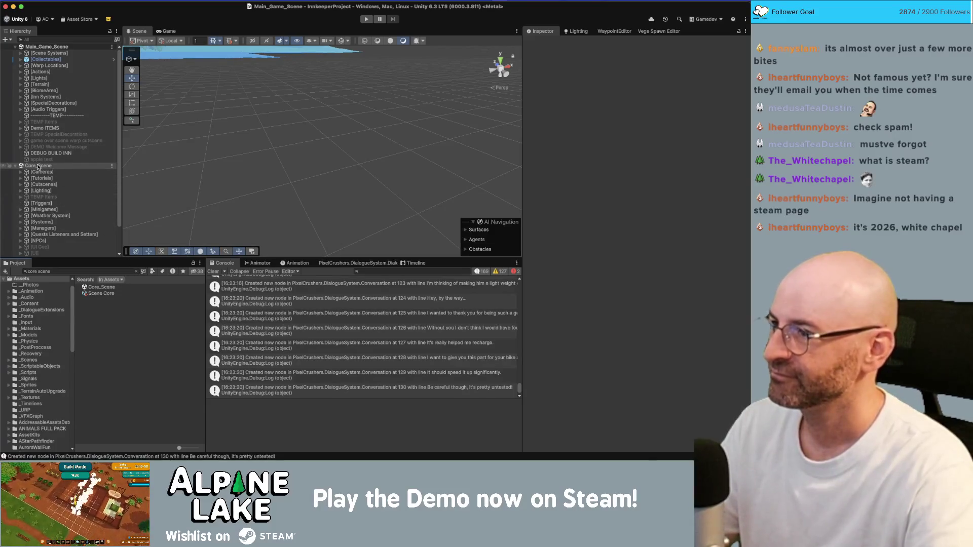
pyautogui.moveTo(348, 158)
pyautogui.mouseDown()
pyautogui.moveTo(191, 143)
pyautogui.moveTo(314, 127)
pyautogui.moveTo(263, 167)
pyautogui.mouseUp()
# Search the Project for 'bicyclenav' and open the BicycleNav script
pyautogui.click(122, 272)
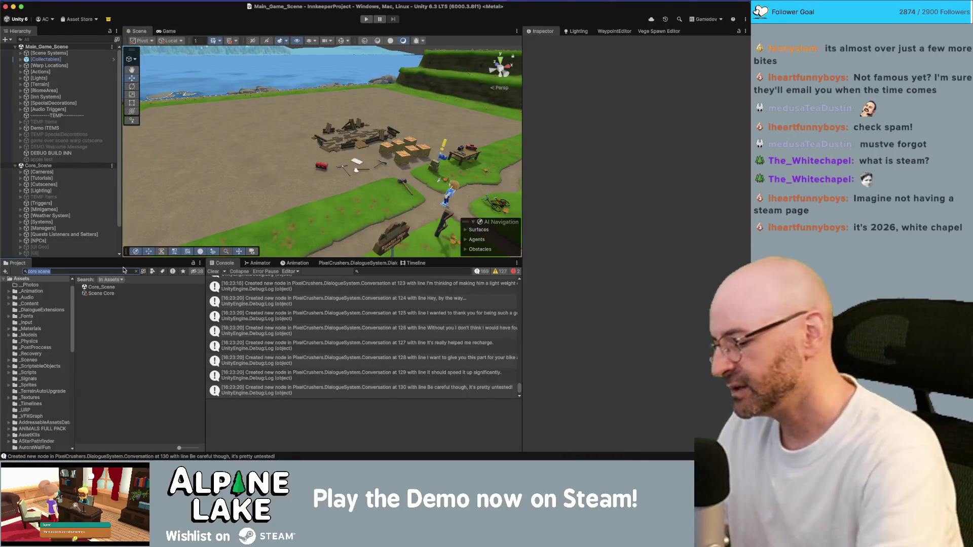
pyautogui.write('bikenav')
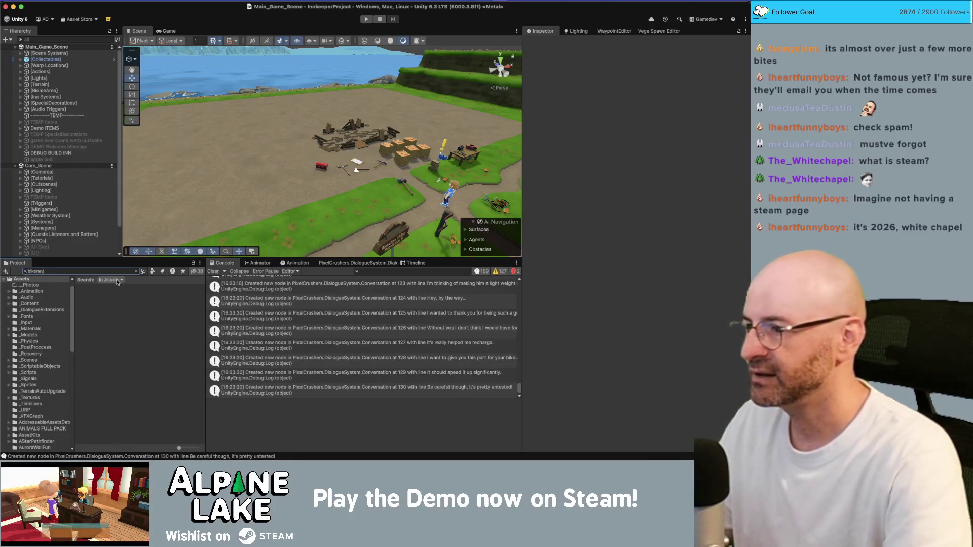
pyautogui.press('BackSpace')
pyautogui.press('BackSpace')
pyautogui.press('BackSpace')
pyautogui.press('BackSpace')
pyautogui.press('BackSpace')
pyautogui.press('BackSpace')
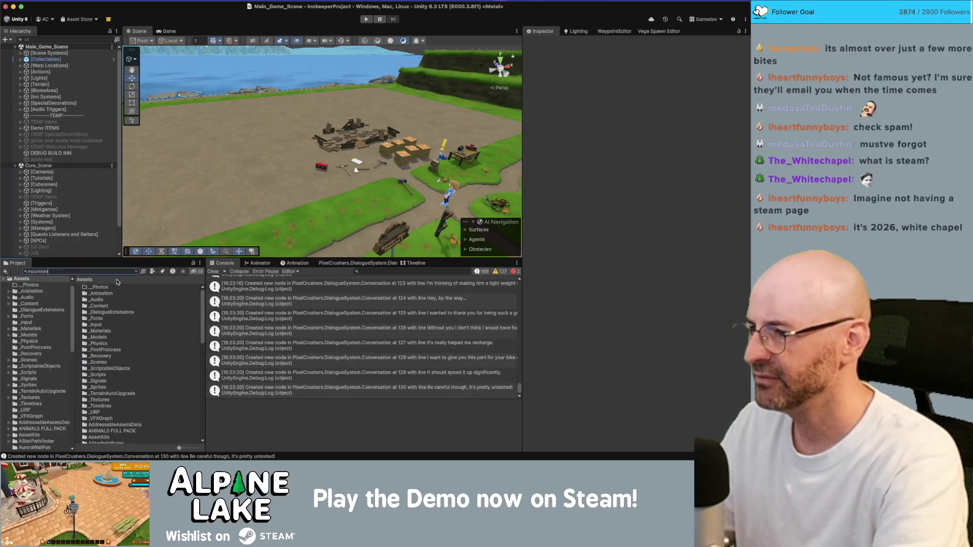
pyautogui.press('BackSpace')
pyautogui.press('BackSpace')
pyautogui.press('BackSpace')
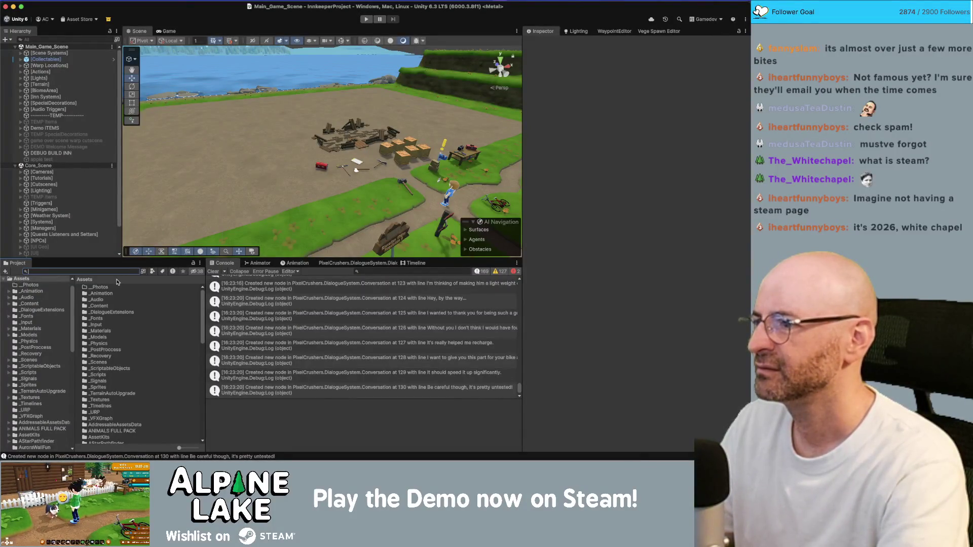
pyautogui.write('bicyclenav')
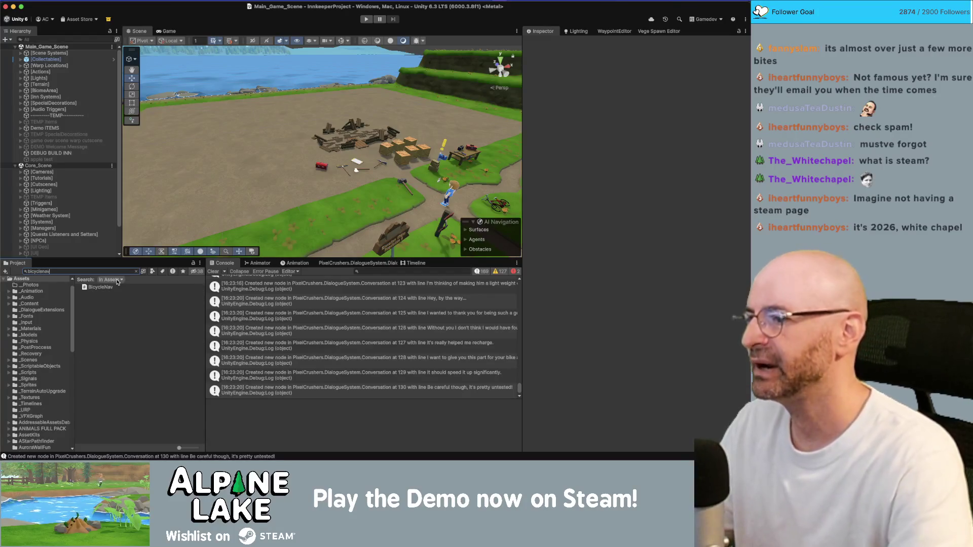
pyautogui.click(108, 288)
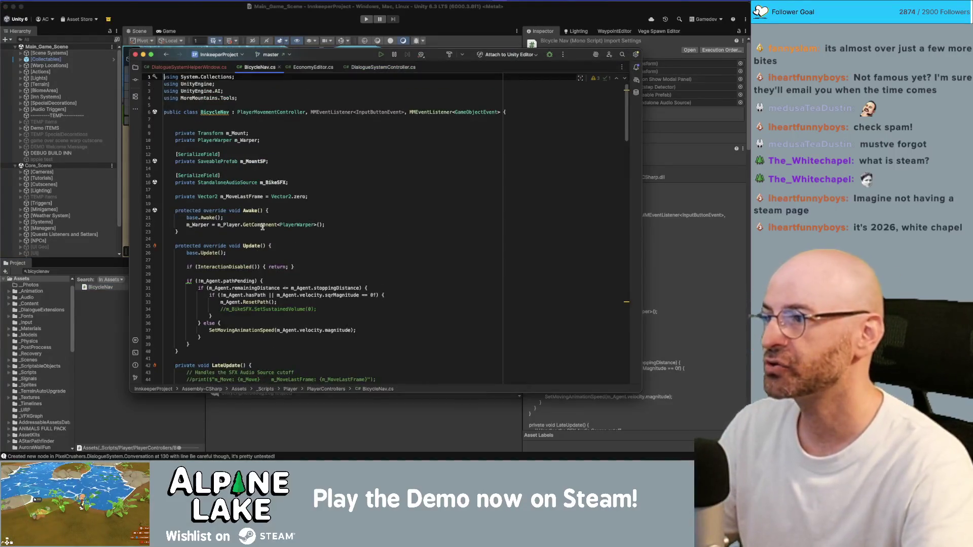
# Read BicycleNav.cs in Rider down to Move() and back to the top, then return to Unity
pyautogui.scroll(-20, 268, 206)
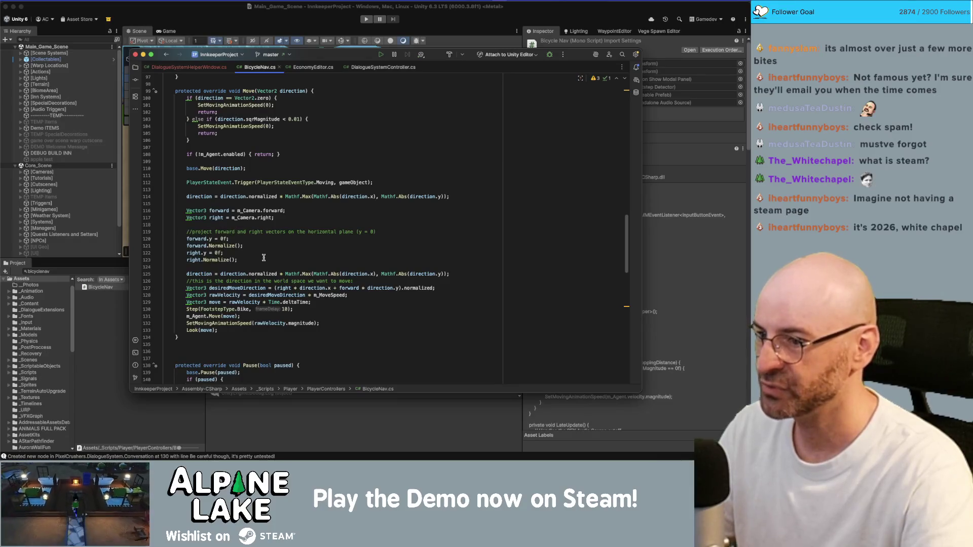
pyautogui.click(322, 292)
pyautogui.scroll(20, 320, 286)
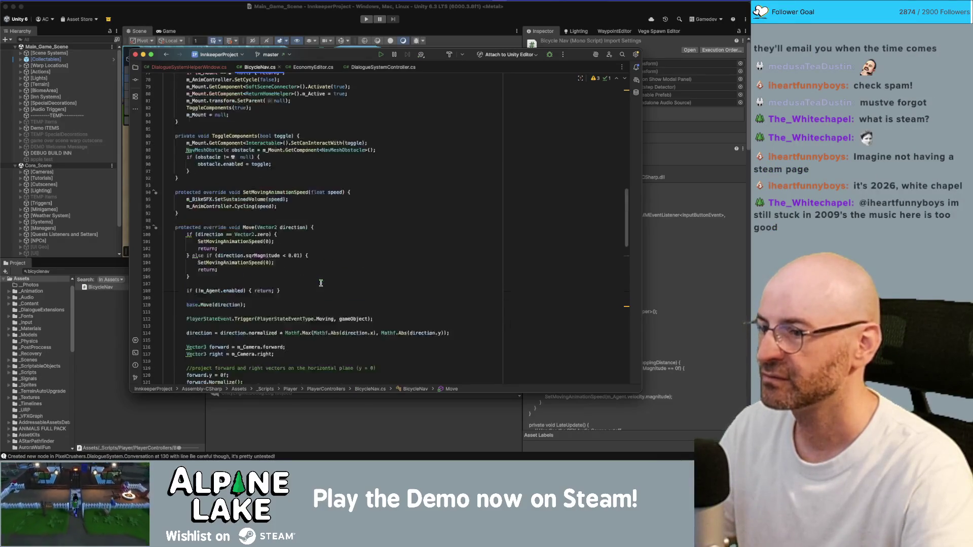
pyautogui.scroll(10, 318, 282)
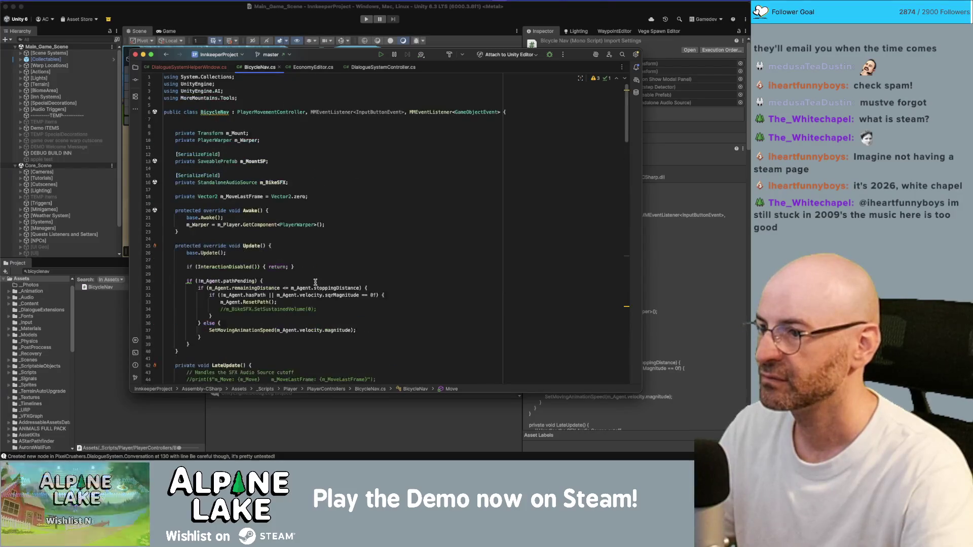
pyautogui.click(220, 22)
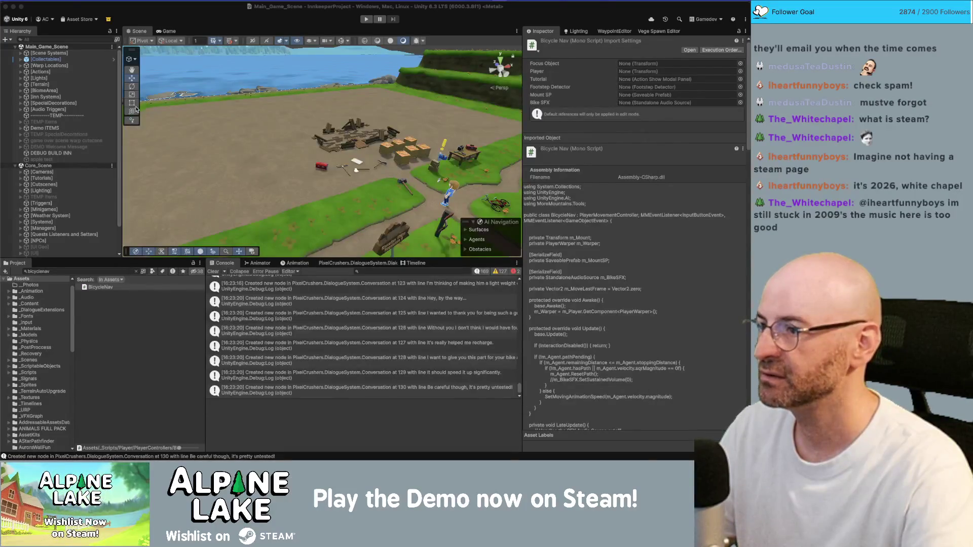
# Select the [Managers] object under Core_Scene, briefly expanding and collapsing its child managers
pyautogui.scroll(-3, 94, 223)
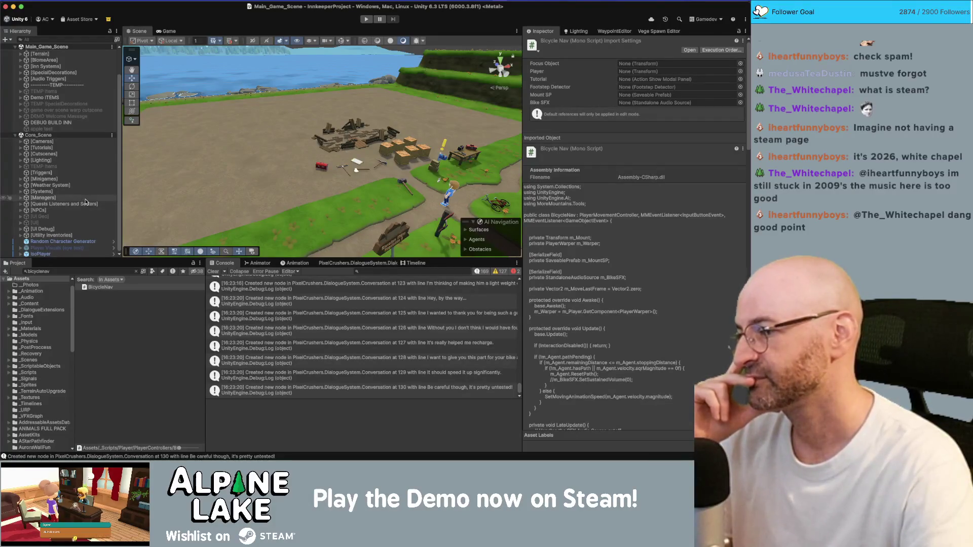
pyautogui.click(85, 199)
pyautogui.press('Right')
pyautogui.press('Left')
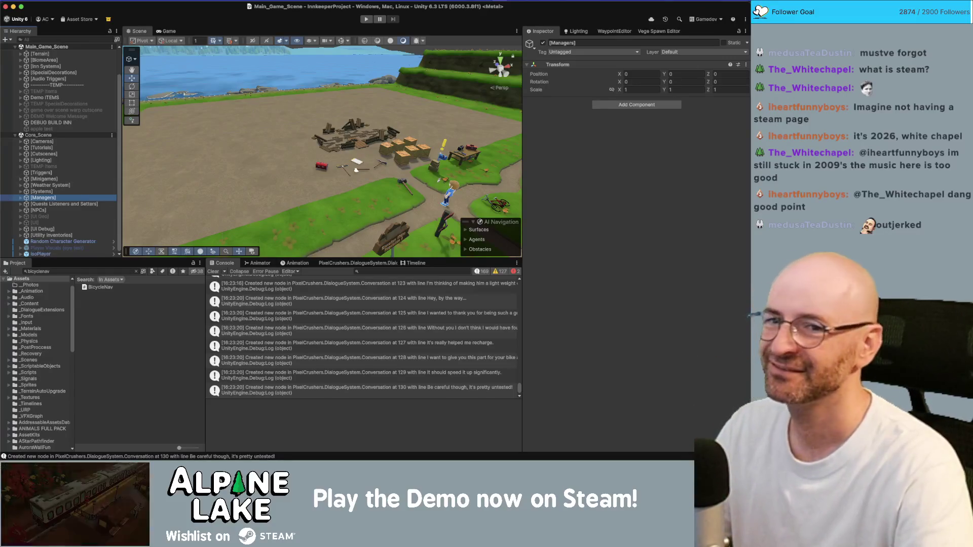
# Select the BicycleNav script asset, then bring the Innkeep Miro board to the front
pyautogui.press('super+Tab')
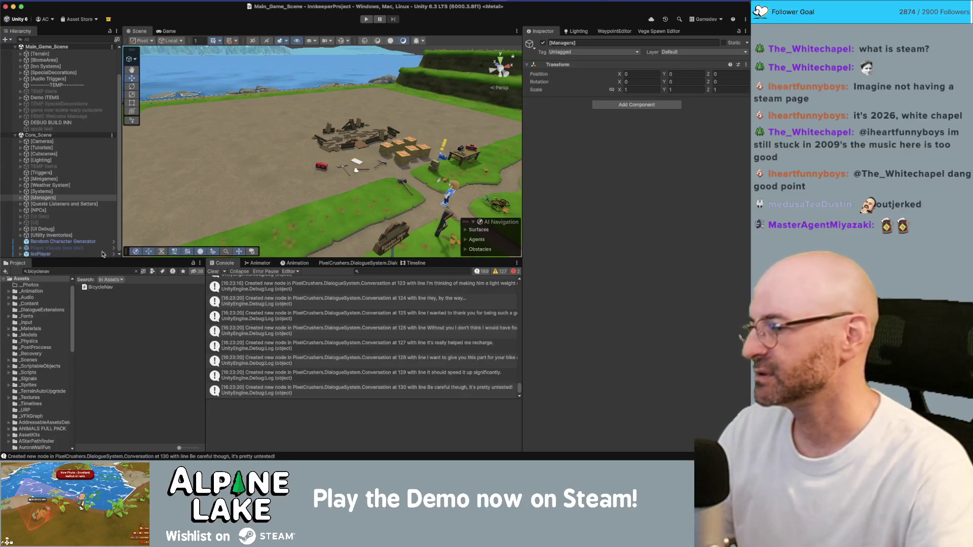
pyautogui.click(88, 287)
pyautogui.press('super+Tab')
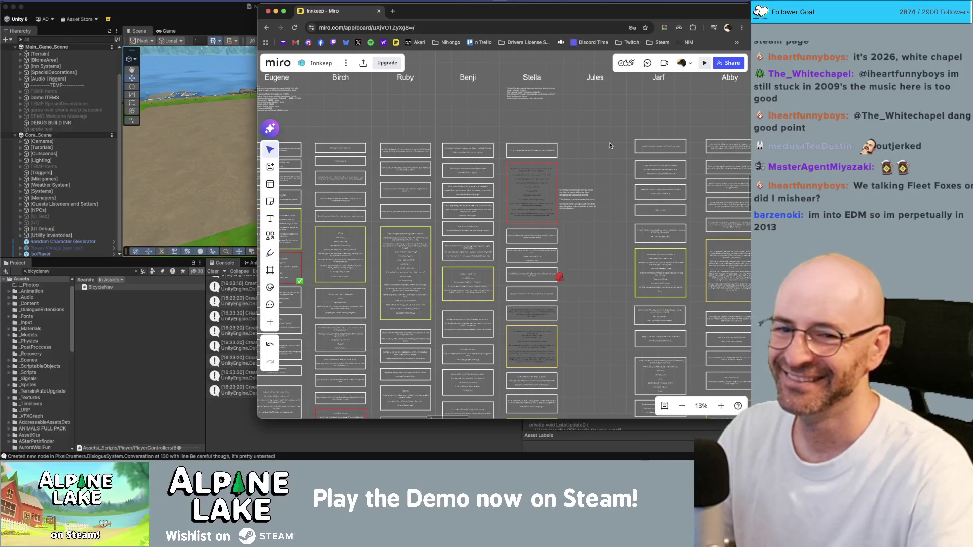
# Zoom out the Miro board and drag the opened Twitch clip window into view
pyautogui.scroll(-1, 612, 147)
pyautogui.scroll(-3, 603, 139)
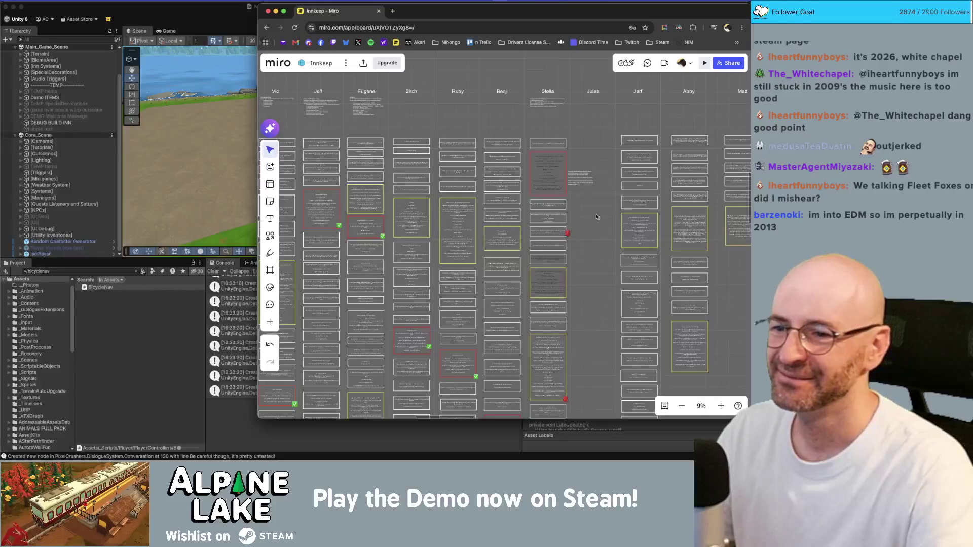
pyautogui.scroll(-5, 591, 274)
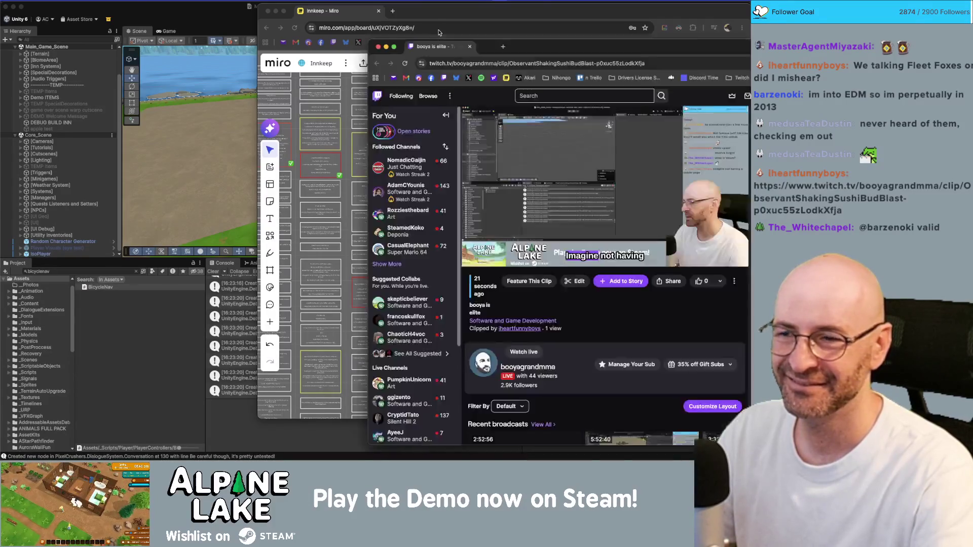
pyautogui.moveTo(440, 30); pyautogui.dragTo(213, 29)
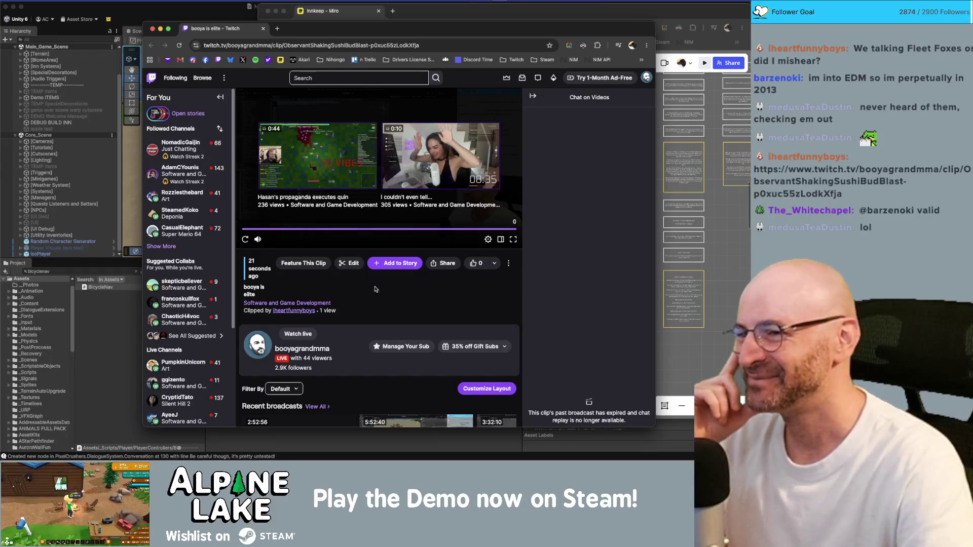
# Close the Twitch clip window with Cmd+W
pyautogui.press('super+w')
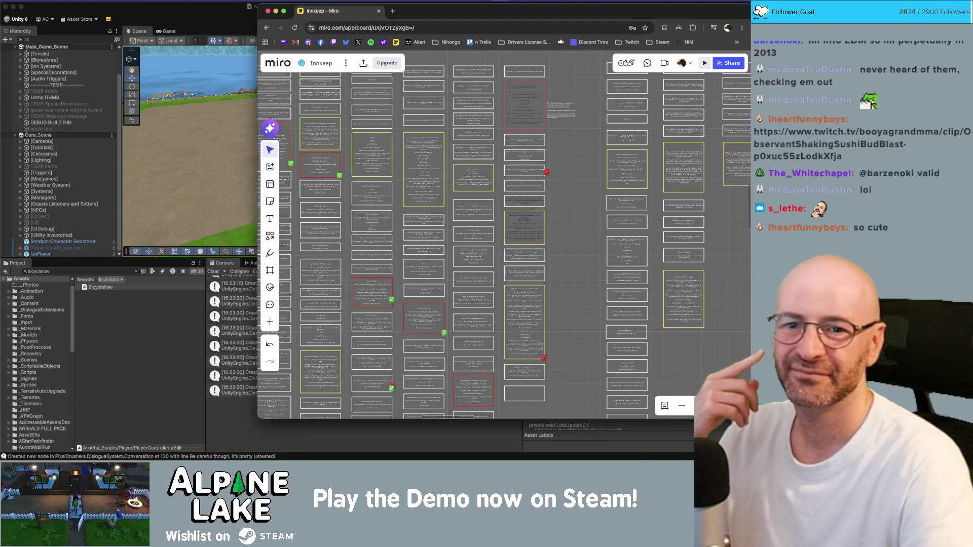
# Switch from the Miro board back to the Unity 6 Editor via the app switcher
pyautogui.press('super+Tab')
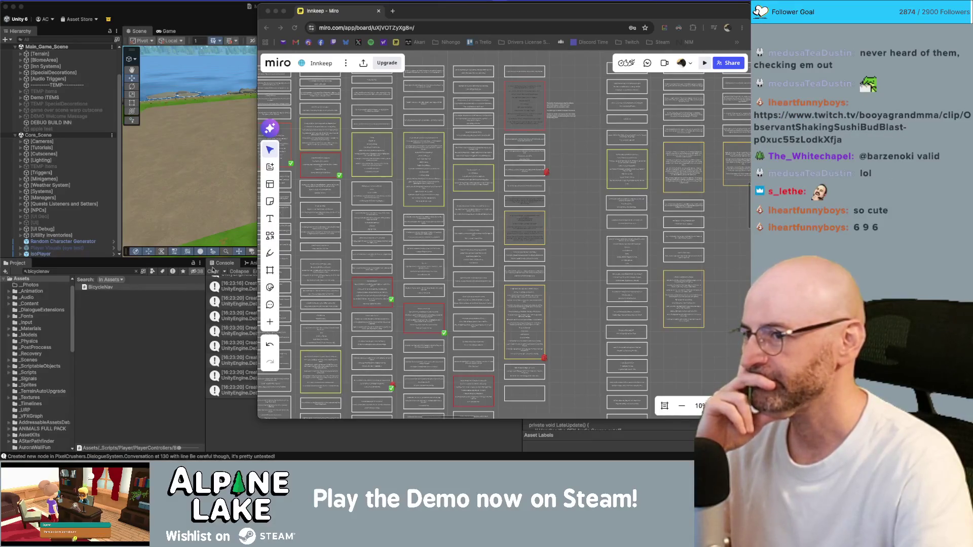
pyautogui.press('super+Tab')
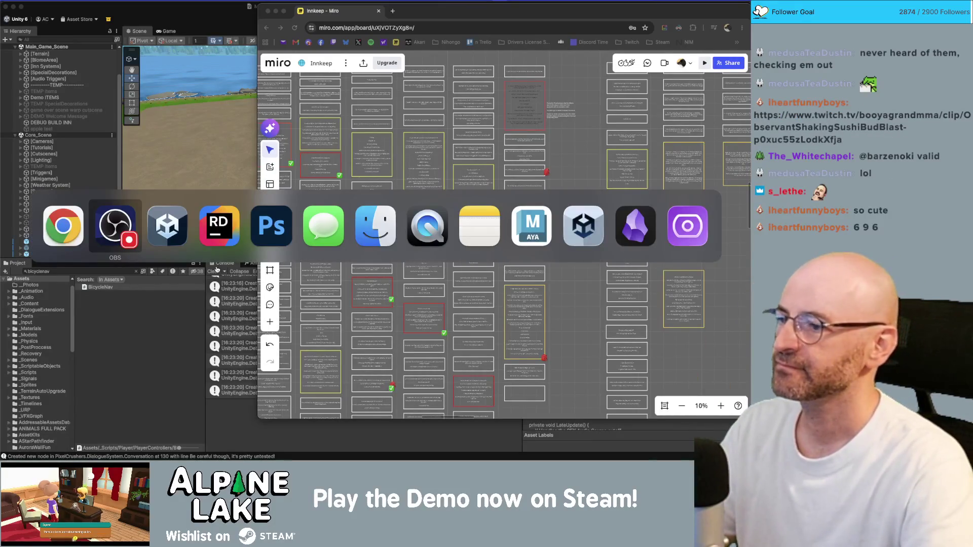
pyautogui.click(92, 255)
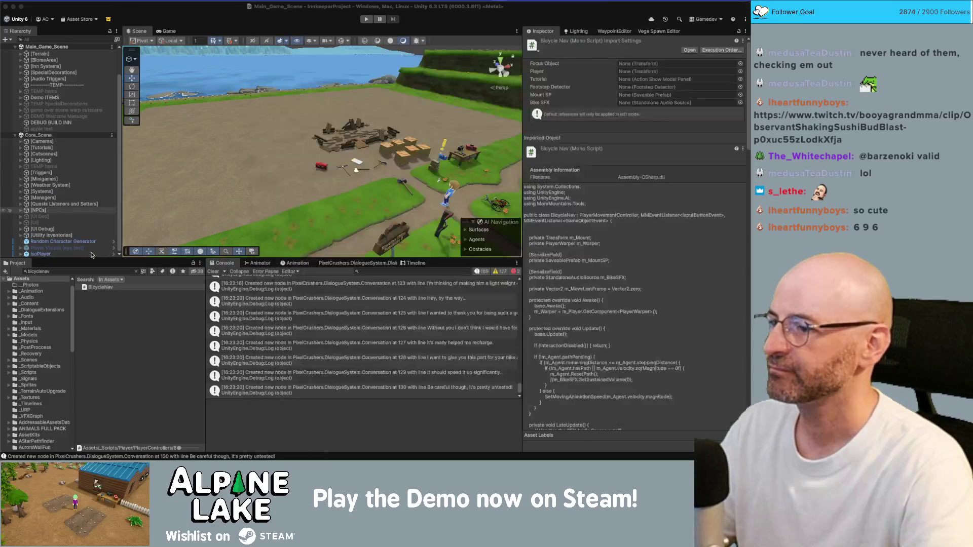
# Expand IsoPlayer > [PlayerSystems] > PrimaryPlayerControllers, select BicycleNav and ping its script file
pyautogui.click(92, 255)
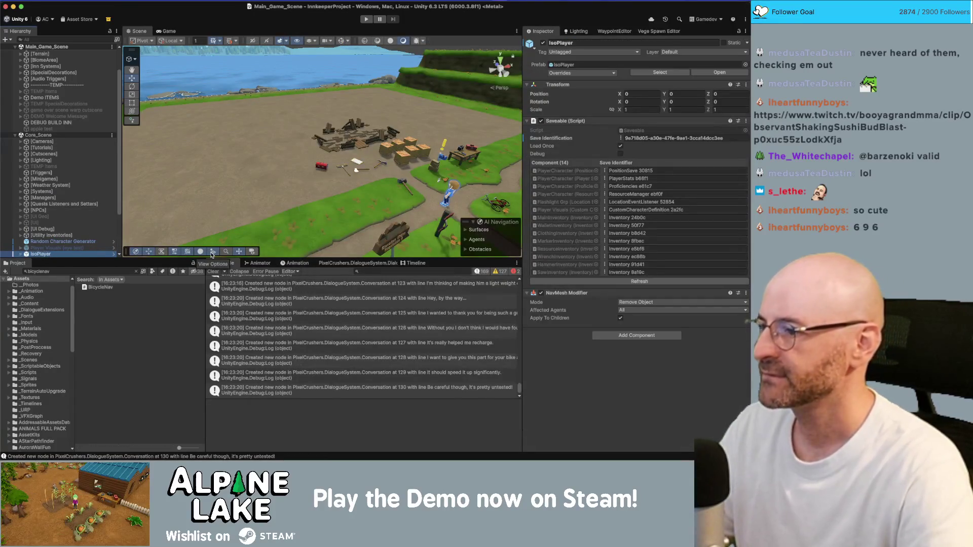
pyautogui.press('Right')
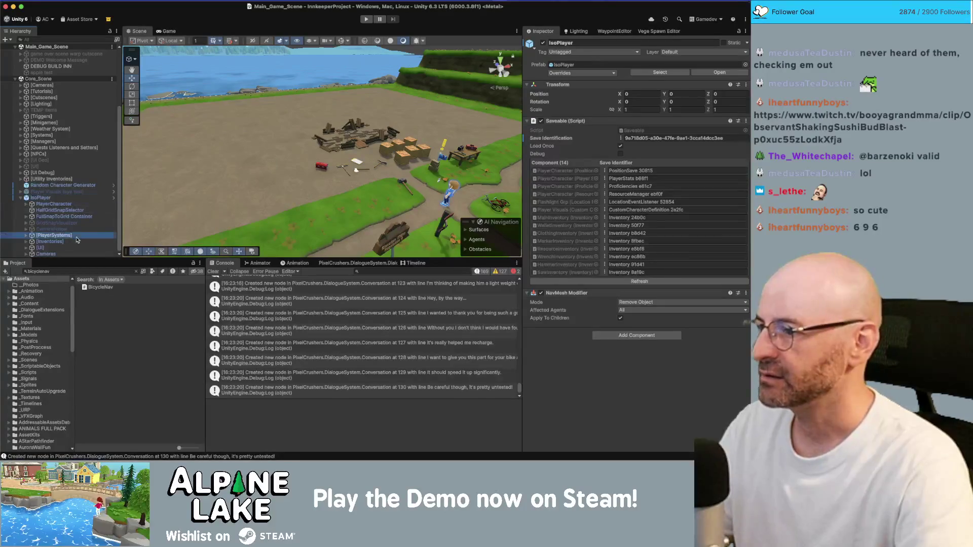
pyautogui.click(88, 235)
pyautogui.press('Right')
pyautogui.press('Down')
pyautogui.press('Down')
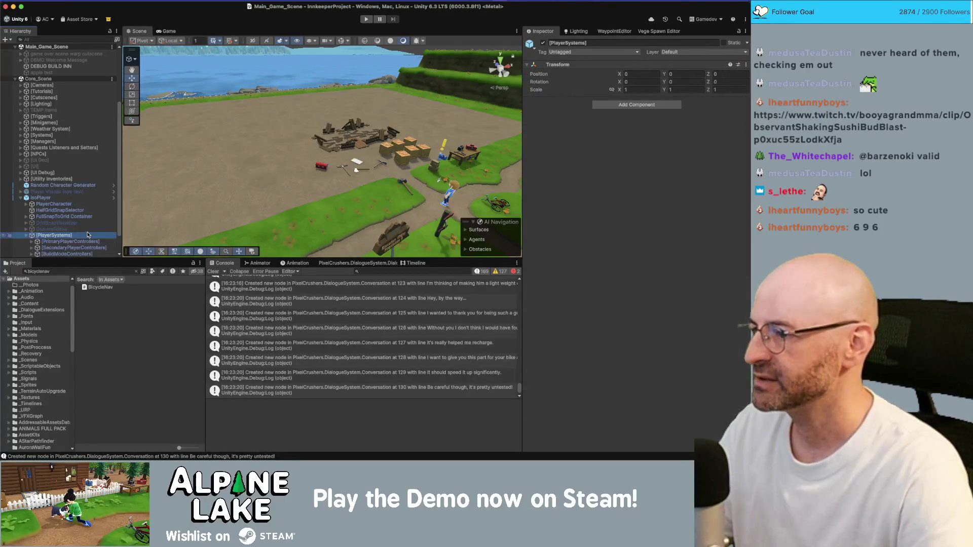
pyautogui.press('Up')
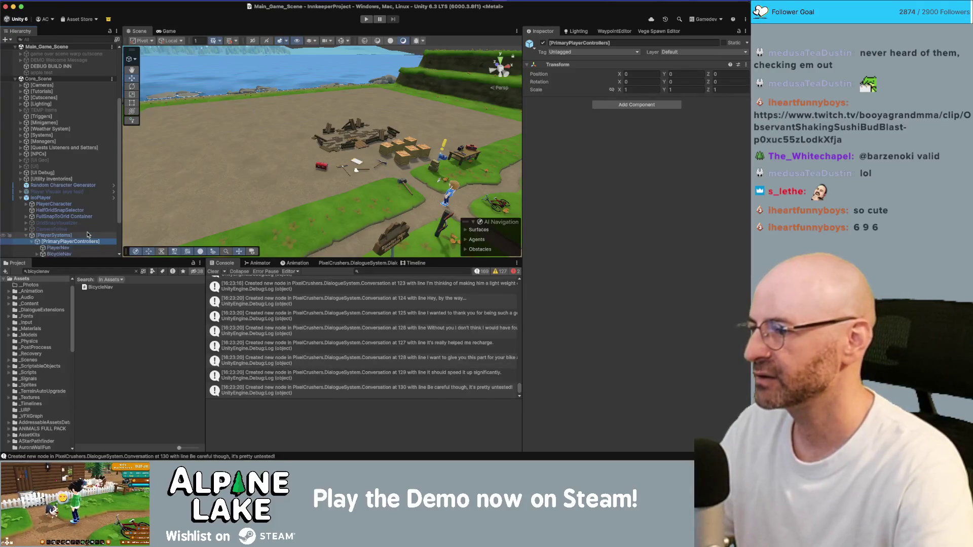
pyautogui.press('Right')
pyautogui.click(81, 232)
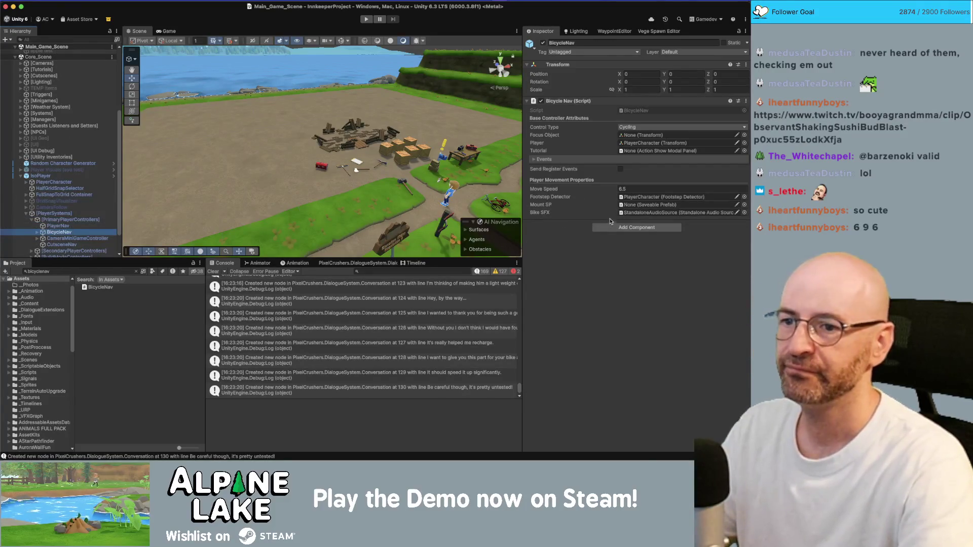
pyautogui.click(636, 111)
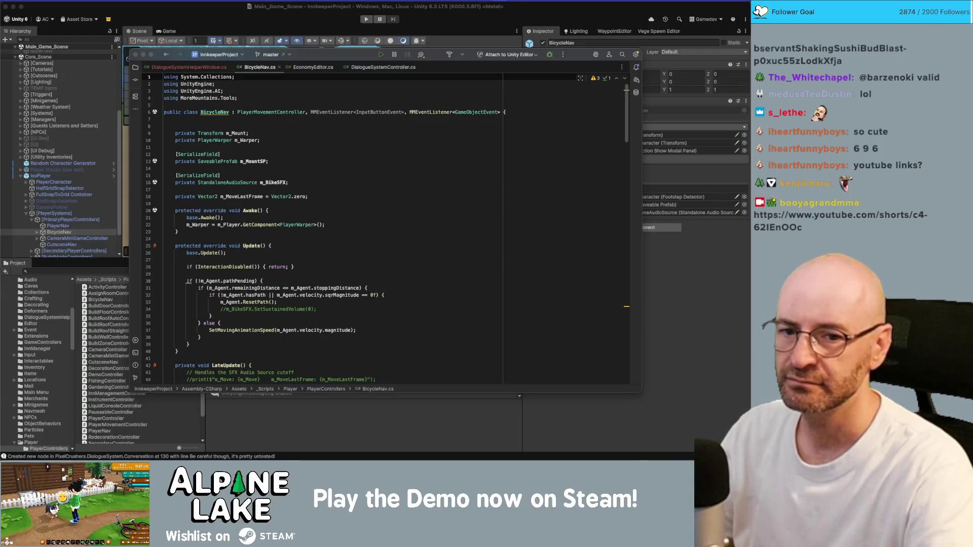
pyautogui.click(393, 231)
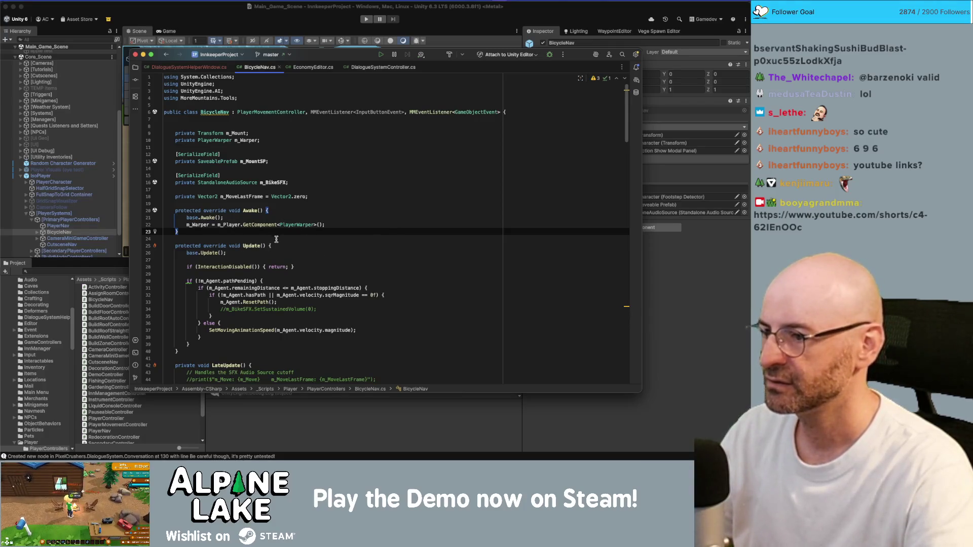
pyautogui.scroll(-4, 276, 239)
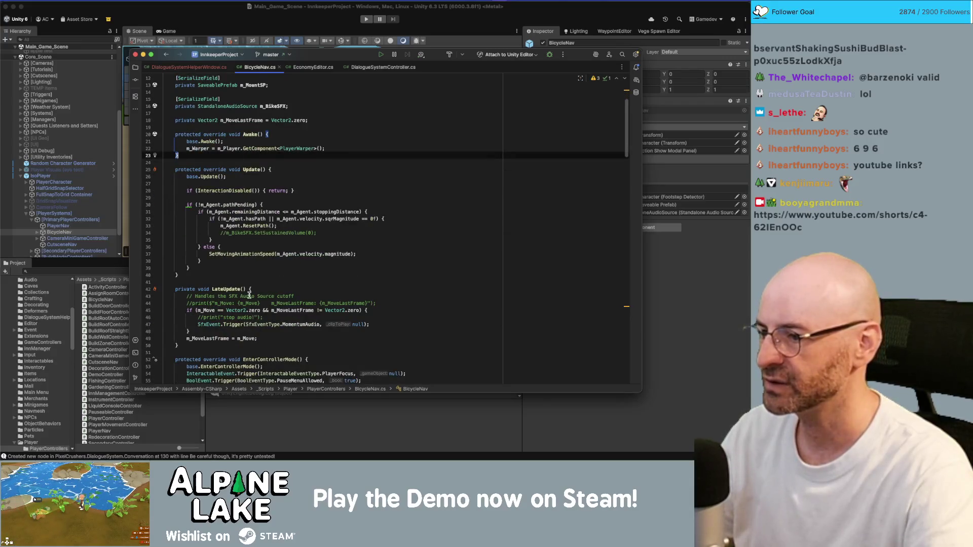
pyautogui.scroll(-9, 218, 276)
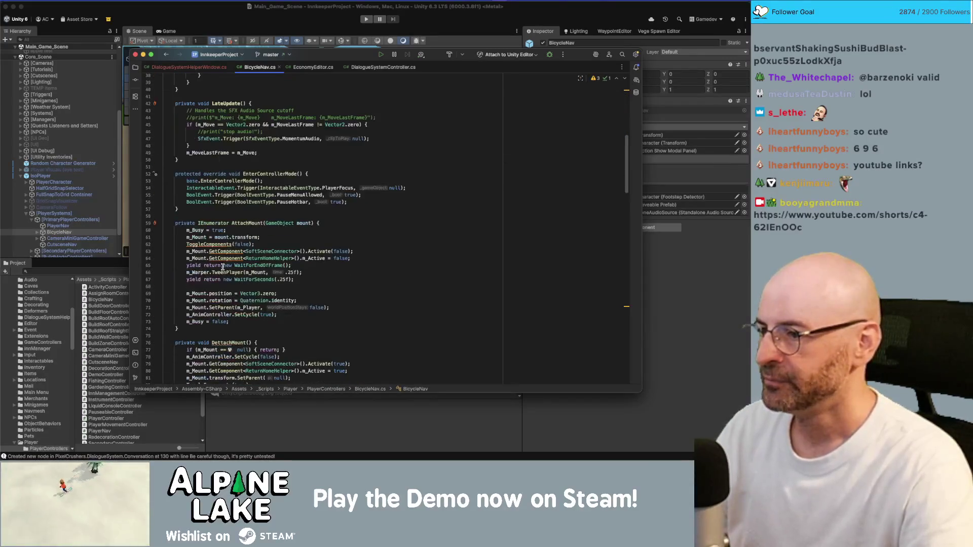
pyautogui.scroll(-1, 222, 266)
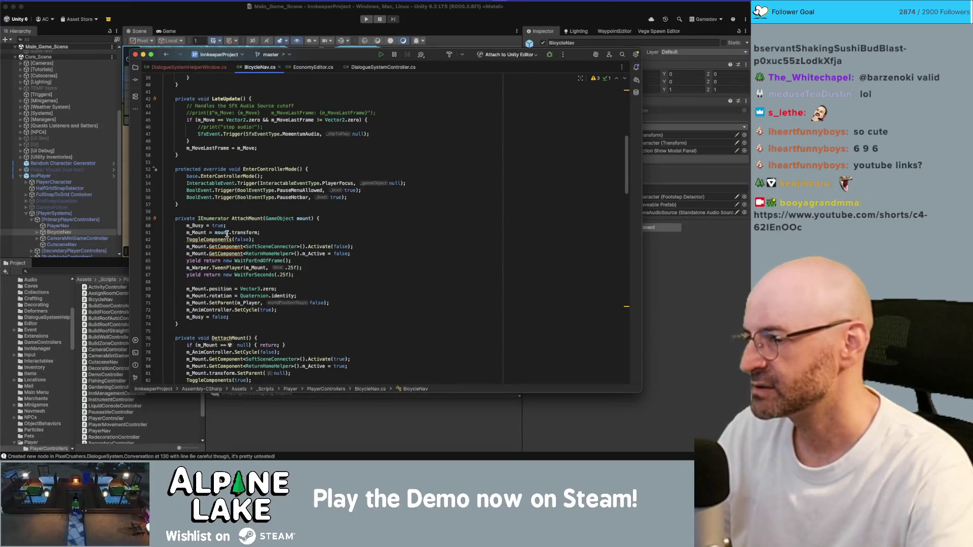
pyautogui.click(220, 247)
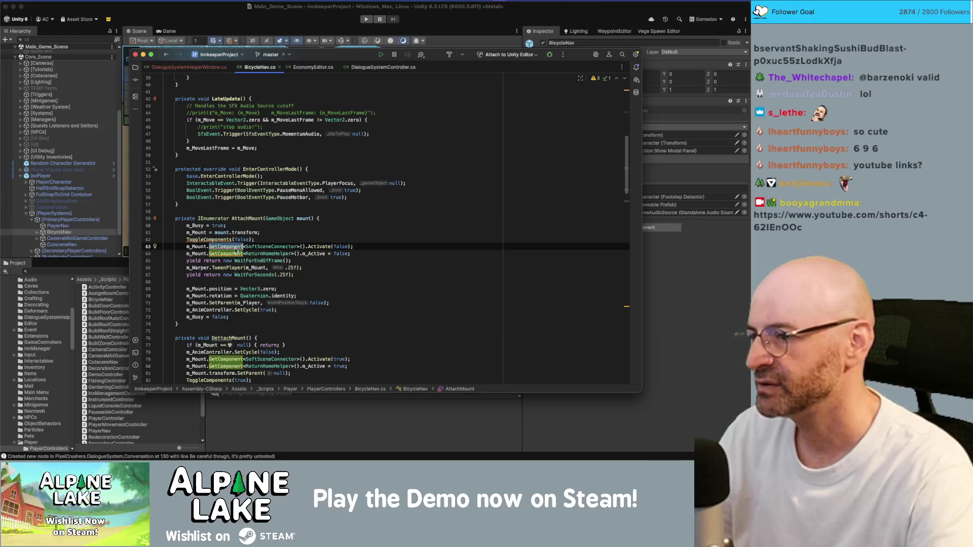
pyautogui.doubleClick(258, 246)
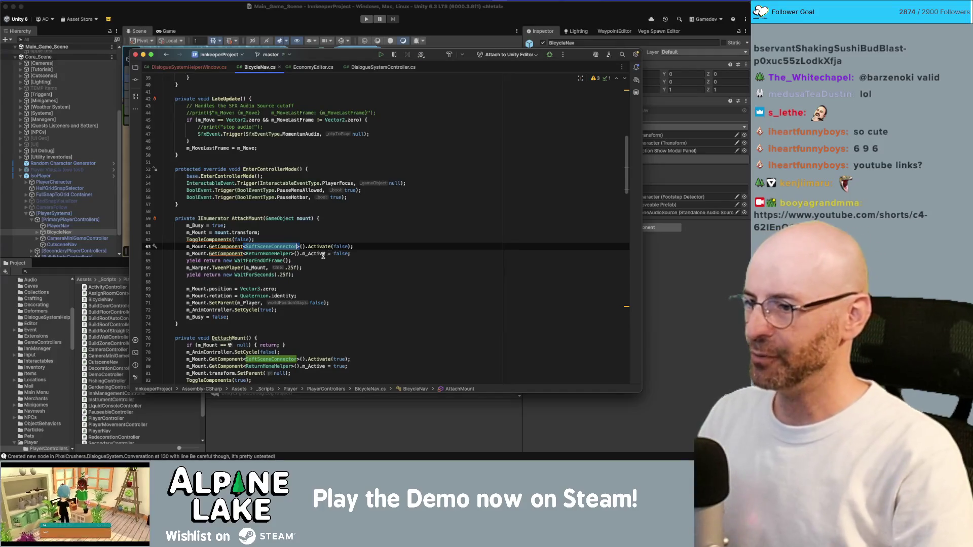
pyautogui.scroll(-7, 345, 254)
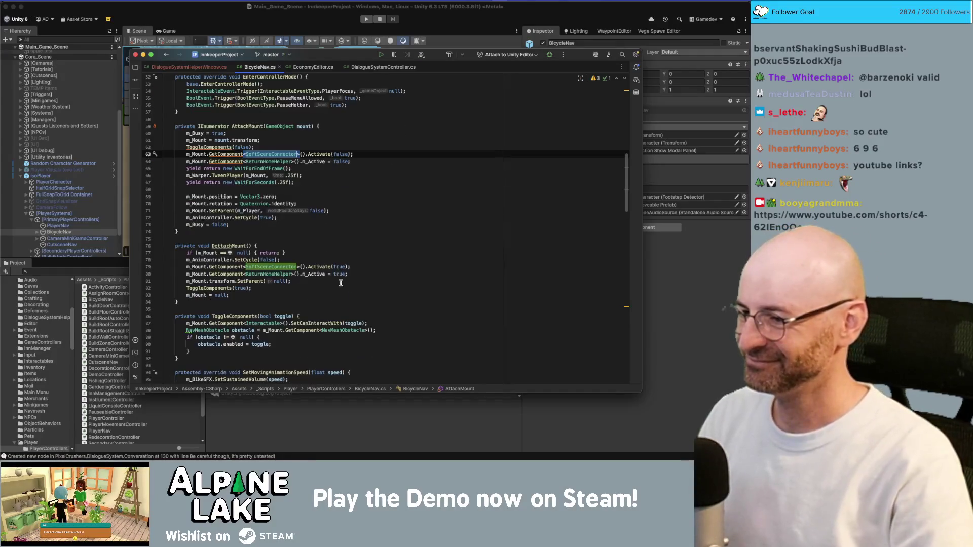
pyautogui.scroll(-11, 345, 283)
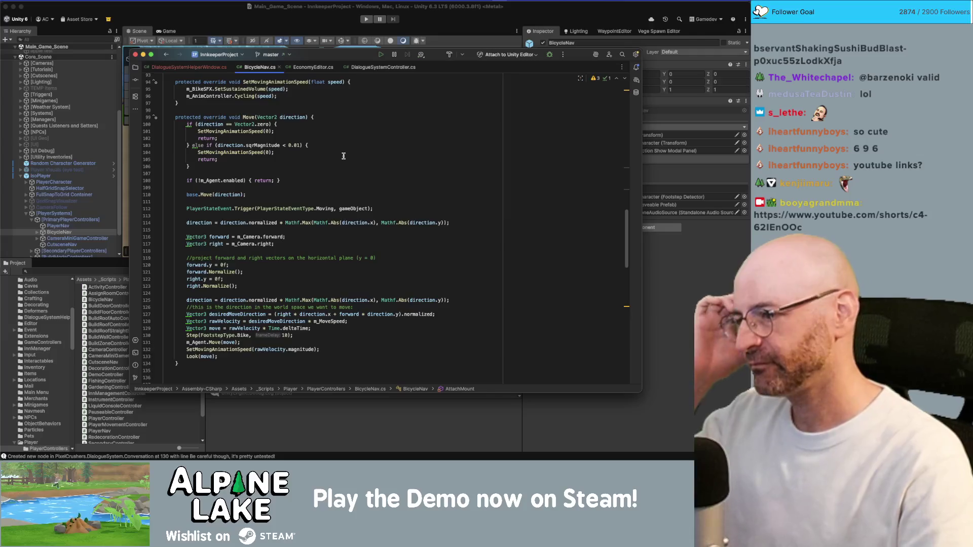
pyautogui.click(246, 18)
# Search the Project for 'playerstats' and open the PlayerStats script in Rider
pyautogui.click(110, 271)
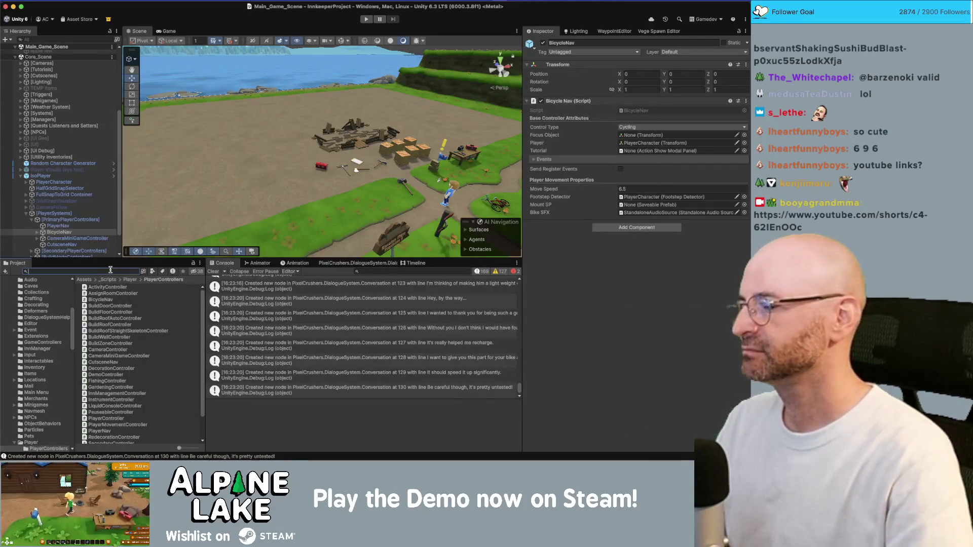
pyautogui.write('playerstats')
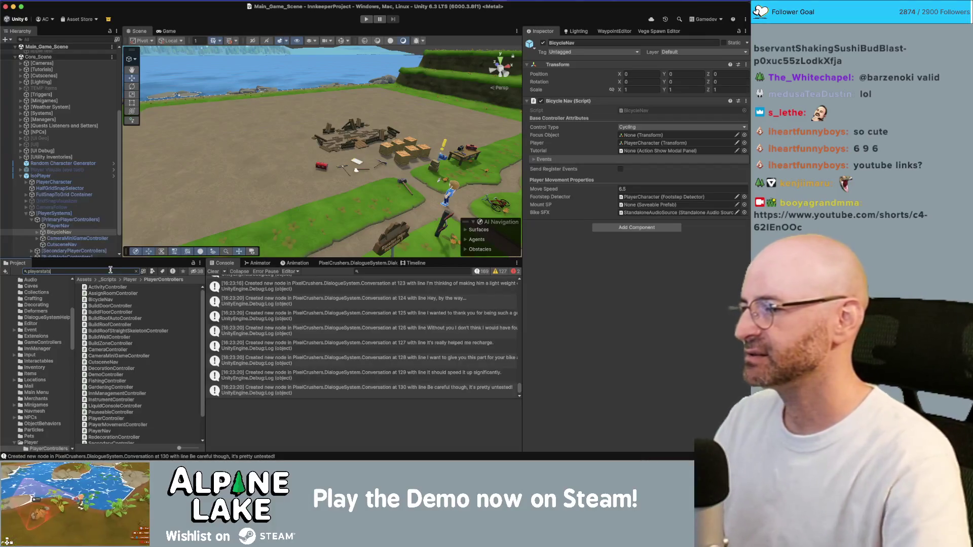
pyautogui.click(103, 289)
pyautogui.doubleClick(102, 288)
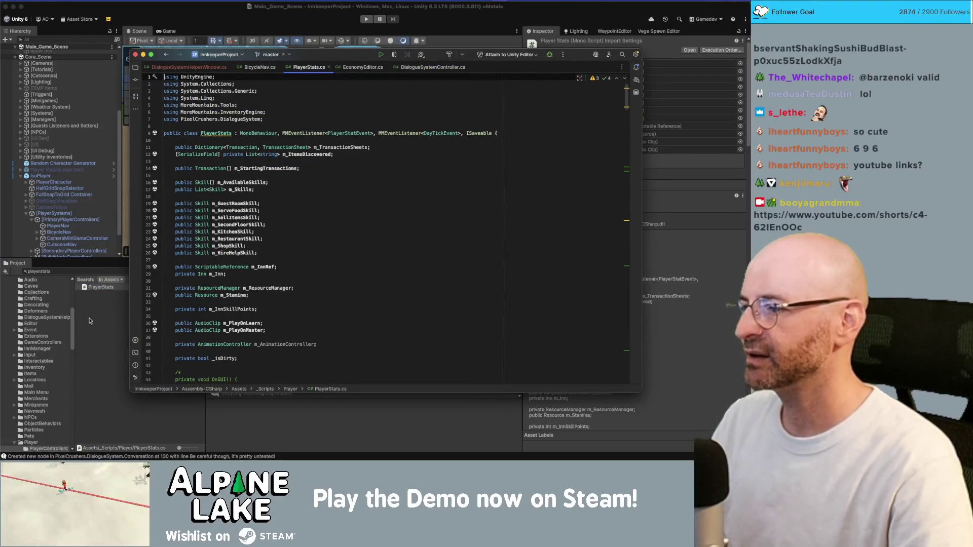
# Add 'public Skill m_BikeSpeedSkill;' after m_HireHelpSkill in PlayerStats.cs and let Unity recompile
pyautogui.click(279, 253)
pyautogui.press('Return')
pyautogui.write('public sk')
pyautogui.press('Escape')
pyautogui.write('kill m_')
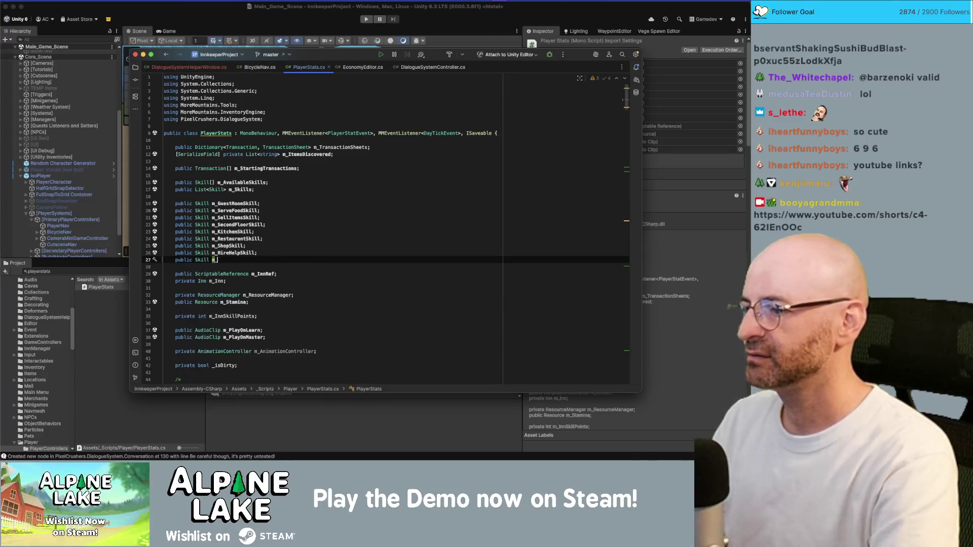
pyautogui.write('BikeSpeedSkill;')
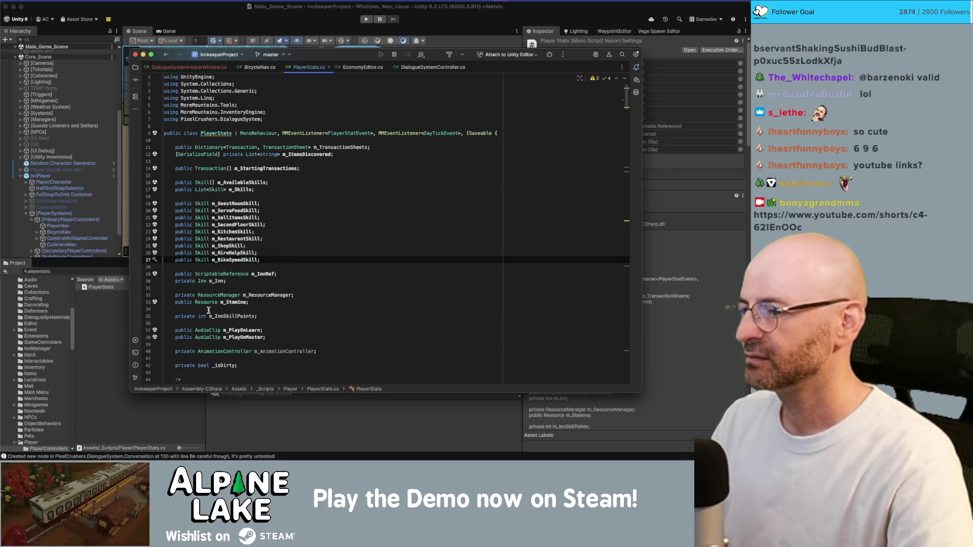
pyautogui.click(98, 322)
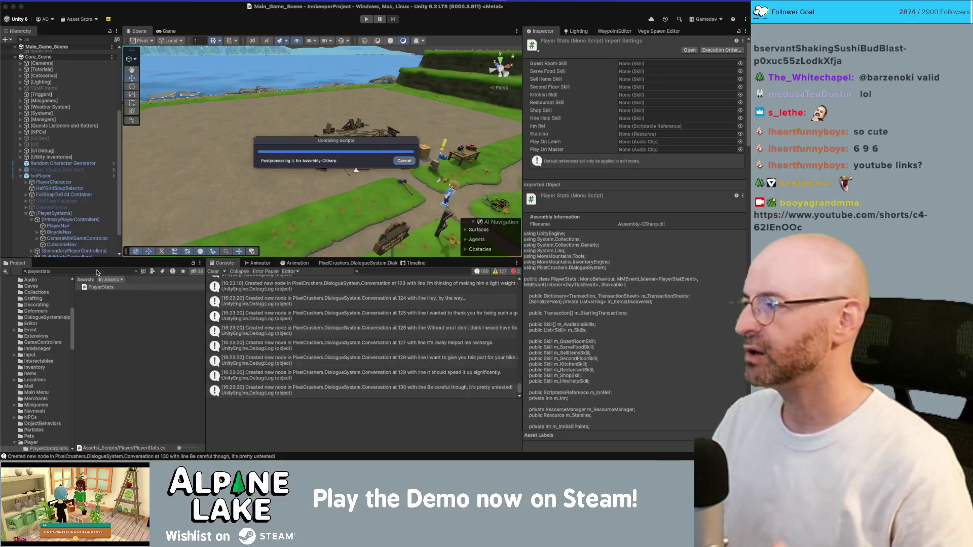
pyautogui.press('super+Tab')
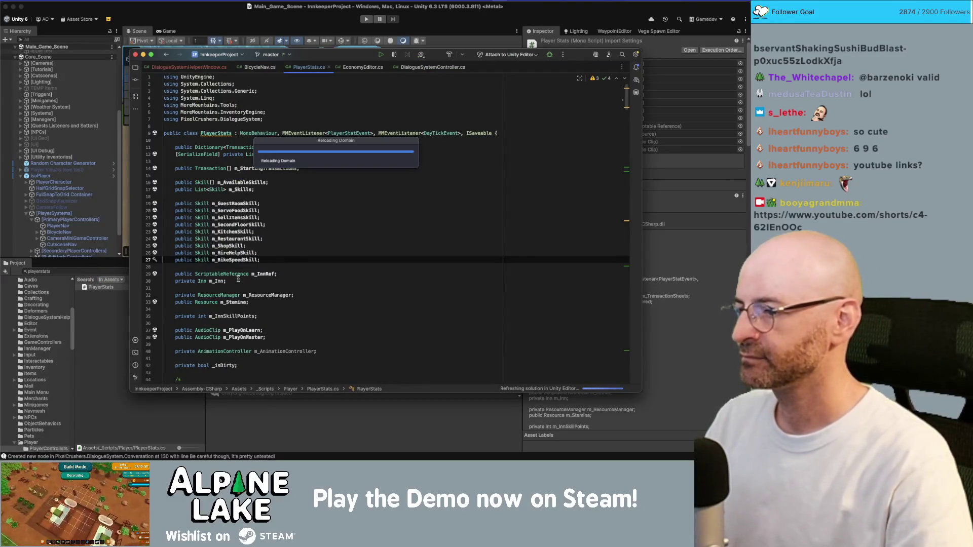
# Review the new m_BikeSpeedSkill line and move Unity's reload progress dialog aside
pyautogui.scroll(-1, 239, 279)
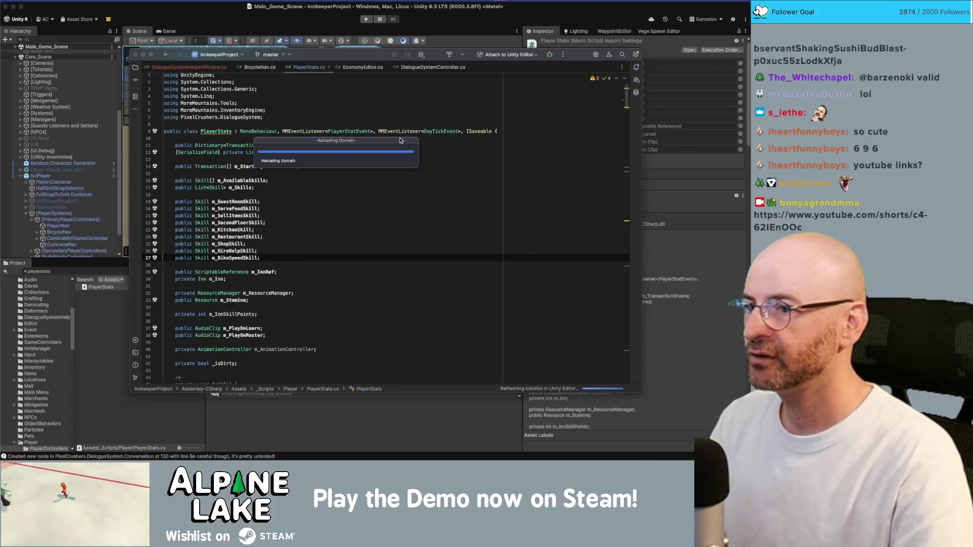
pyautogui.click(325, 255)
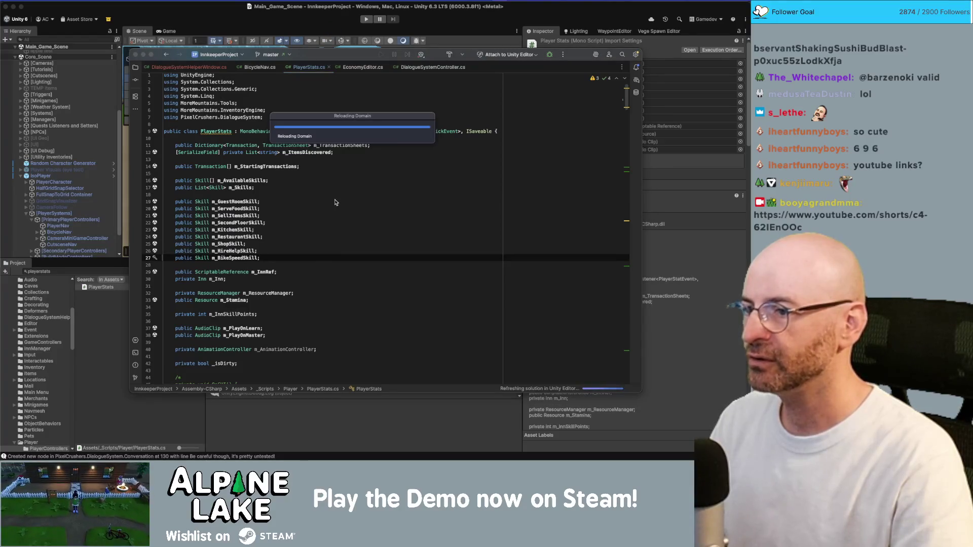
pyautogui.click(332, 259)
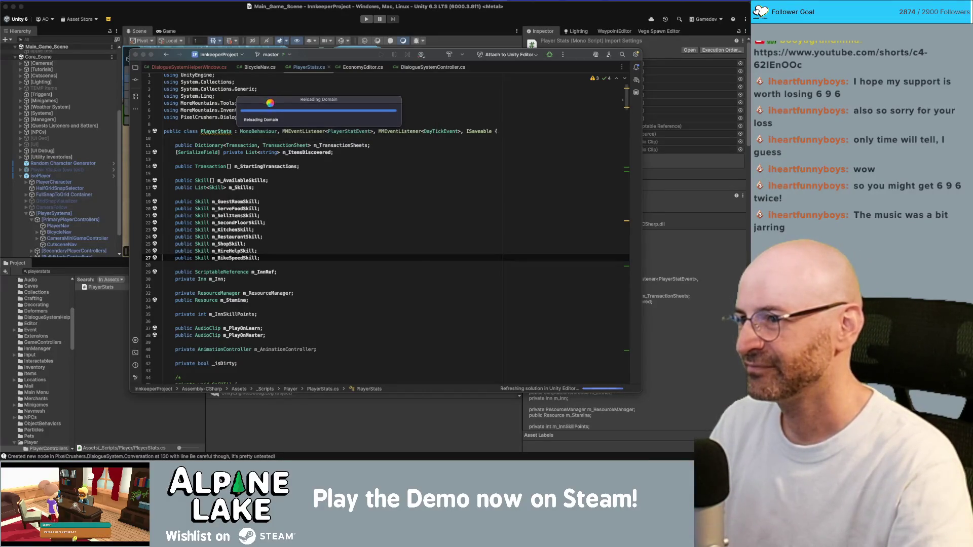
pyautogui.click(276, 259)
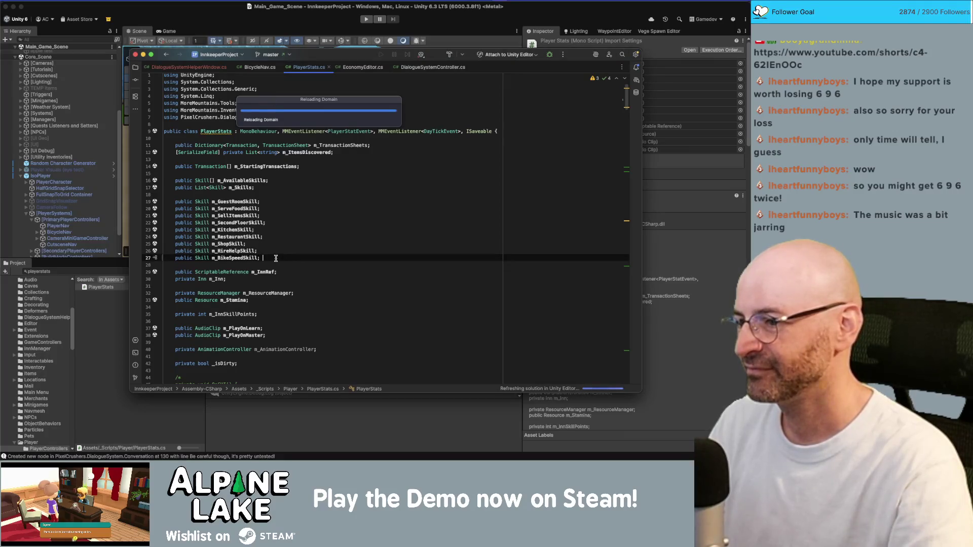
pyautogui.click(282, 103)
pyautogui.moveTo(282, 104)
pyautogui.mouseDown()
pyautogui.moveTo(370, 111)
pyautogui.moveTo(284, 106)
pyautogui.moveTo(198, 60)
pyautogui.mouseUp()
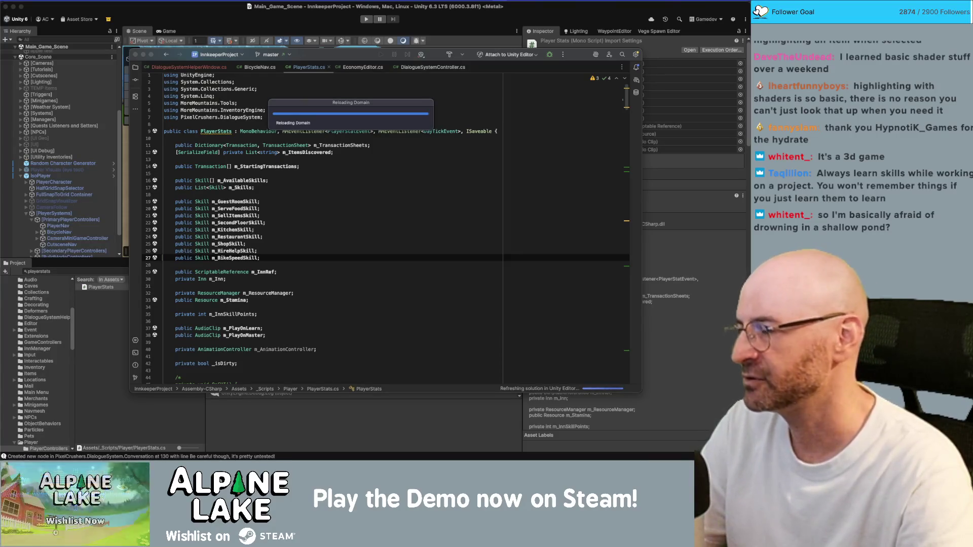
# Reposition the code editor and Reloading Domain box, then open the chat's YouTube video over Rider
pyautogui.moveTo(357, 59); pyautogui.dragTo(329, 65)
pyautogui.click(358, 219)
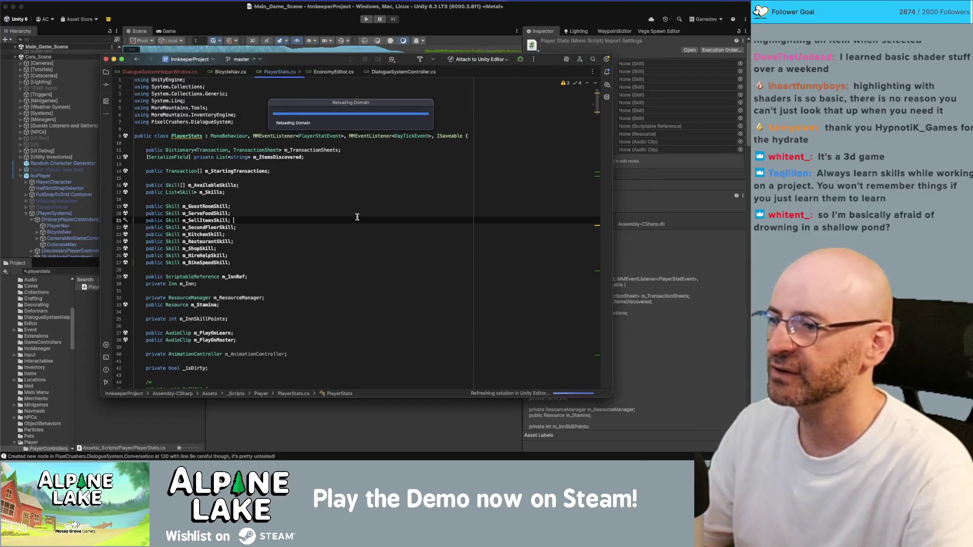
pyautogui.moveTo(327, 109); pyautogui.dragTo(327, 114)
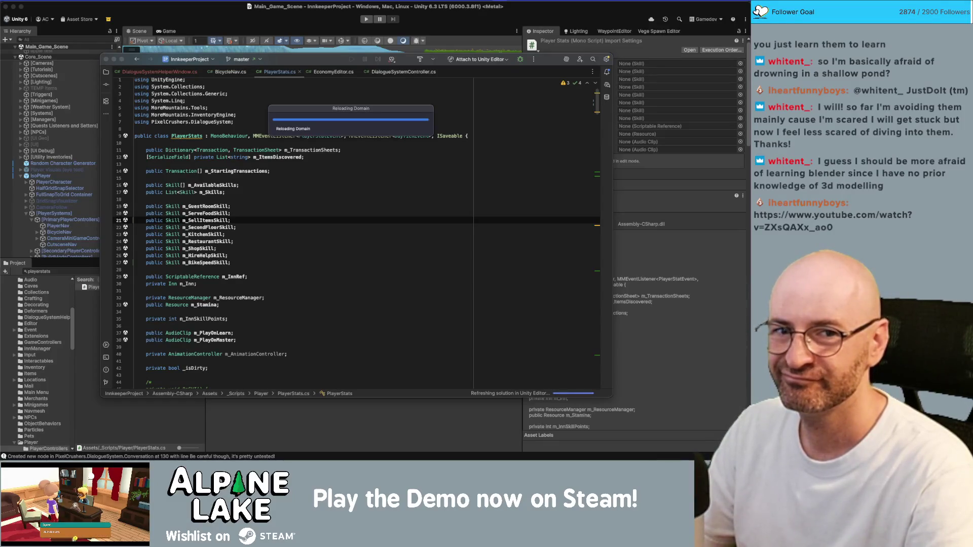
pyautogui.moveTo(670, 55); pyautogui.dragTo(224, 61)
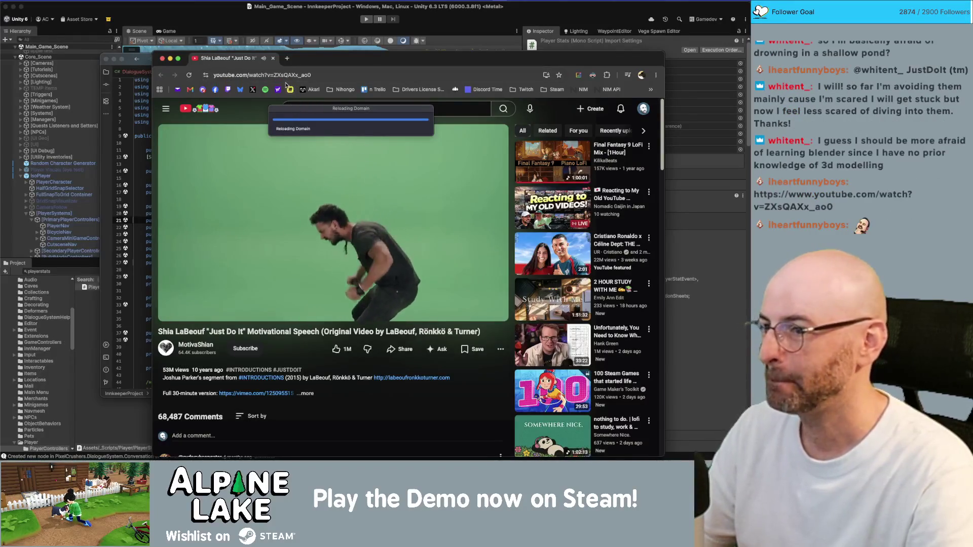
# Move the YouTube video window aside and close it
pyautogui.moveTo(304, 58); pyautogui.dragTo(196, 49)
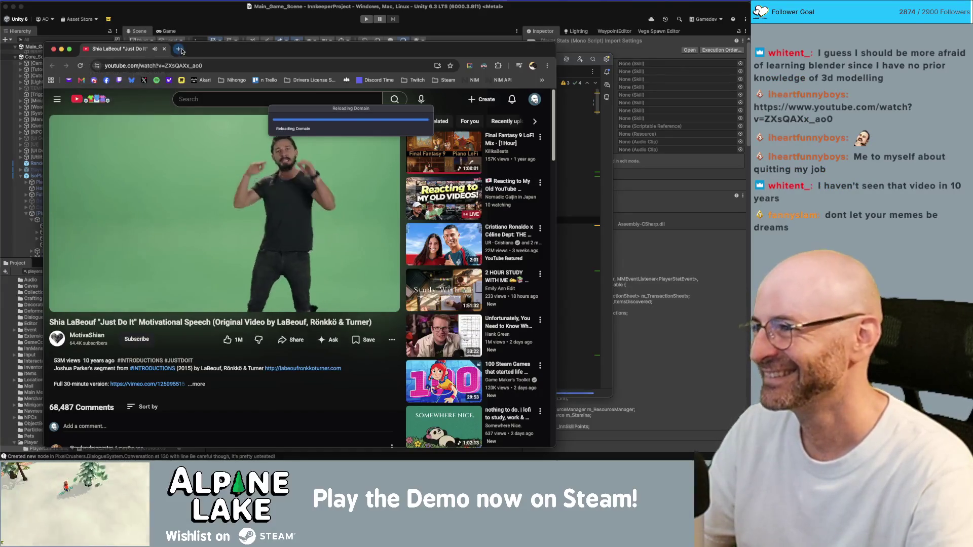
pyautogui.moveTo(198, 52); pyautogui.dragTo(198, 49)
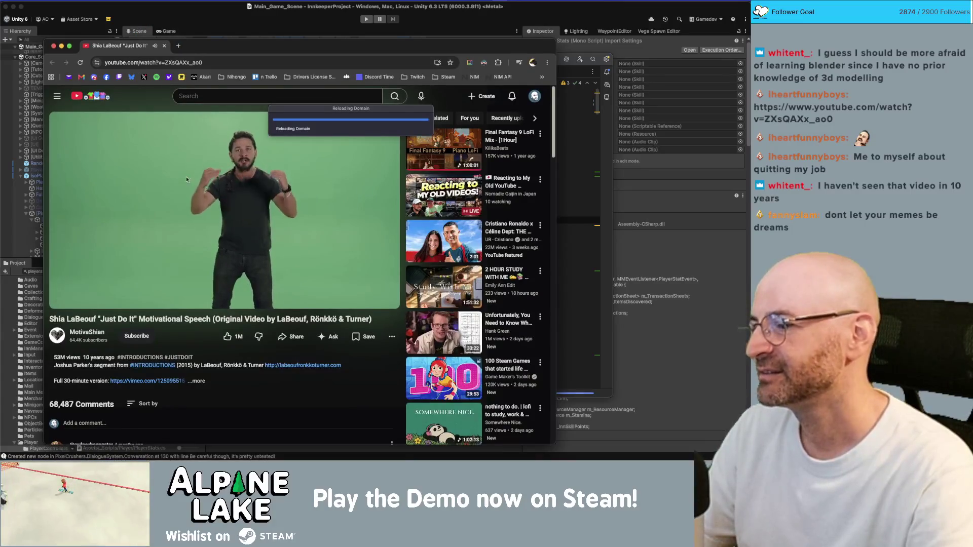
pyautogui.press('super+w')
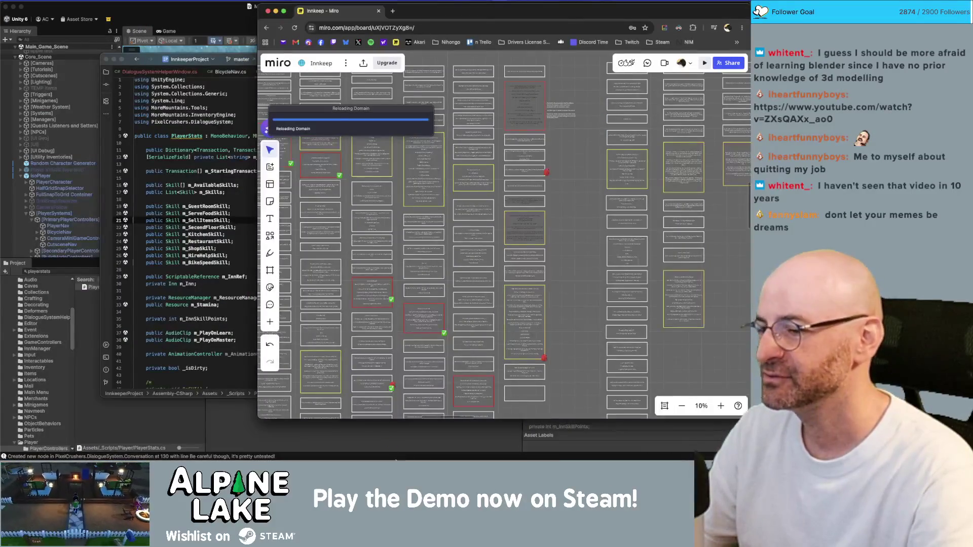
# Force quit the unresponsive Unity editor from its dock icon
pyautogui.moveTo(402, 460)
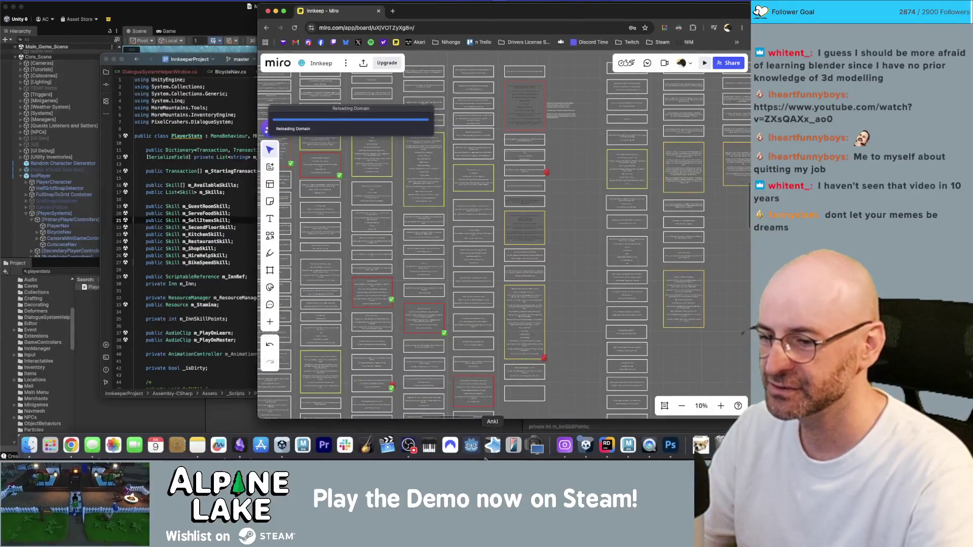
pyautogui.rightClick(582, 446)
pyautogui.click(592, 420)
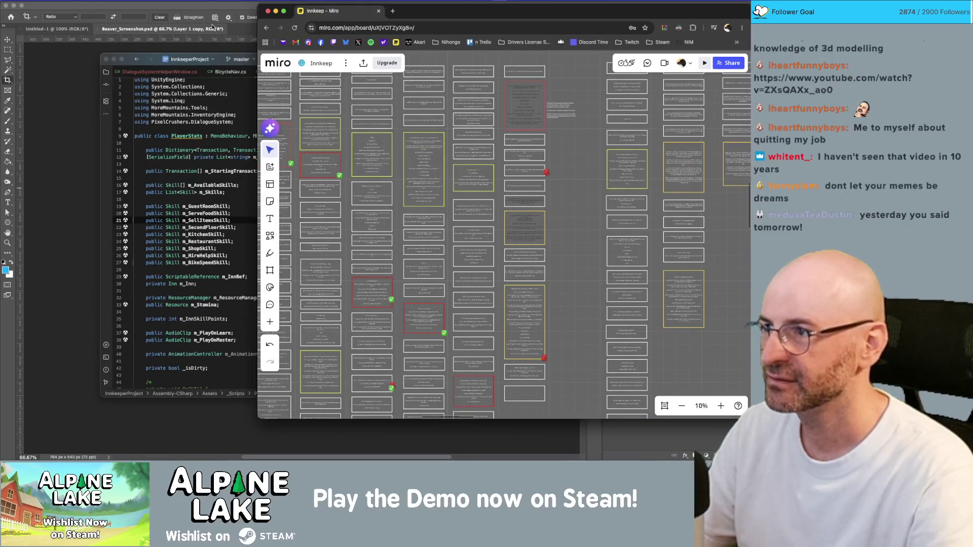
# Close Beaver_Screenshot.psd and Untitled-1 in Photoshop, leaving its Home screen
pyautogui.click(190, 32)
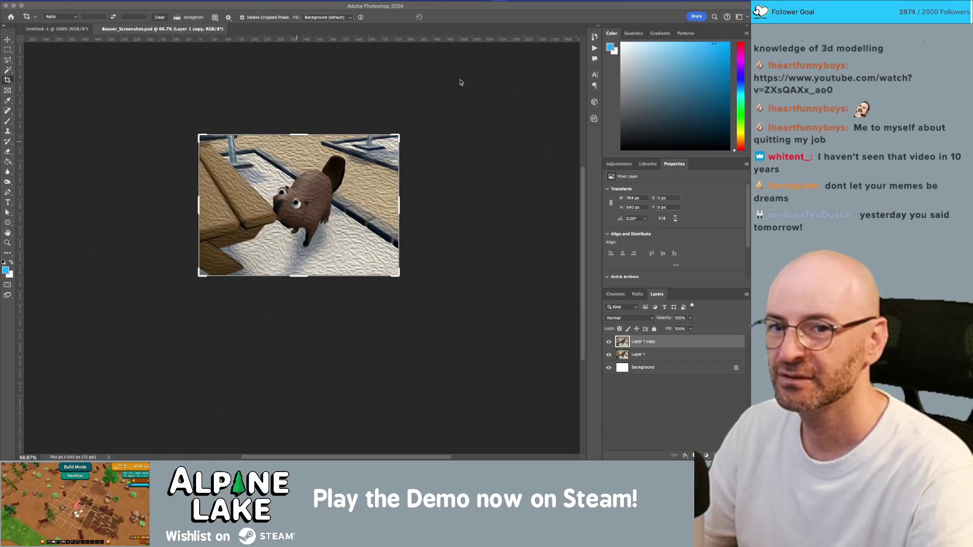
pyautogui.click(141, 30)
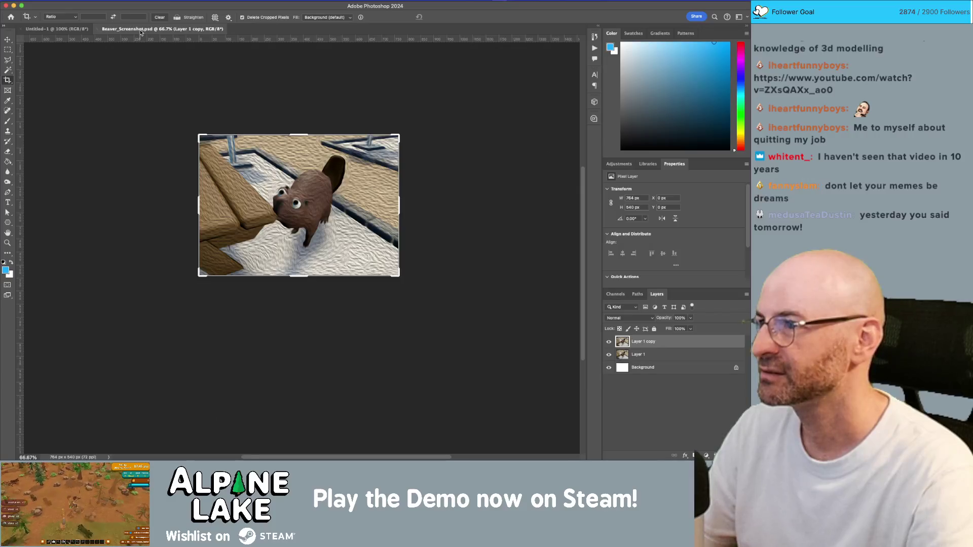
pyautogui.press('super+w')
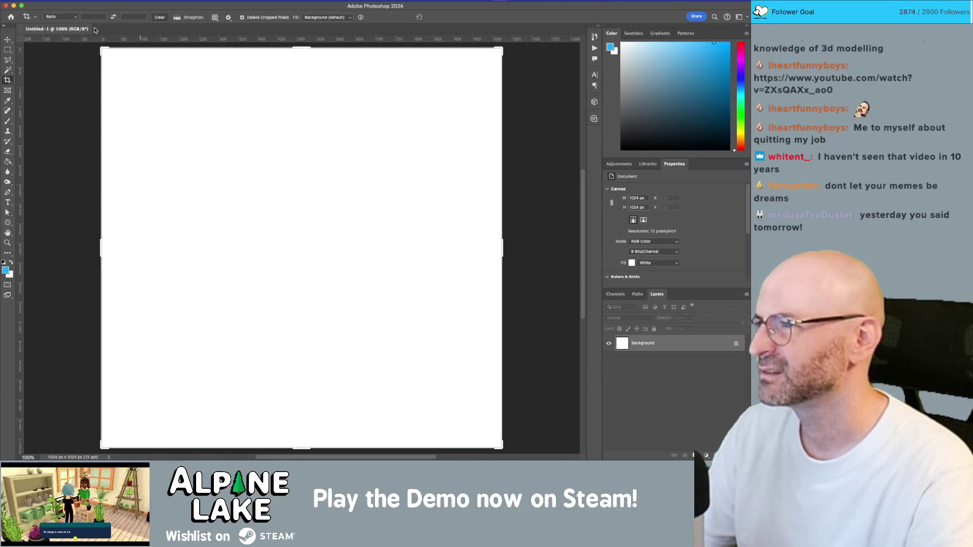
pyautogui.press('super+w')
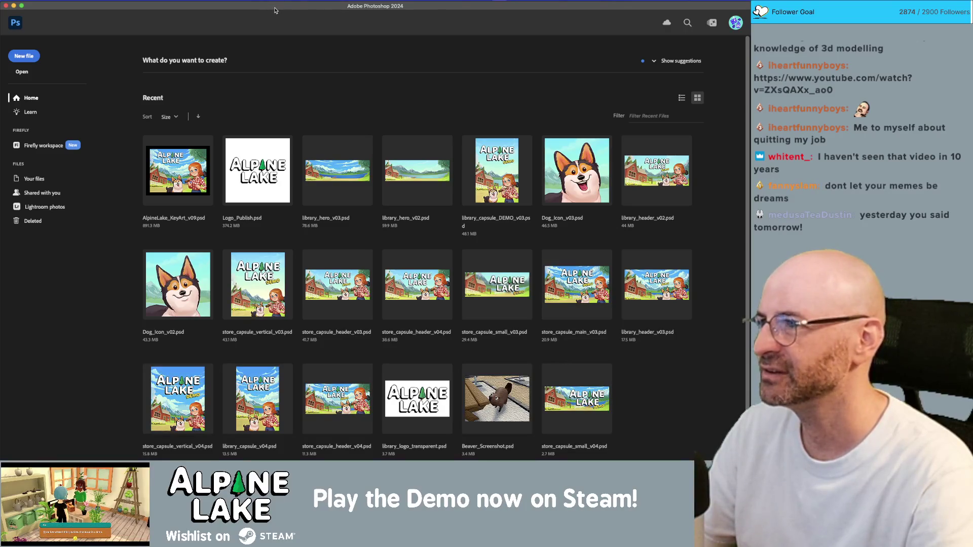
pyautogui.press('super+Tab')
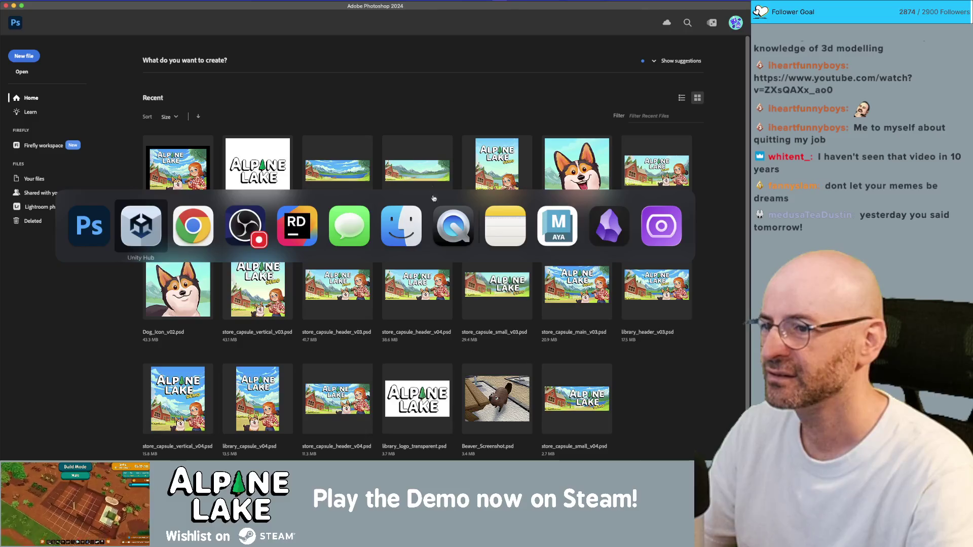
# Quit Photoshop from the app switcher, then bring Maya to the front
pyautogui.click(437, 219)
pyautogui.press('super+Tab')
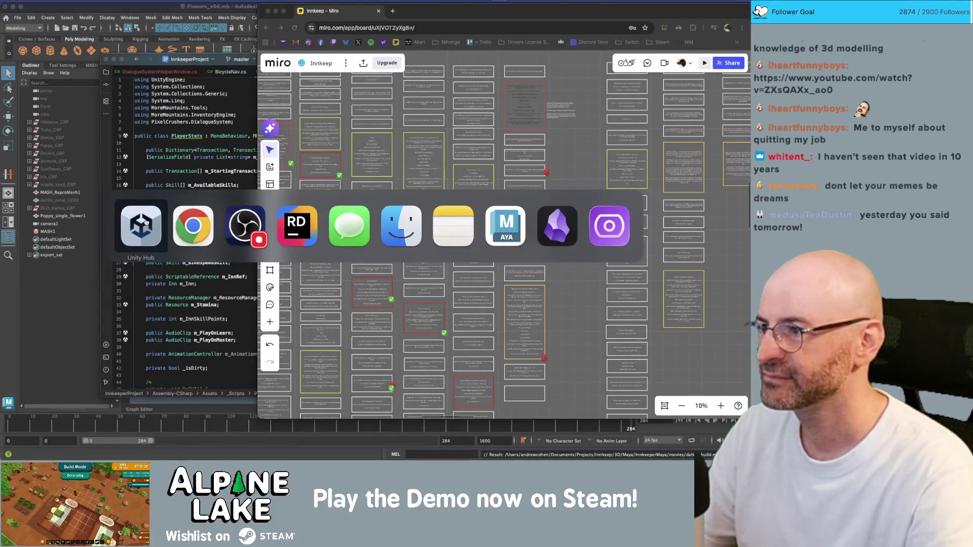
pyautogui.click(141, 226)
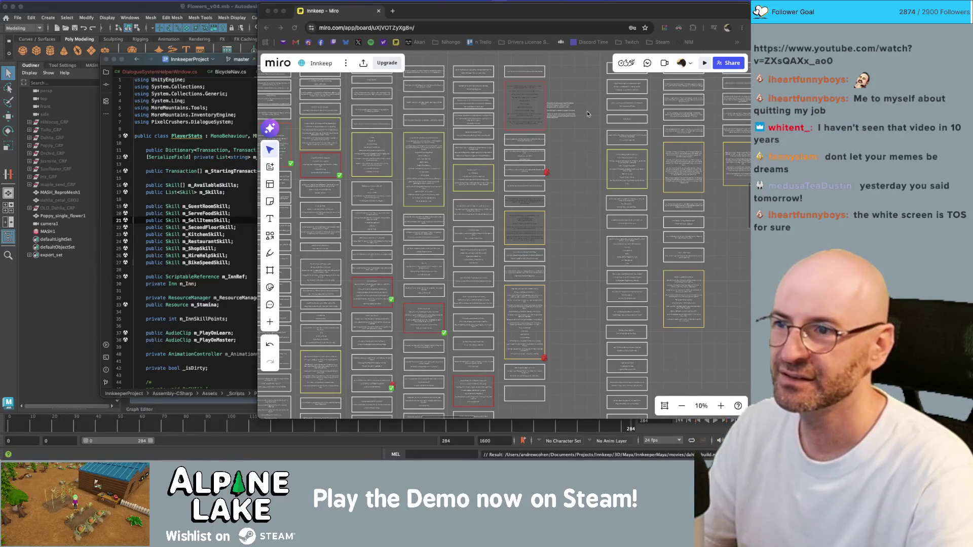
pyautogui.press('super+Tab')
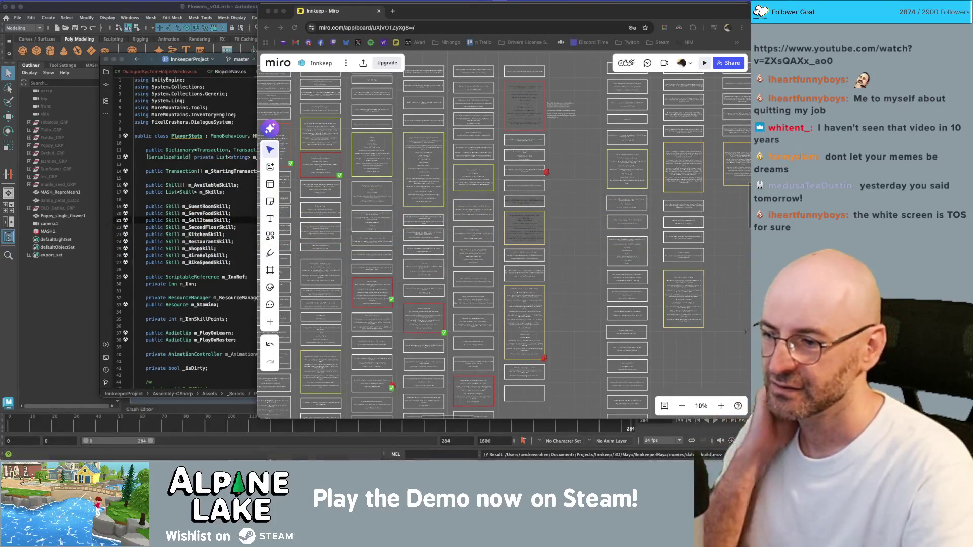
pyautogui.moveTo(317, 446)
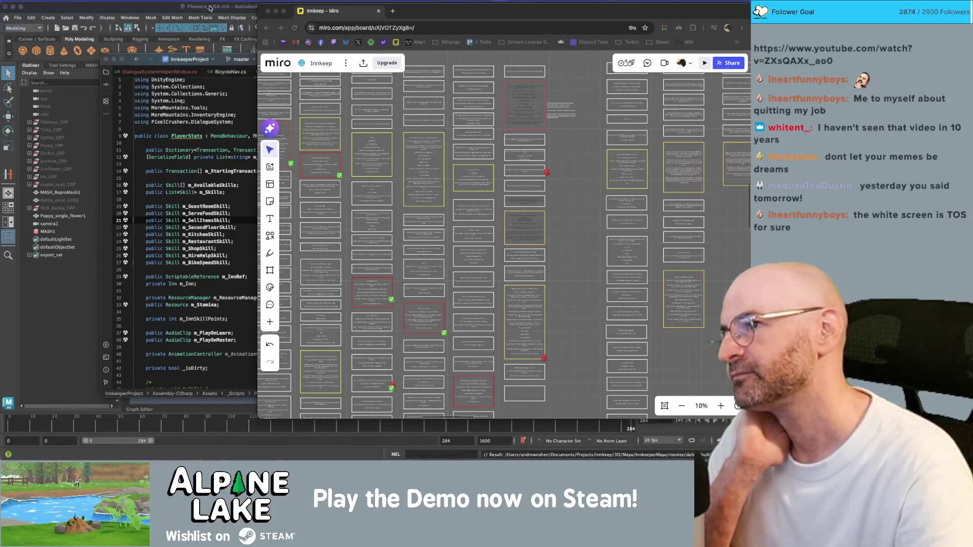
pyautogui.press('super+Tab')
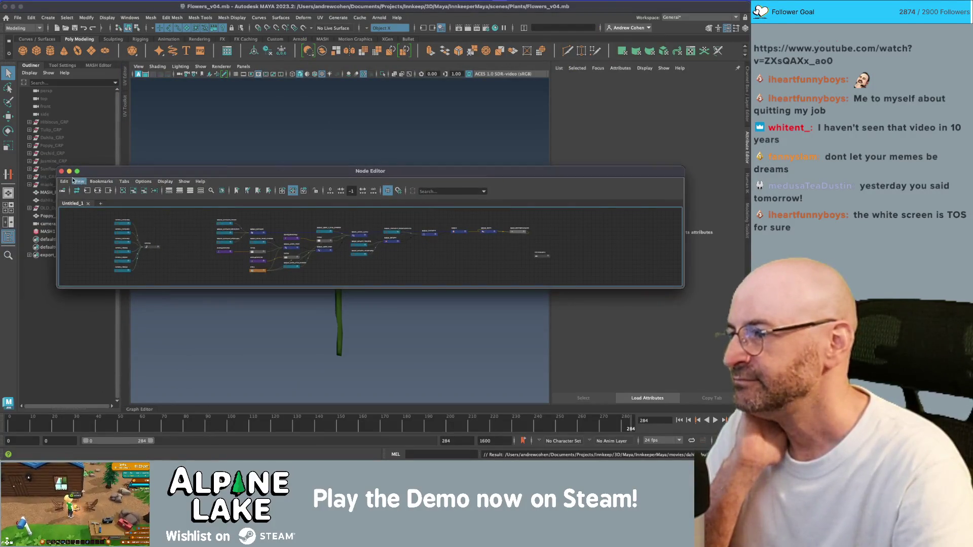
# Close the Node Editor, play and stop the flower's petal animation, then hide Maya
pyautogui.click(712, 415)
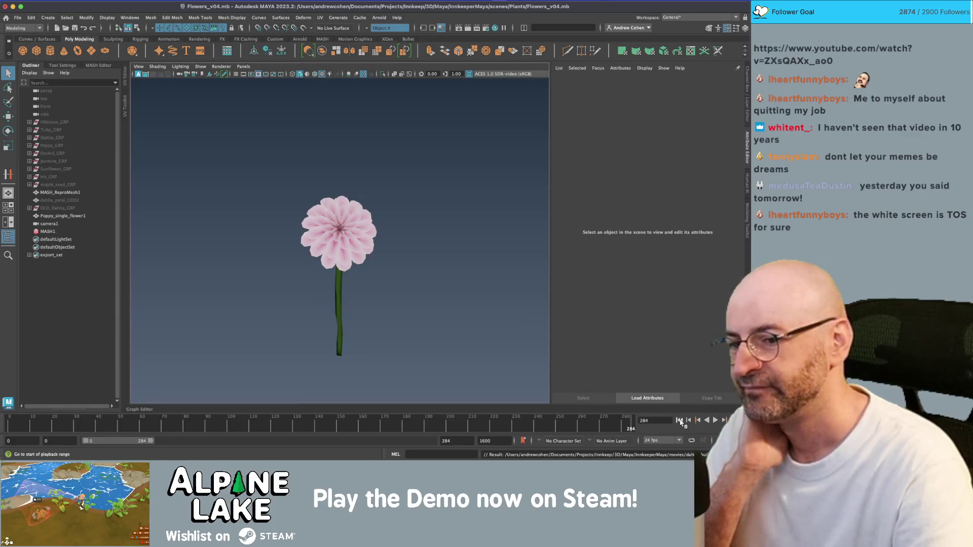
pyautogui.click(716, 420)
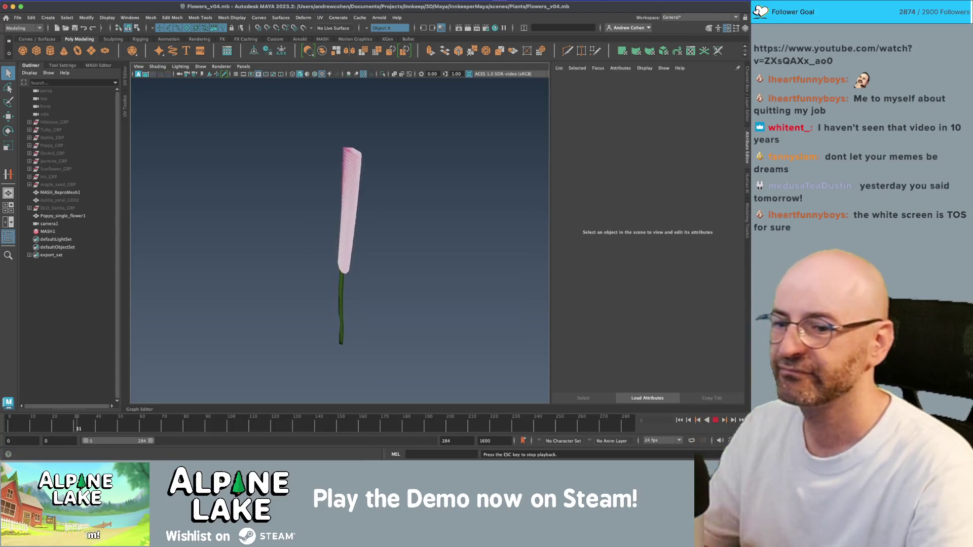
pyautogui.press('Escape')
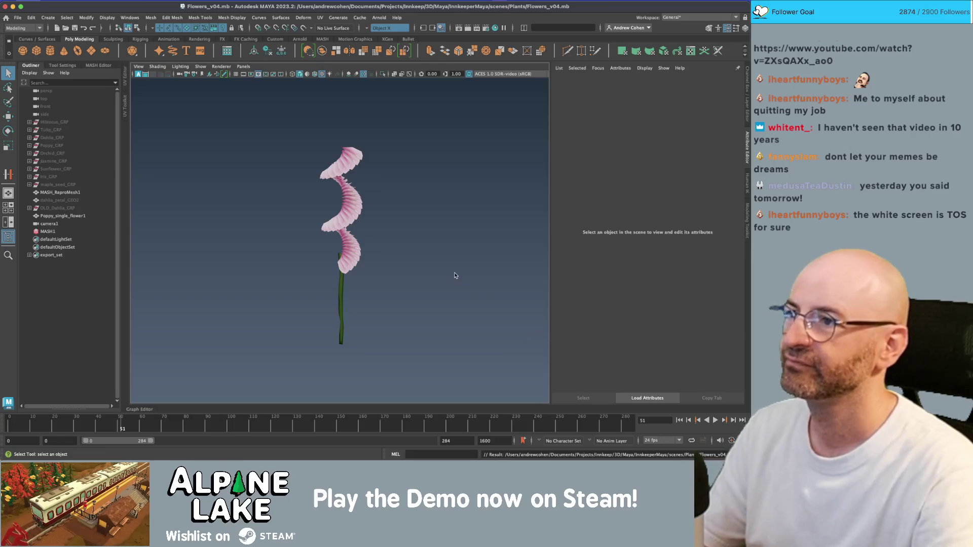
pyautogui.press('super+h')
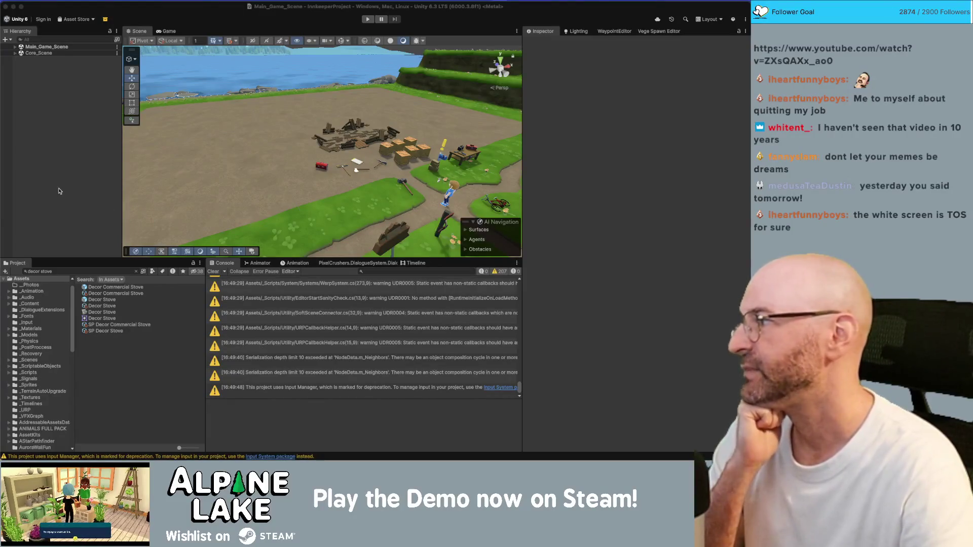
# Clear the 'decor stove' search in Unity's Project panel to list all Assets folders
pyautogui.click(60, 155)
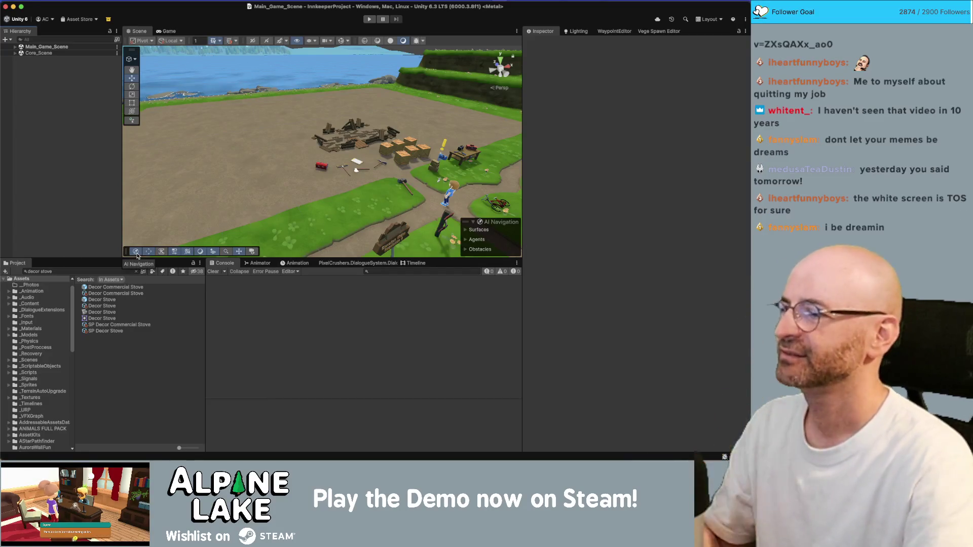
pyautogui.click(136, 271)
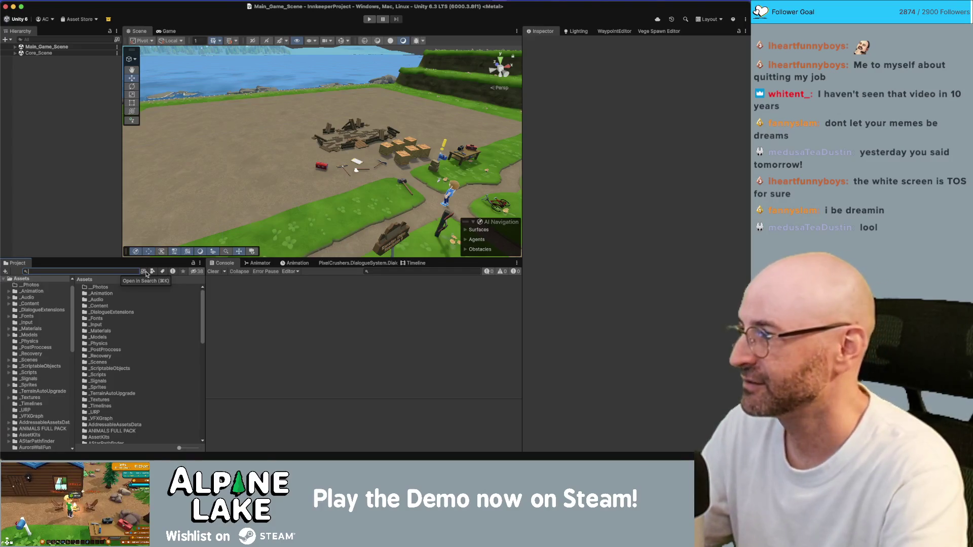
pyautogui.press('super+Tab')
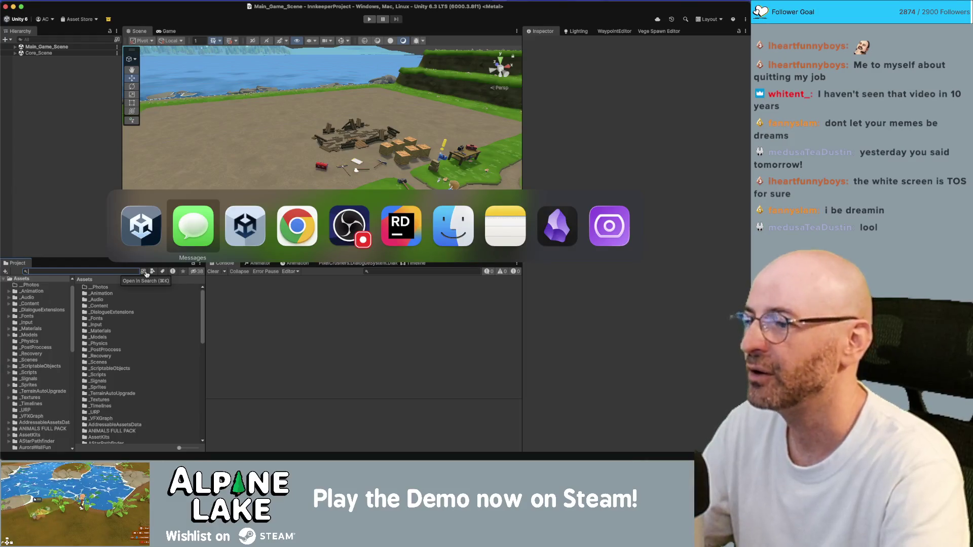
# Search the Project for 'proficien' and inspect the Proficiency Cooking asset
pyautogui.click(143, 248)
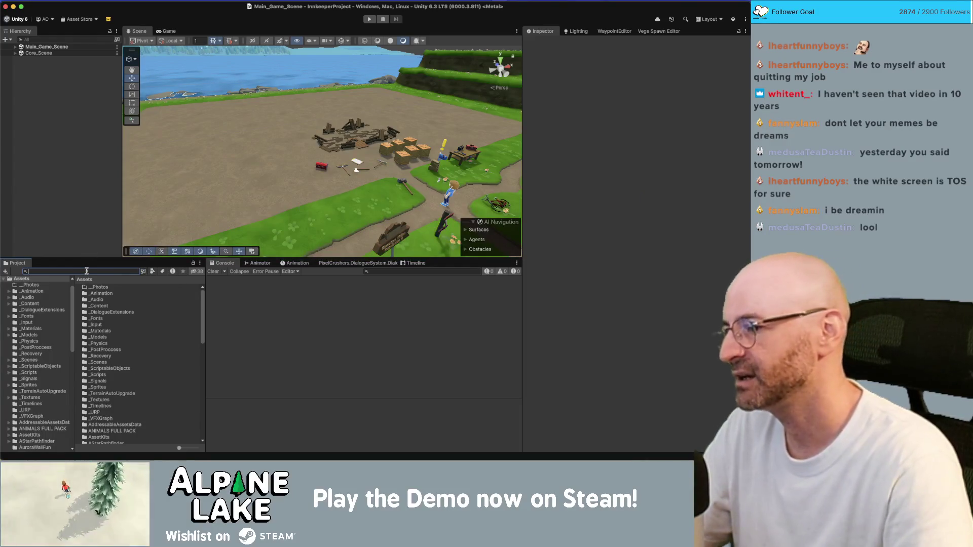
pyautogui.write('proficien')
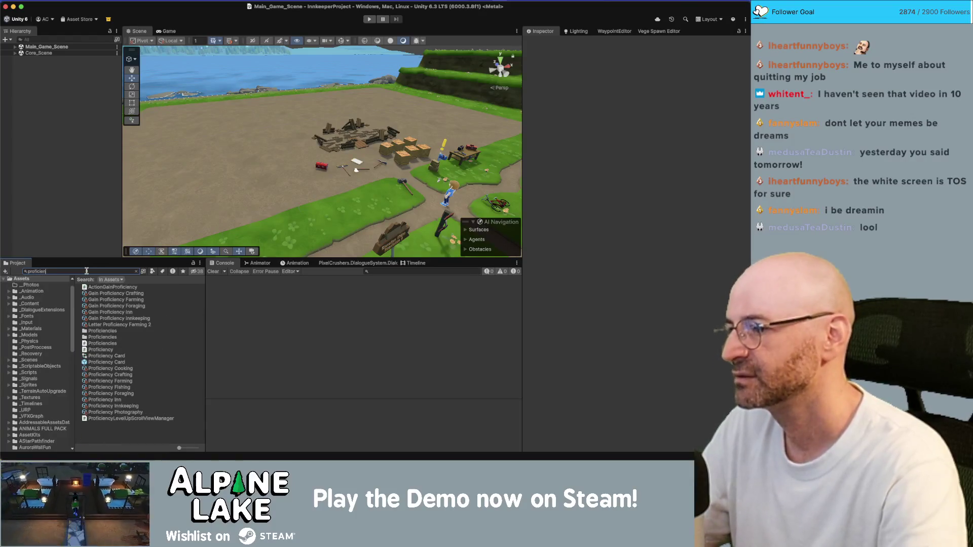
pyautogui.click(111, 368)
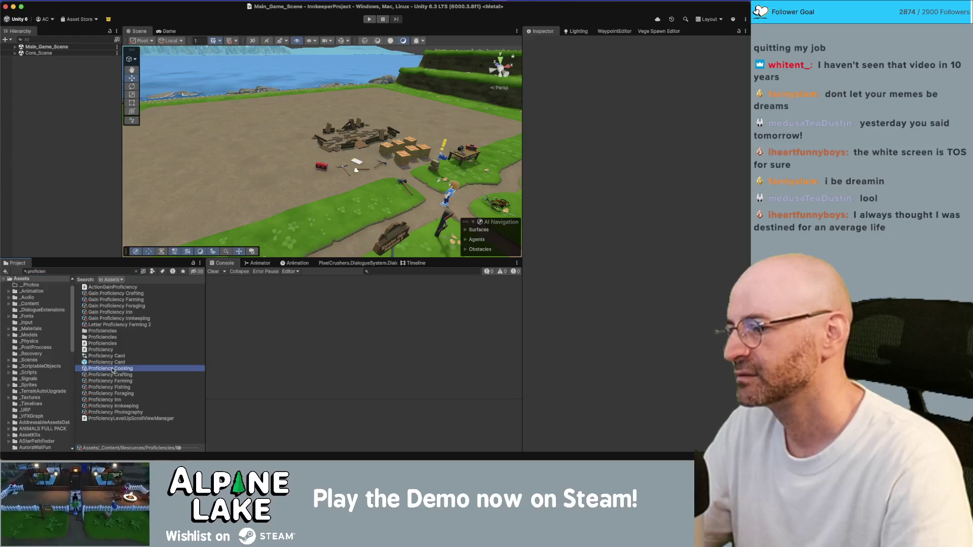
pyautogui.click(72, 271)
# Search for 'sk', select Skill Room Shop in Skills, and duplicate it
pyautogui.write('skill')
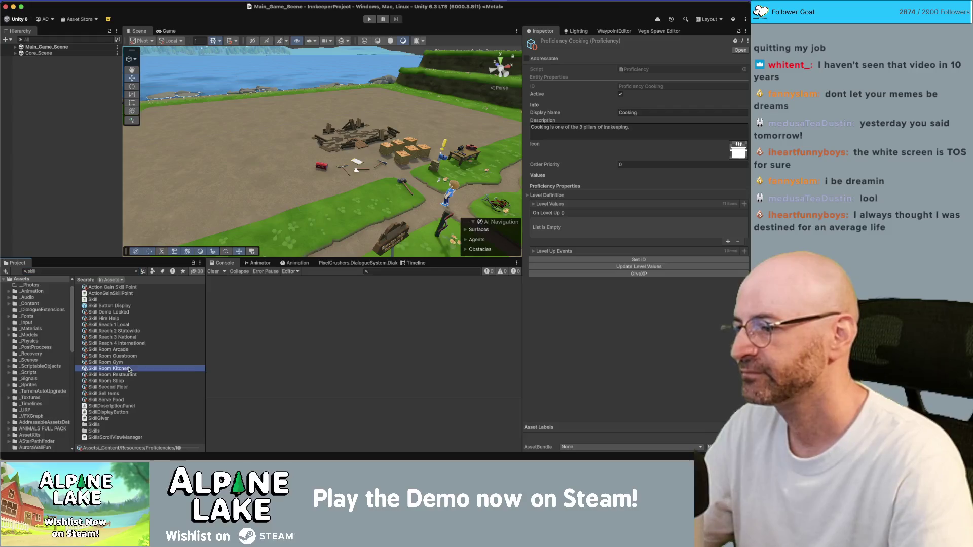
pyautogui.click(109, 369)
pyautogui.click(136, 271)
pyautogui.click(143, 362)
pyautogui.click(143, 356)
pyautogui.hotkey('ctrl', 'd')
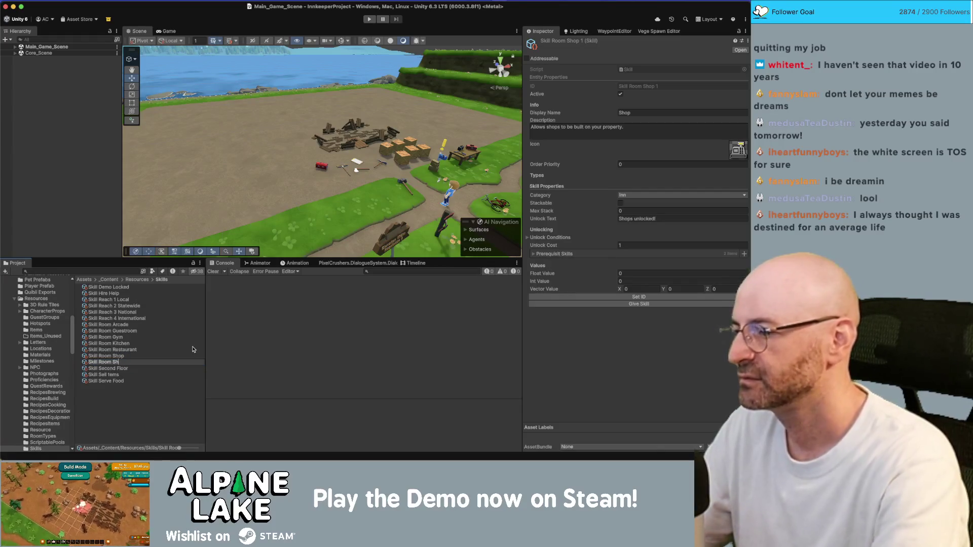
# Rename the duplicate skill asset to Skill Bike Speed
pyautogui.press('BackSpace')
pyautogui.press('BackSpace')
pyautogui.press('BackSpace')
pyautogui.write('ike Spee')
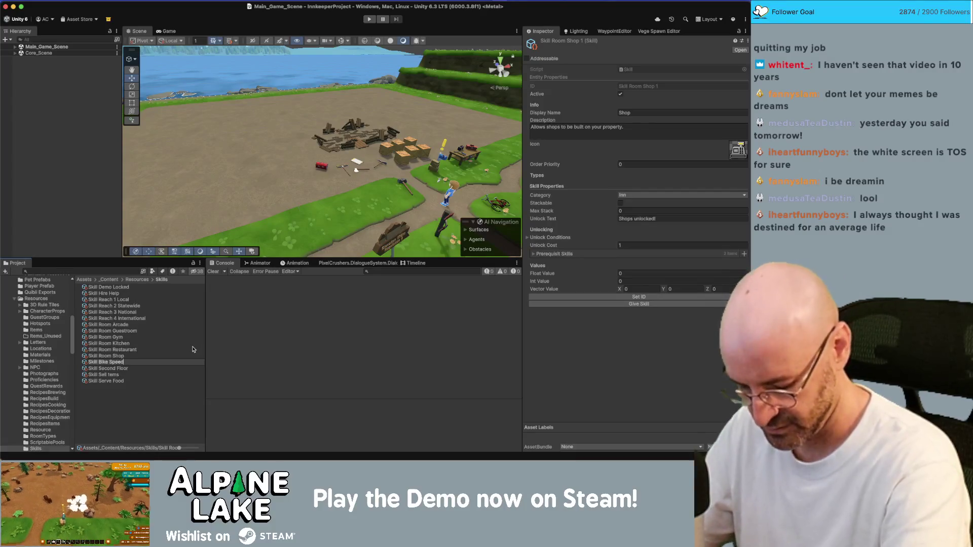
pyautogui.write('d')
pyautogui.press('Return')
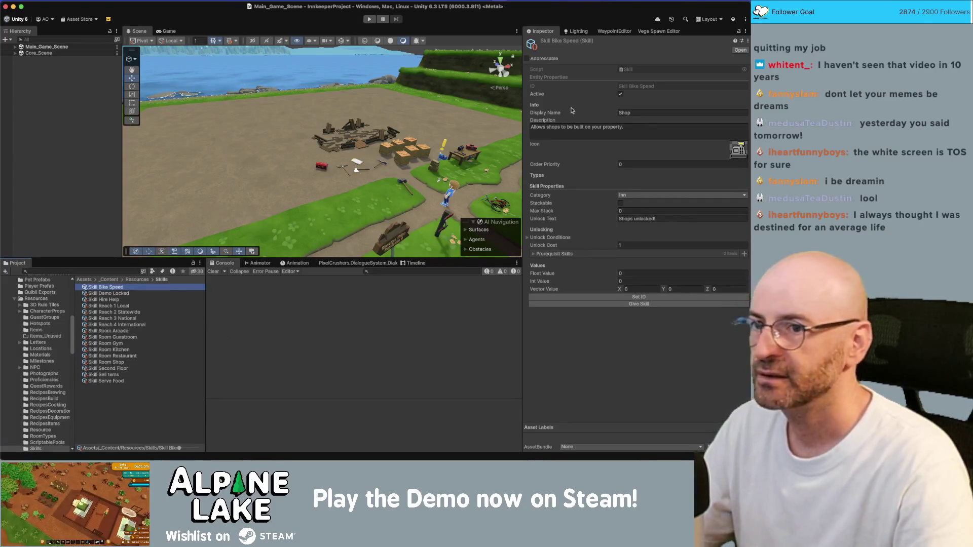
# Set its Display Name to Bike Speed and clear the copied Description
pyautogui.click(661, 113)
pyautogui.write('Bike Speed')
pyautogui.press('Tab')
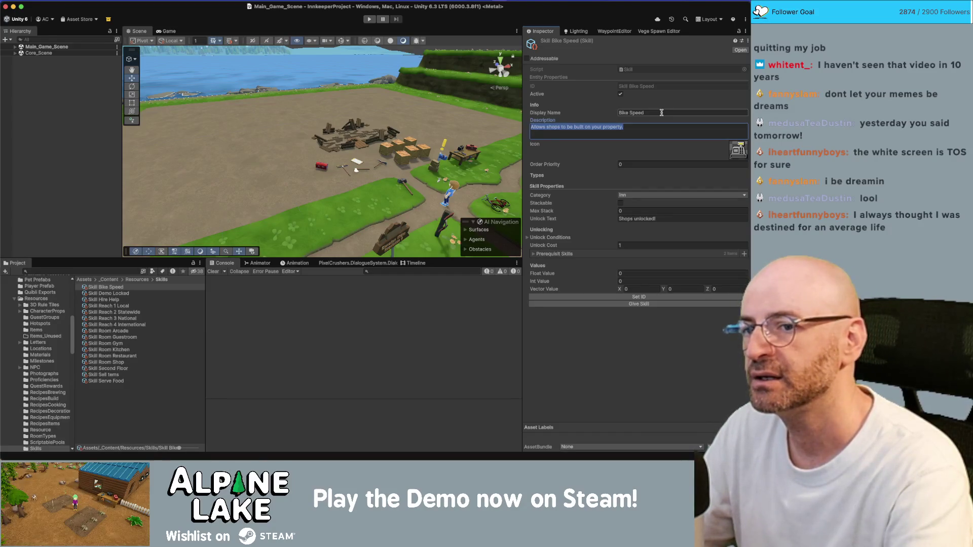
pyautogui.press('BackSpace')
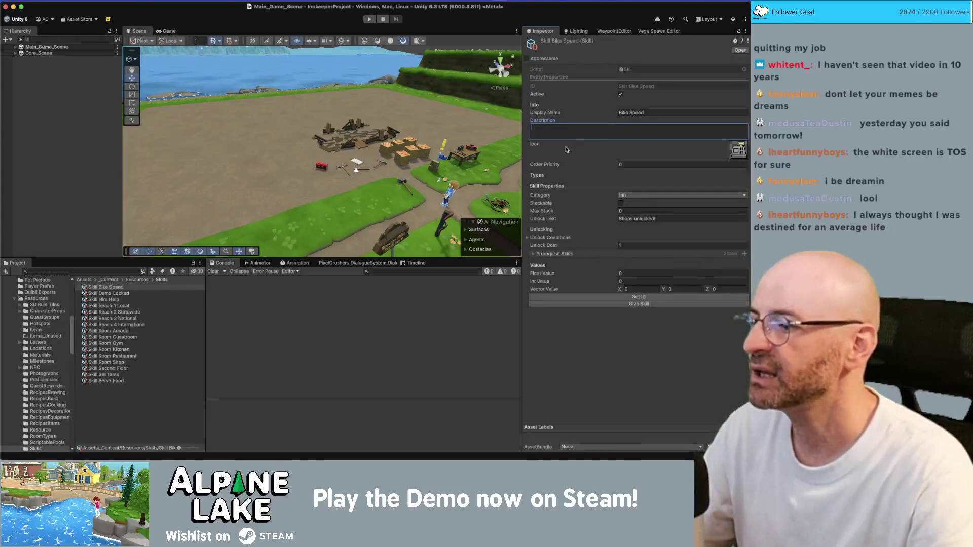
pyautogui.click(85, 103)
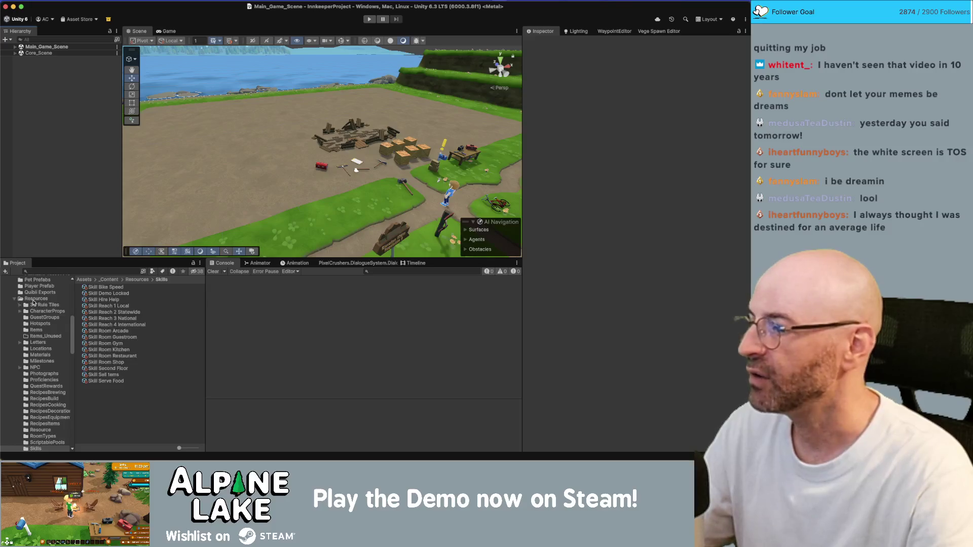
# Expand the _Content folder in the Project panel to reach its subfolders
pyautogui.scroll(10, 40, 332)
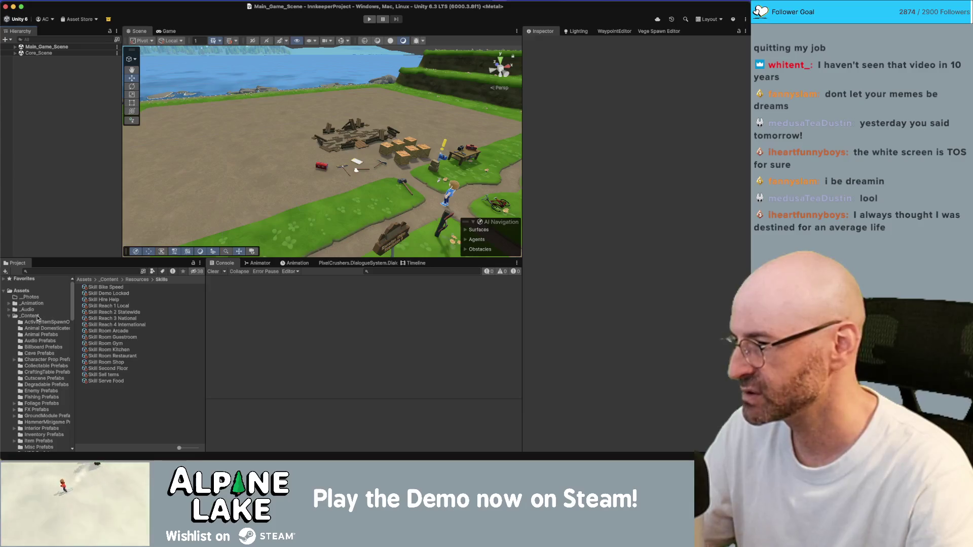
pyautogui.click(29, 316)
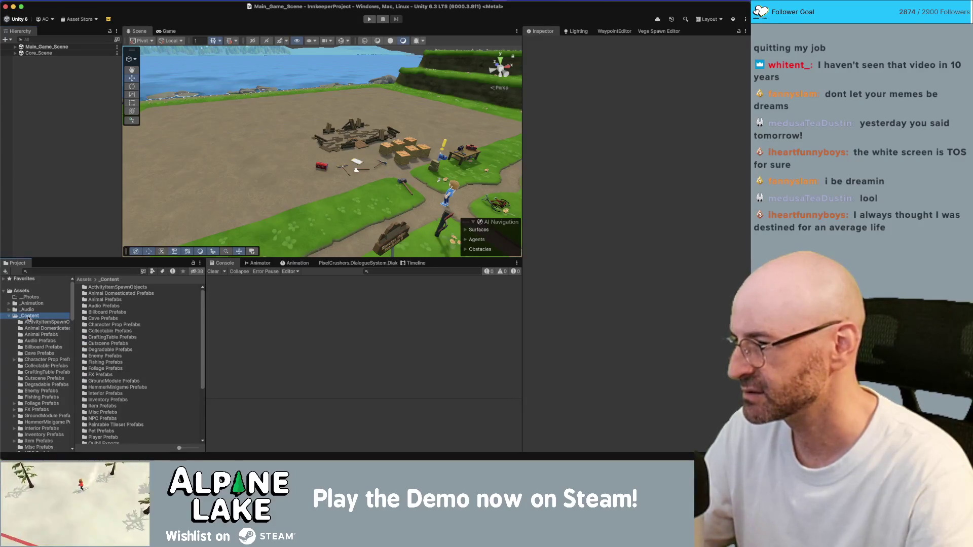
pyautogui.rightClick(29, 316)
pyautogui.moveTo(89, 207)
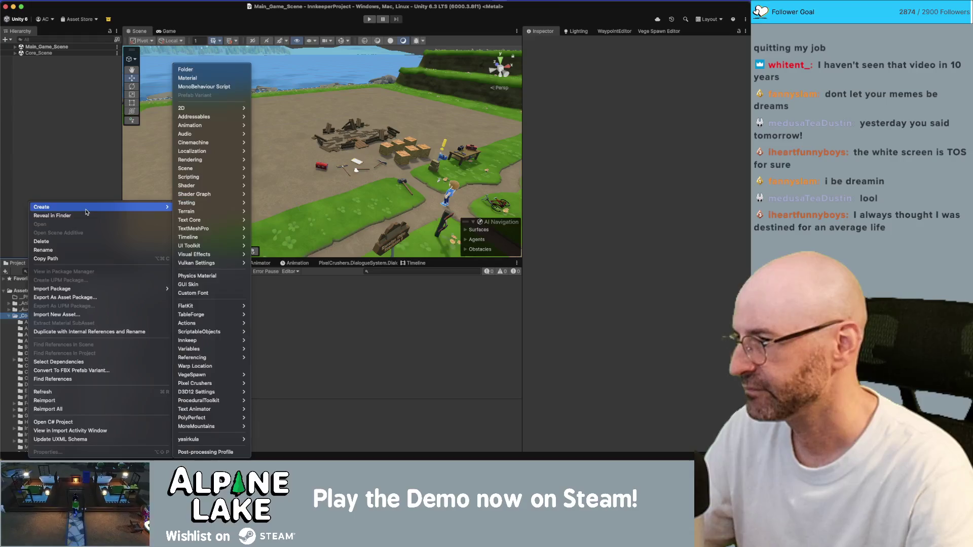
pyautogui.press('Escape')
pyautogui.press('Escape')
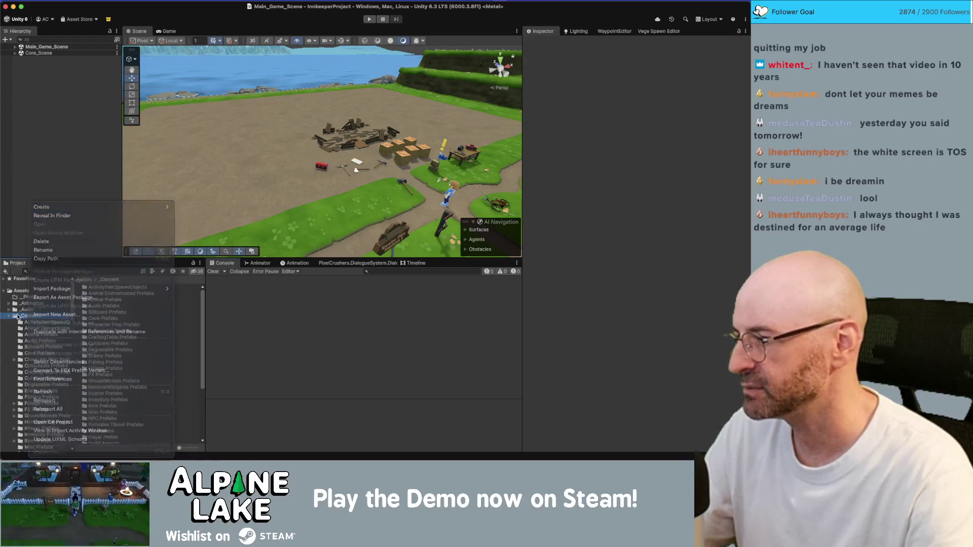
pyautogui.click(9, 315)
# Create a new folder named Skills inside _ScriptableObjects
pyautogui.scroll(-6, 17, 316)
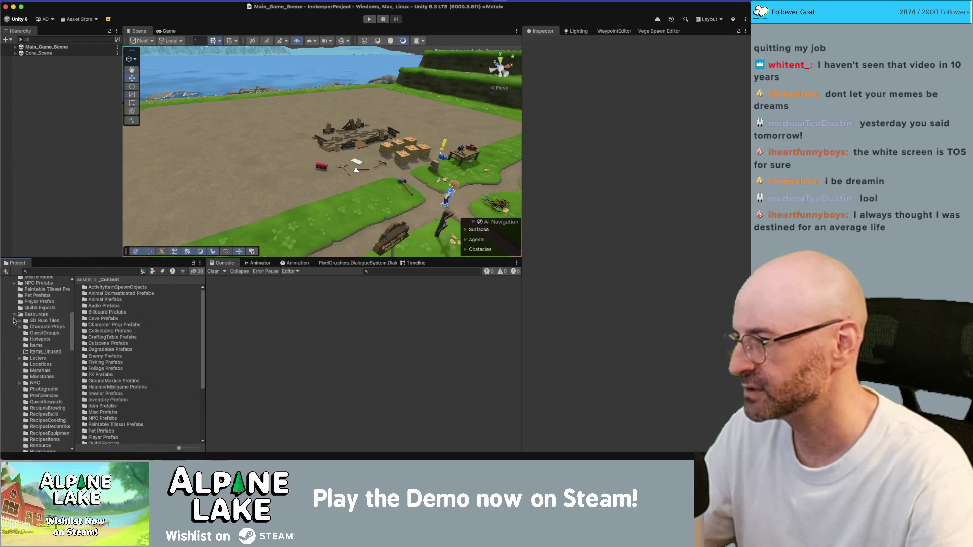
pyautogui.scroll(-5, 15, 316)
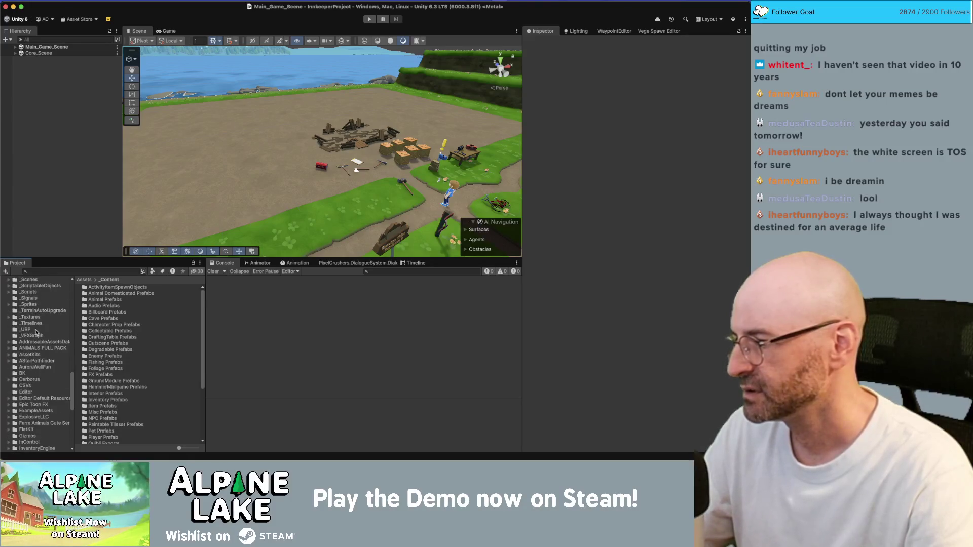
pyautogui.scroll(-3, 33, 339)
pyautogui.click(43, 291)
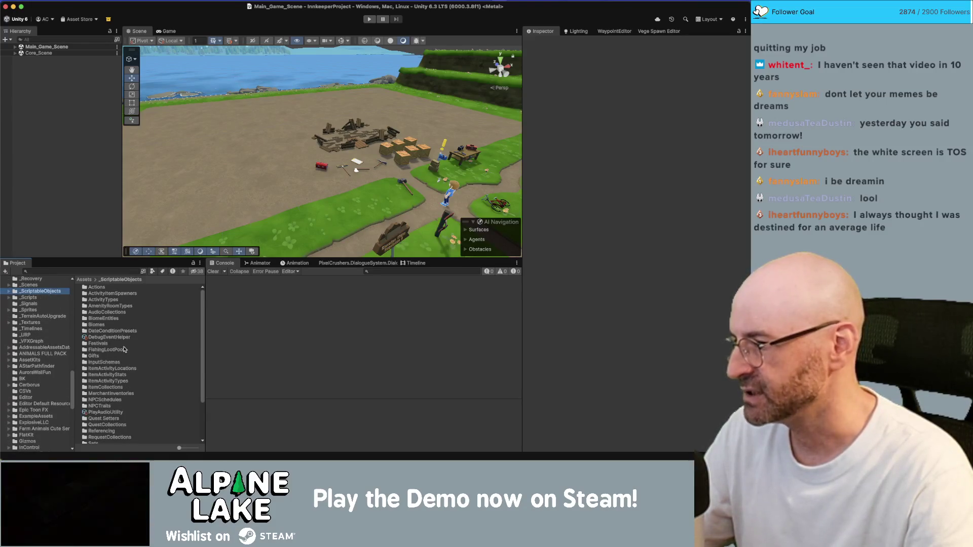
pyautogui.scroll(-5, 171, 348)
pyautogui.rightClick(39, 291)
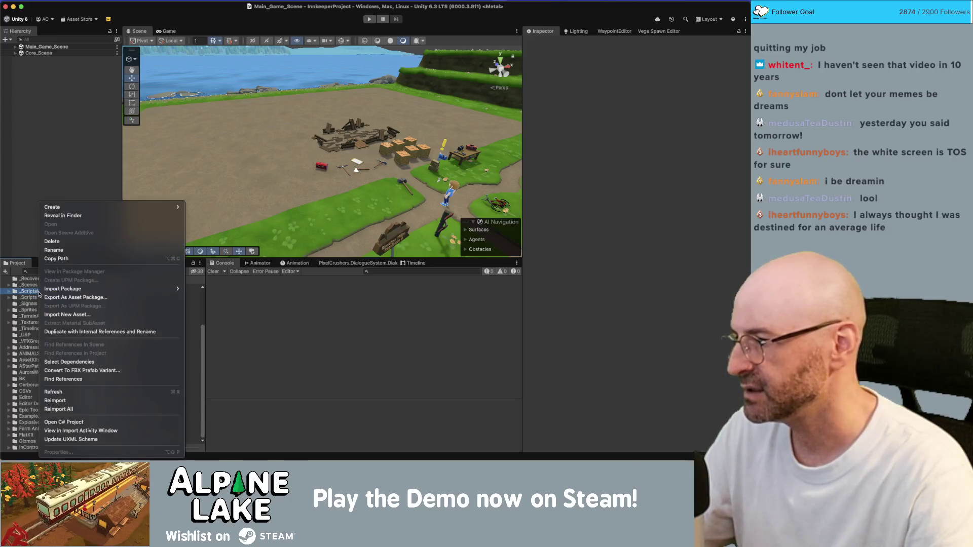
pyautogui.moveTo(101, 207)
pyautogui.click(234, 71)
pyautogui.write('Skill')
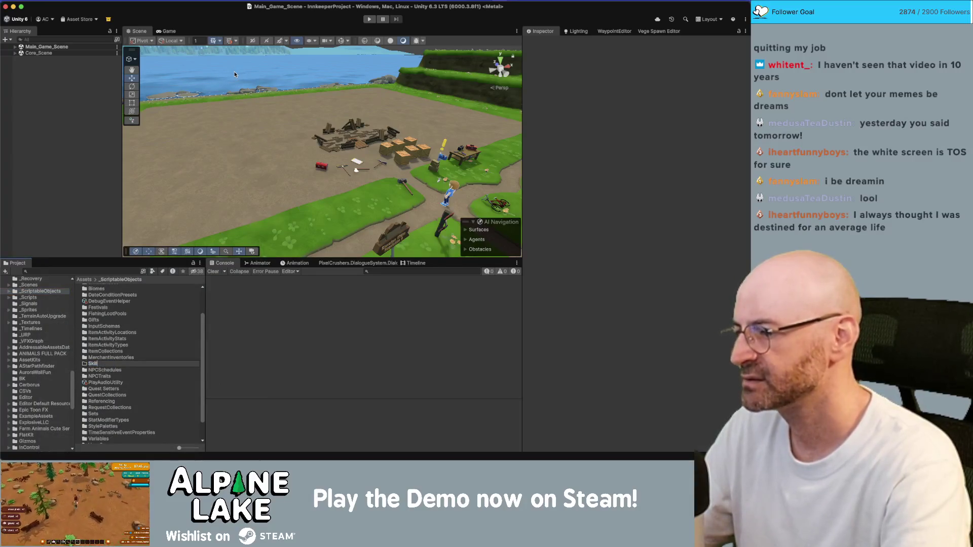
pyautogui.write('s')
pyautogui.press('Return')
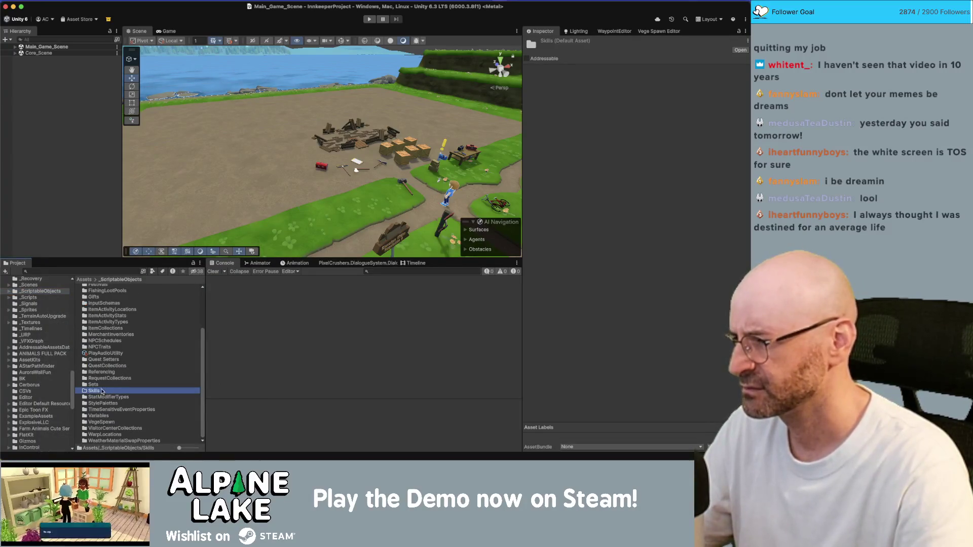
# Search the Project for 'bike' and drag Skill Bike Speed into the Skills folder
pyautogui.doubleClick(94, 391)
pyautogui.click(72, 271)
pyautogui.write('bike')
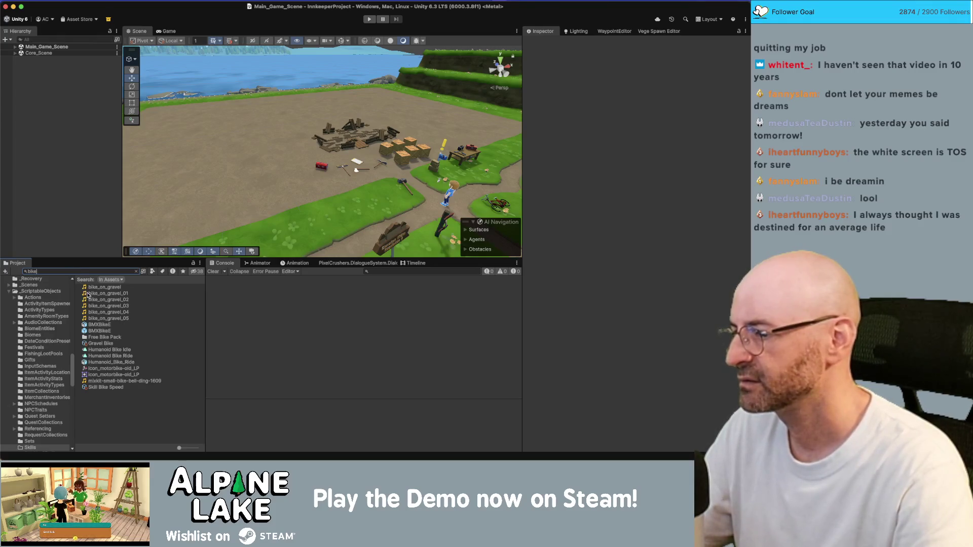
pyautogui.scroll(-5, 44, 378)
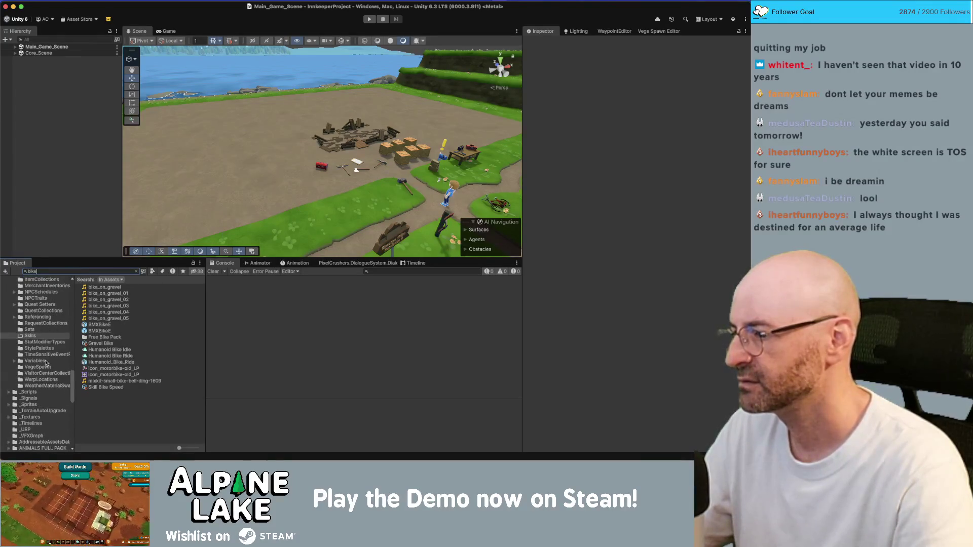
pyautogui.moveTo(100, 391); pyautogui.dragTo(32, 338)
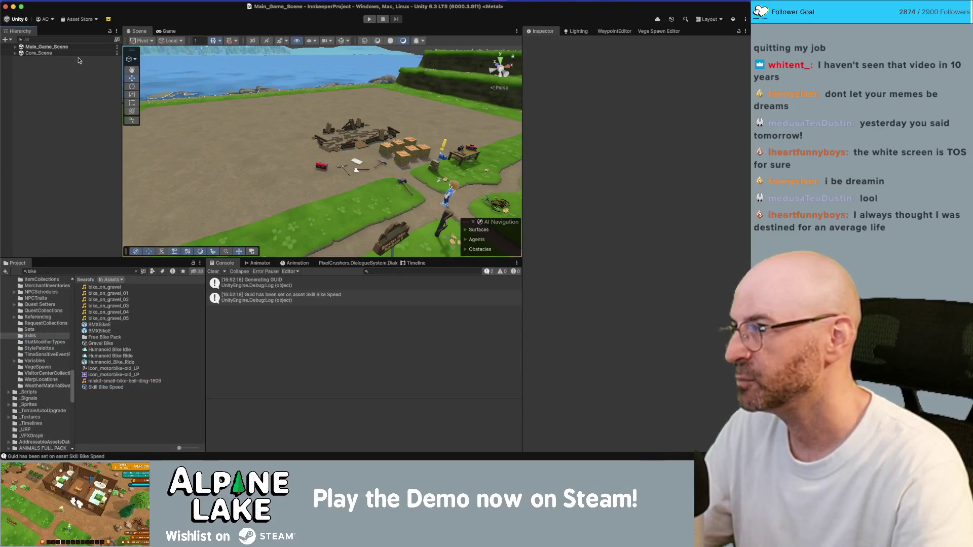
# Search the assets for 'iso ple' and open the IsoPlayer prefab
pyautogui.click(72, 271)
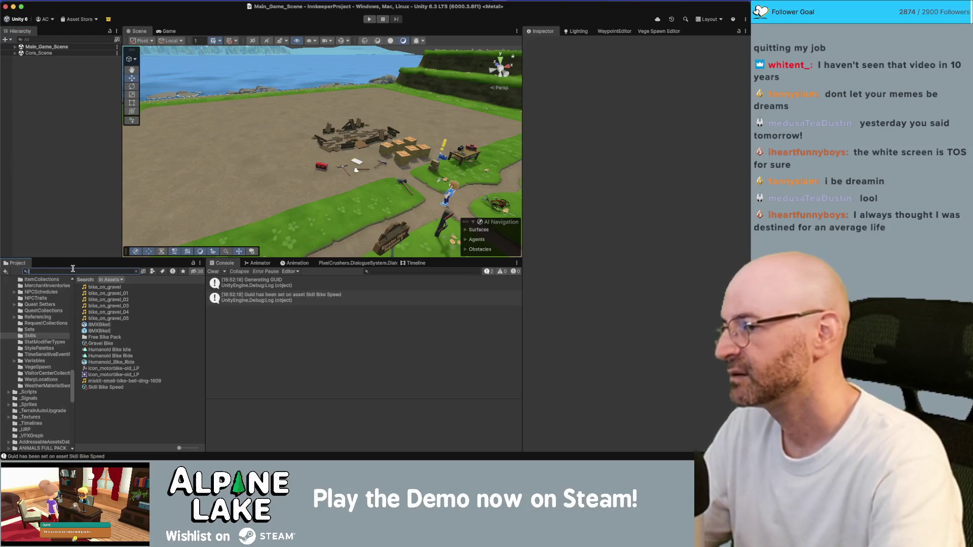
pyautogui.write('iso ple')
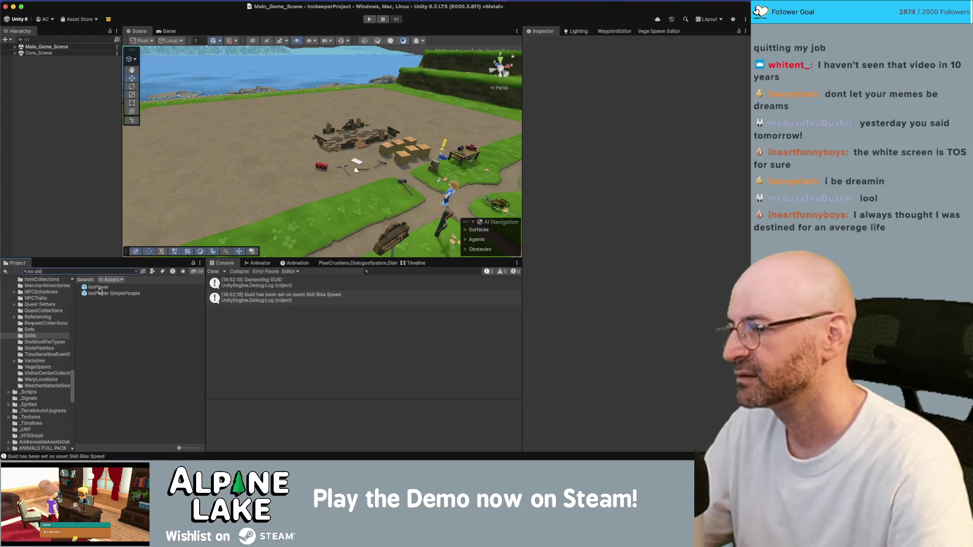
pyautogui.doubleClick(99, 288)
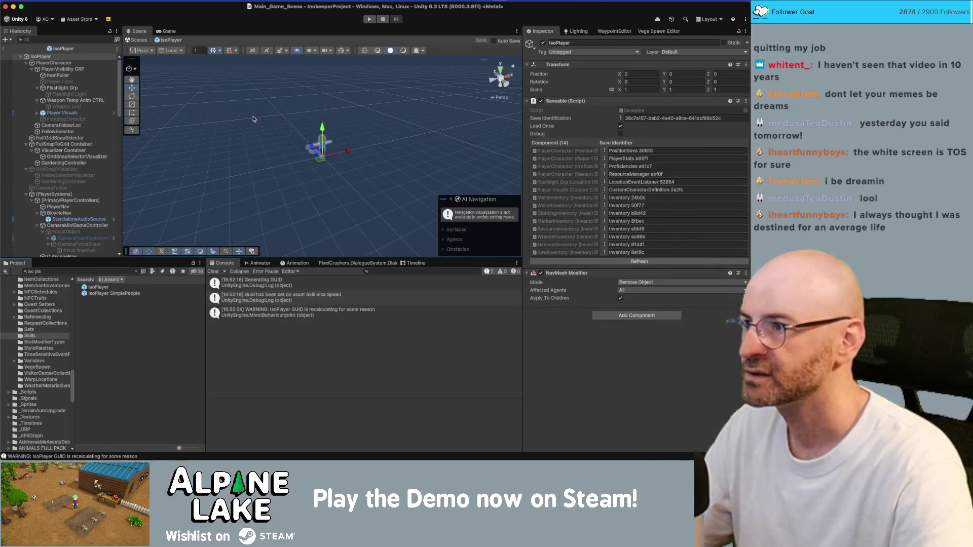
# Set PlayerCharacter's Bike Speed Skill field to Skill Bike Speed, then open PlayerStats.cs
pyautogui.click(53, 63)
pyautogui.scroll(-10, 586, 244)
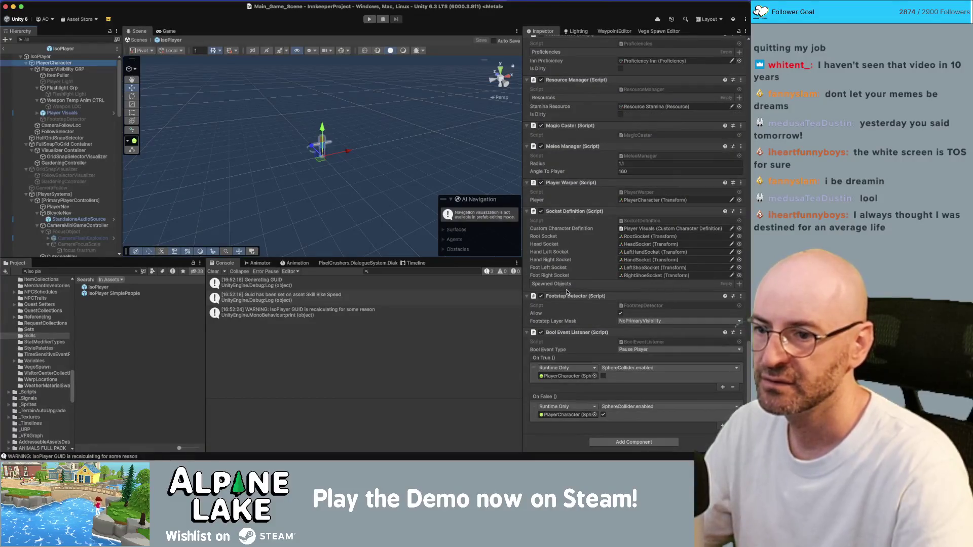
pyautogui.scroll(5, 565, 289)
pyautogui.scroll(3, 566, 309)
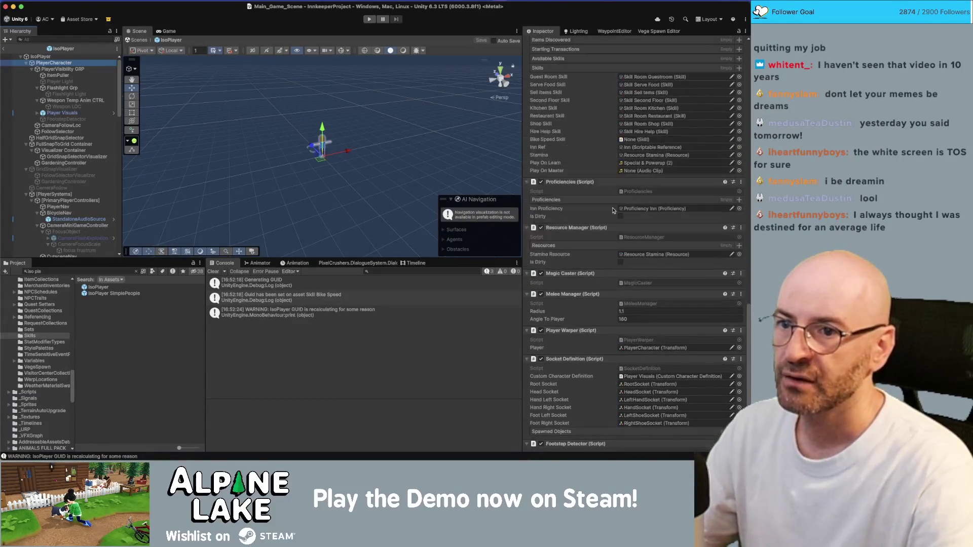
pyautogui.click(740, 139)
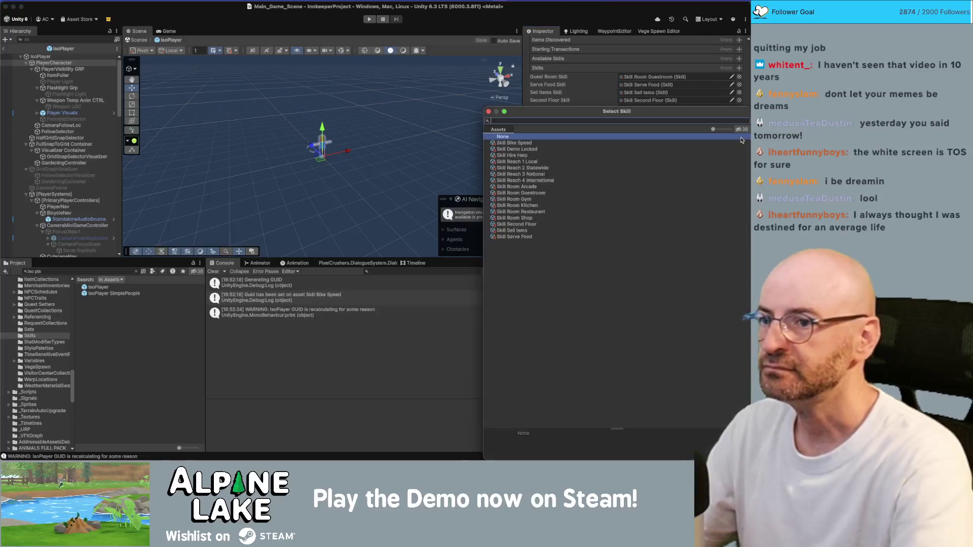
pyautogui.write('bike')
pyautogui.press('Return')
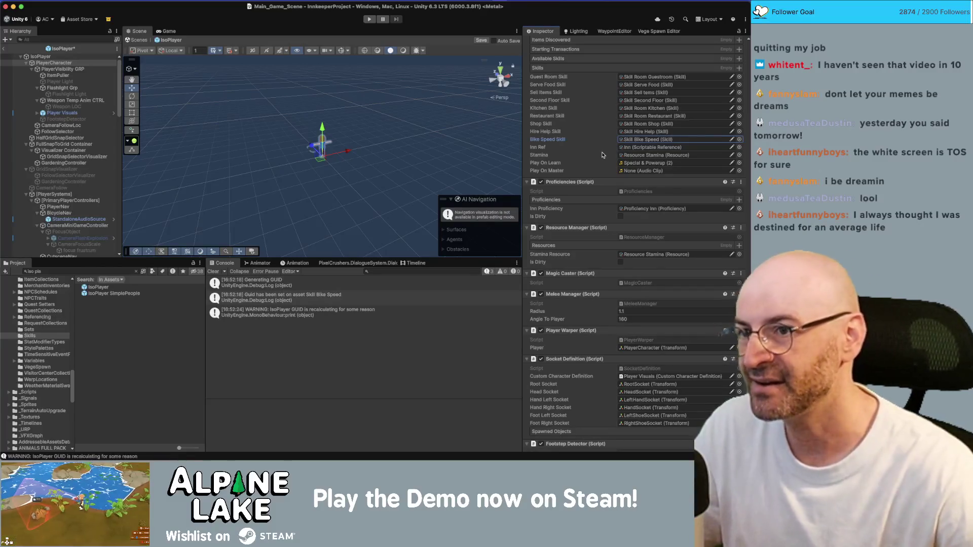
pyautogui.scroll(5, 601, 137)
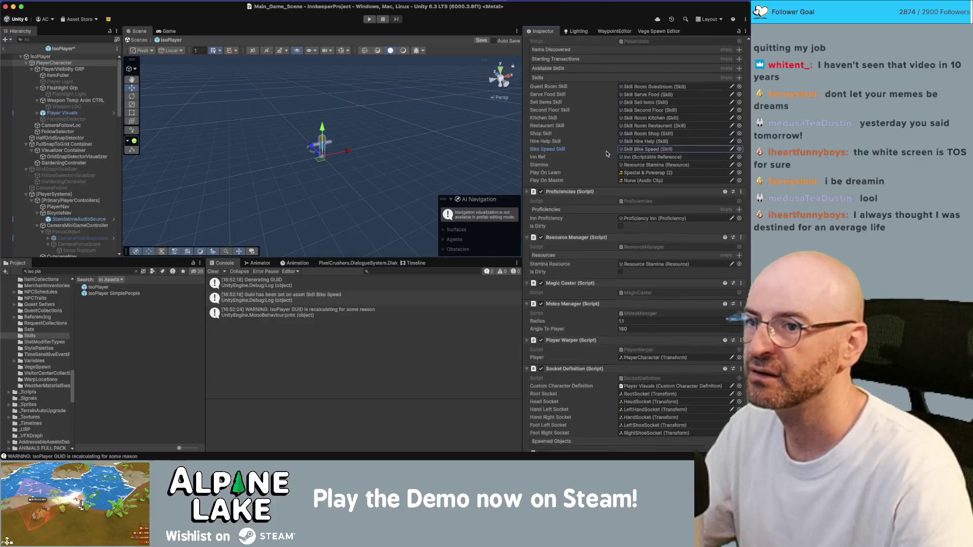
pyautogui.doubleClick(624, 110)
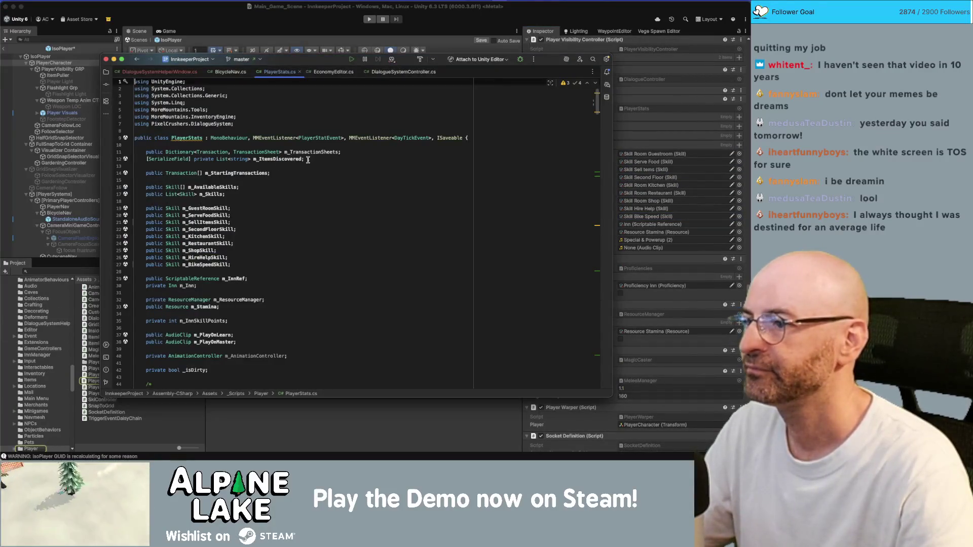
# Inspect m_AvailableSkills in Awake, then review the skills saving in OnSave and OnLoad
pyautogui.scroll(-10, 282, 162)
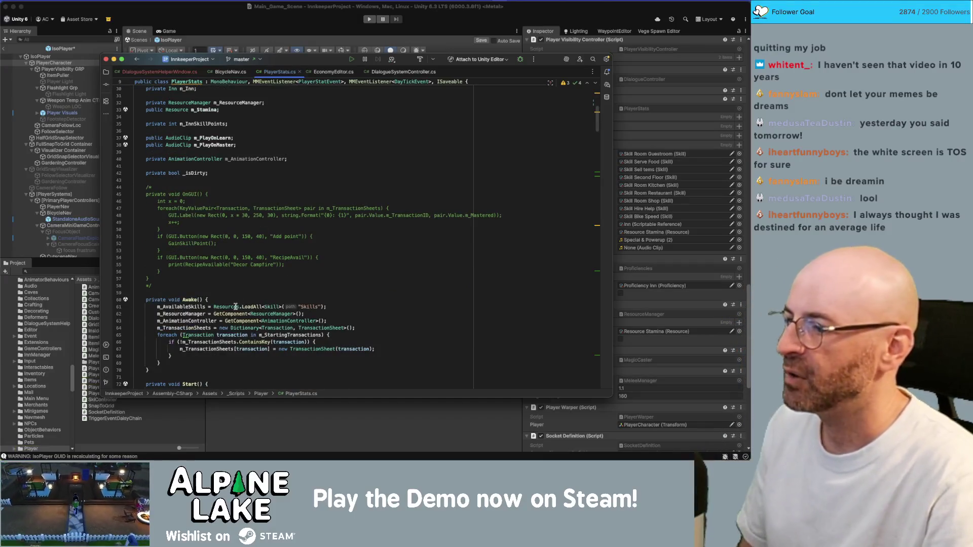
pyautogui.doubleClick(185, 306)
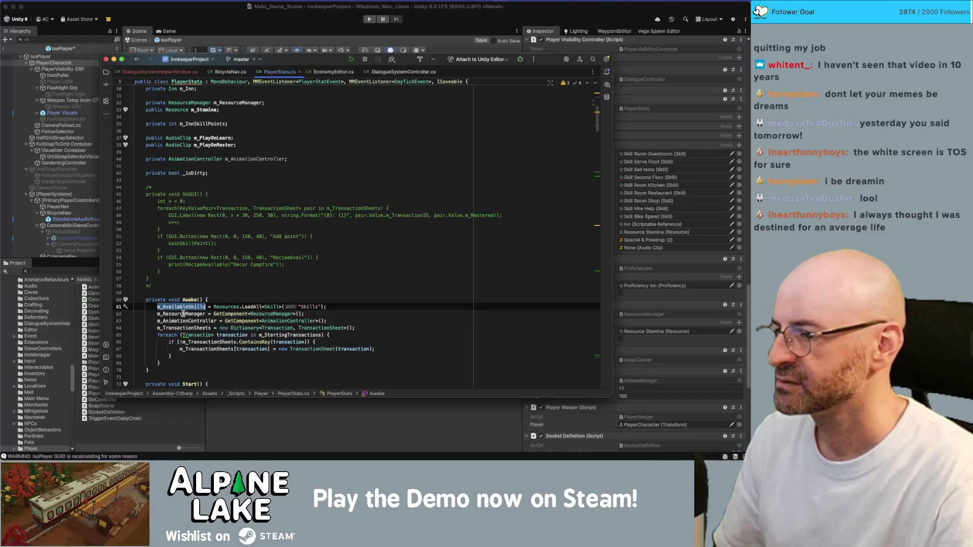
pyautogui.scroll(8, 185, 310)
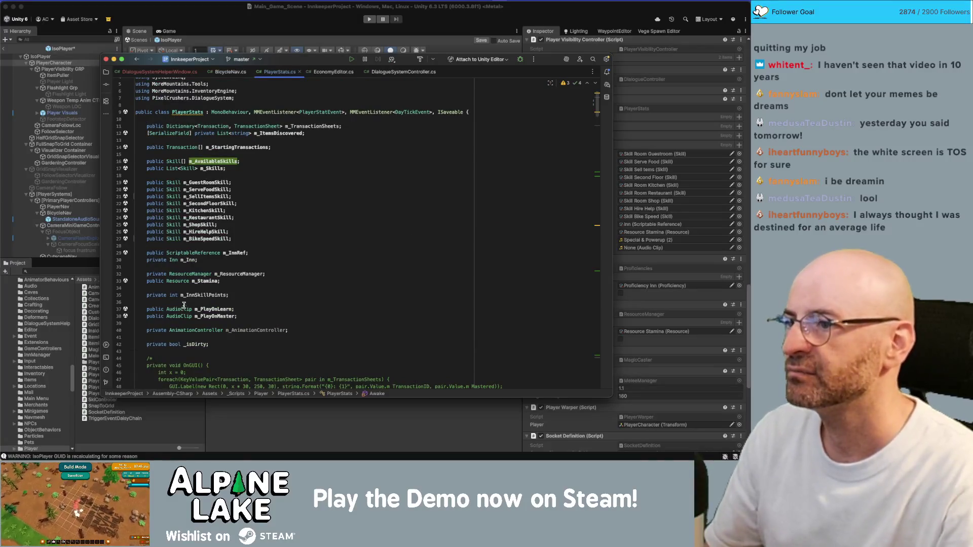
pyautogui.scroll(-20, 182, 307)
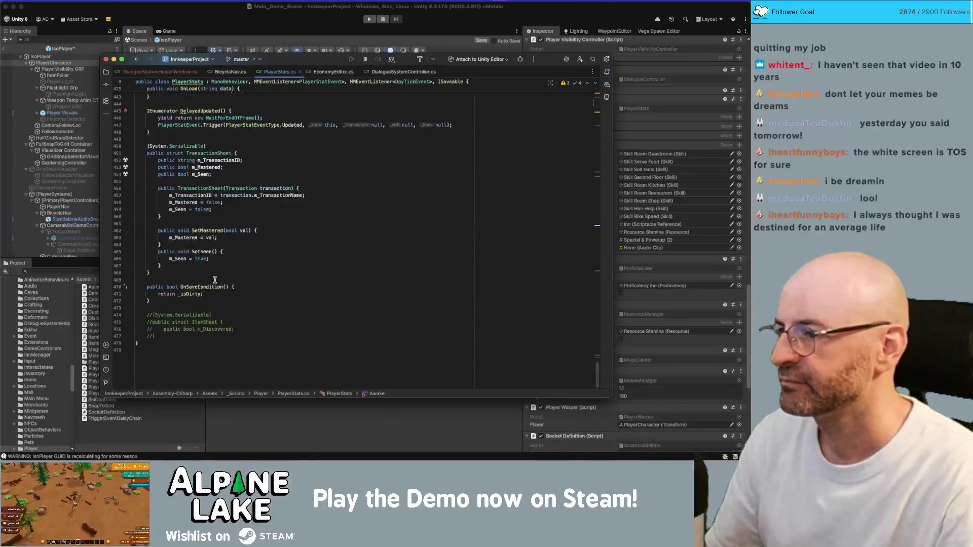
pyautogui.scroll(4, 215, 280)
pyautogui.scroll(10, 214, 280)
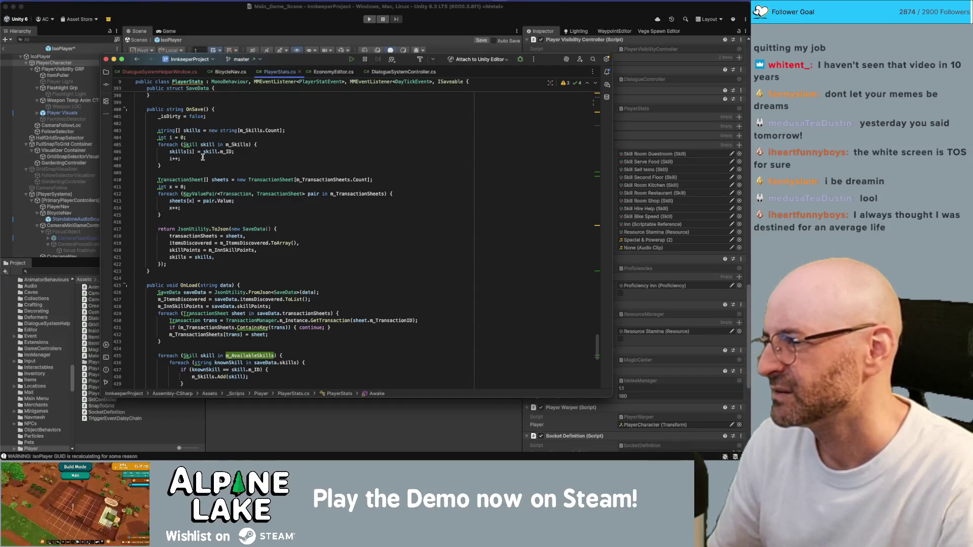
pyautogui.click(180, 151)
# Highlight skills and m_Skills usages in OnSave, then inspect the m_AvailableSkills and m_Skills declarations
pyautogui.scroll(4, 242, 208)
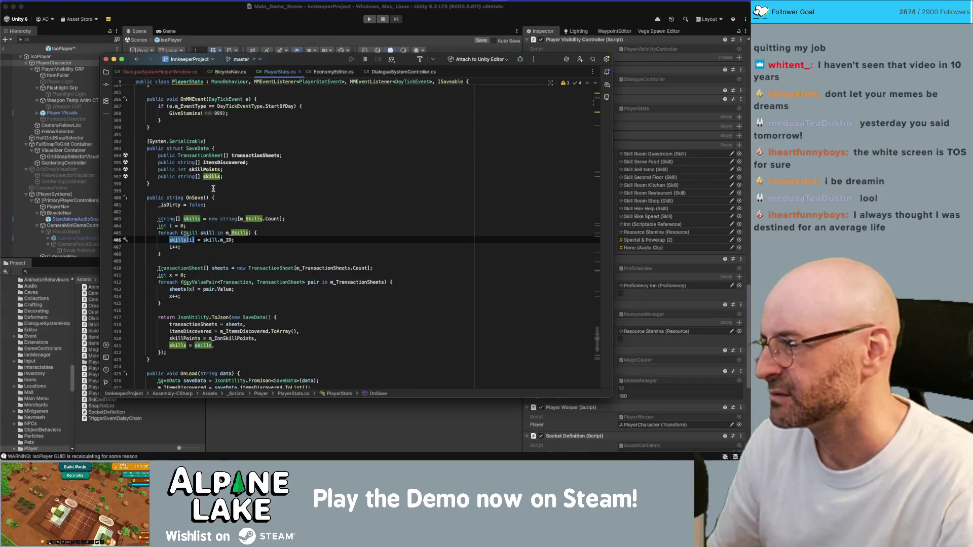
pyautogui.click(245, 217)
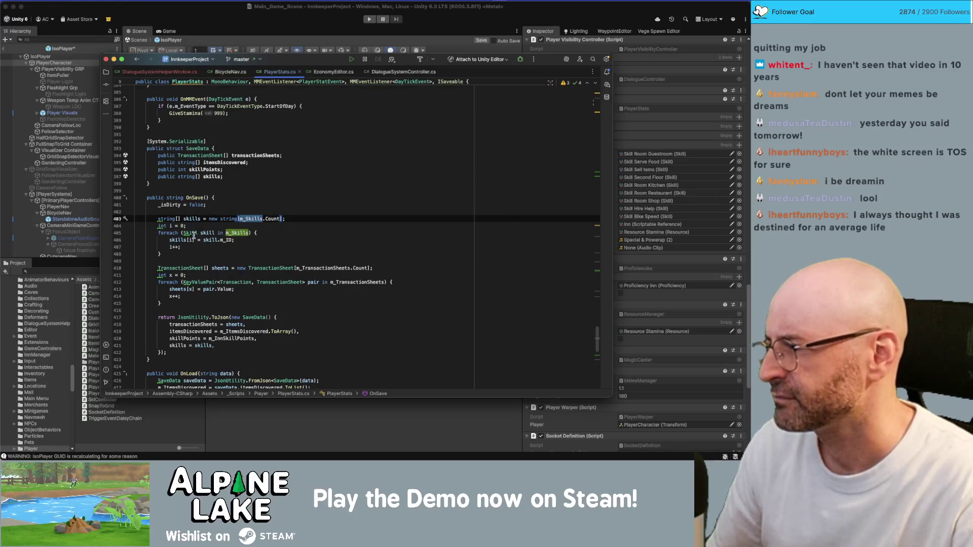
pyautogui.click(227, 232)
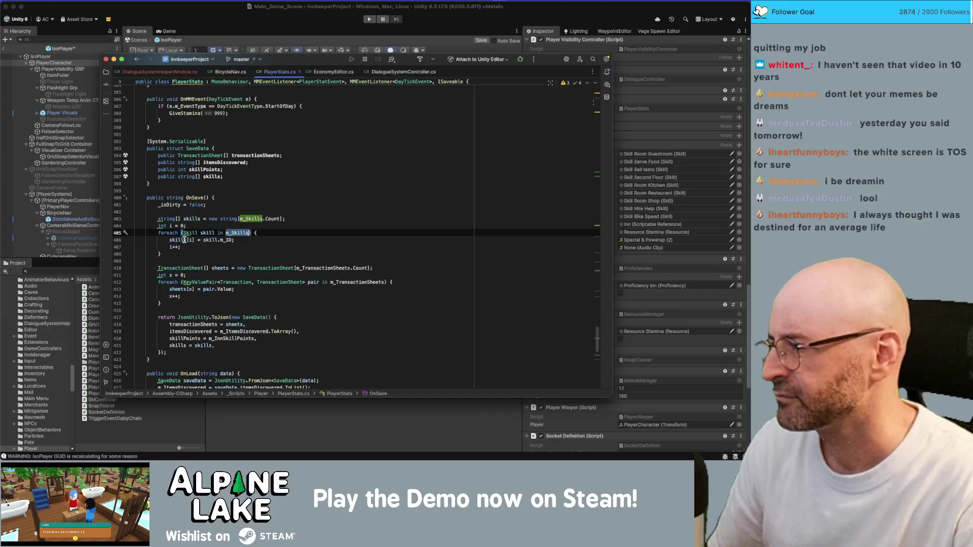
pyautogui.click(182, 239)
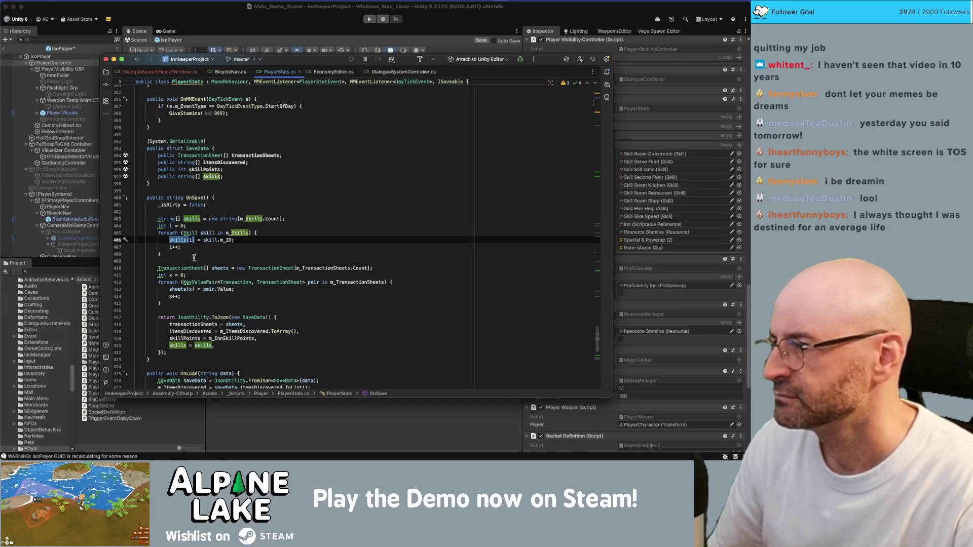
pyautogui.scroll(20, 198, 250)
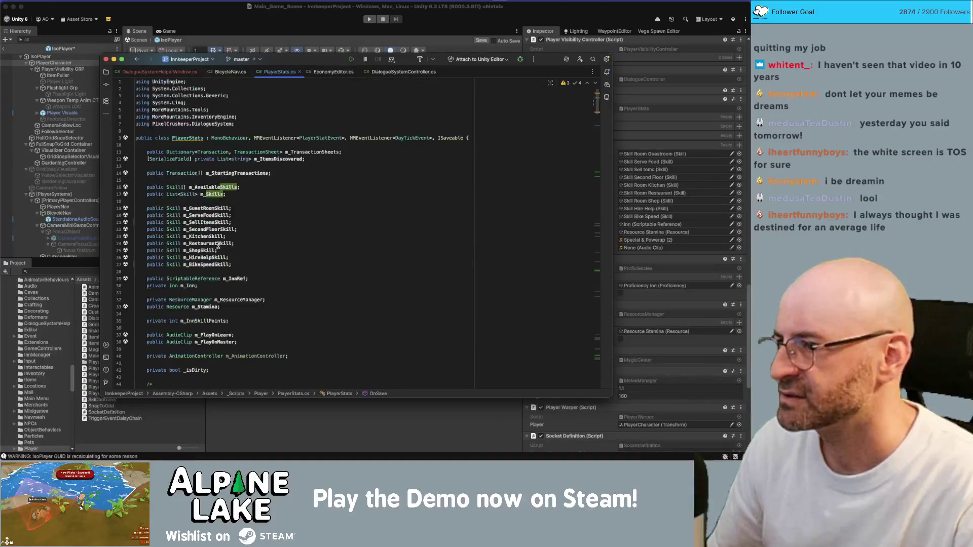
pyautogui.click(214, 190)
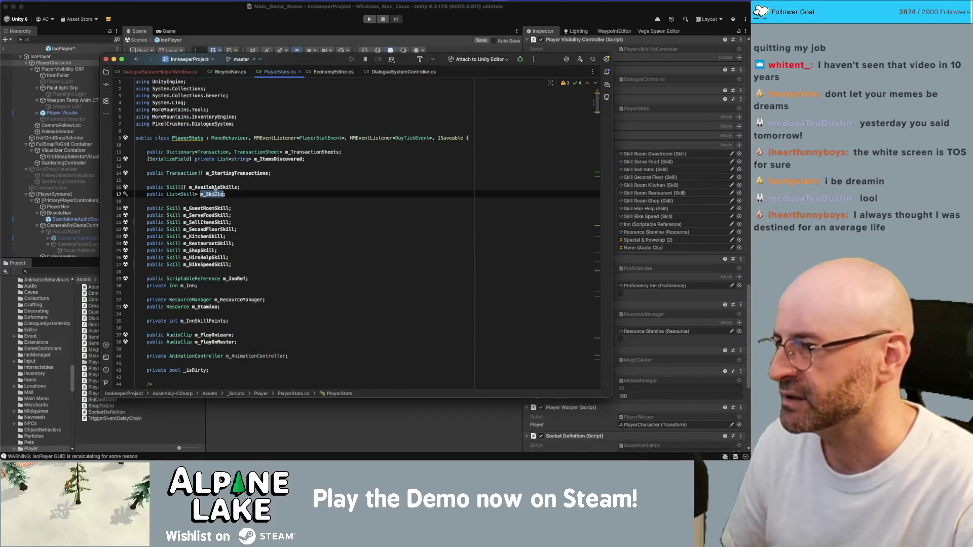
pyautogui.doubleClick(214, 194)
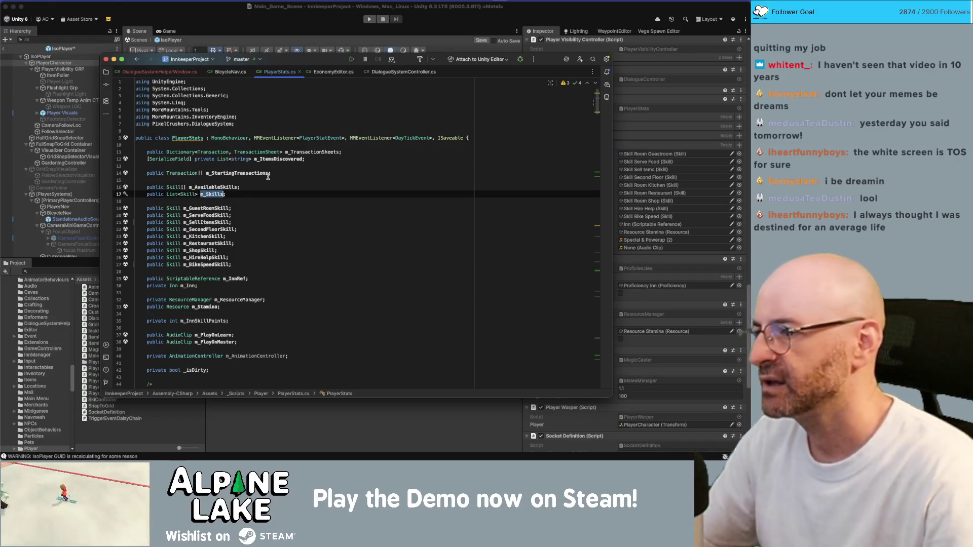
# Search for m_Skills and inspect TryUnlockSkill, marking every use of newSkill
pyautogui.press('super+f')
pyautogui.press('Return')
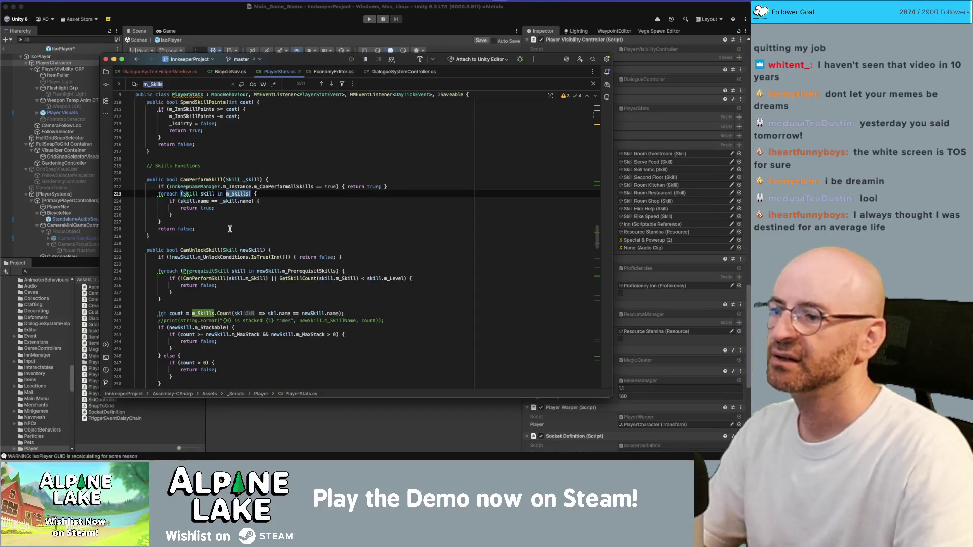
pyautogui.scroll(-5, 212, 282)
pyautogui.doubleClick(206, 315)
pyautogui.scroll(-3, 213, 279)
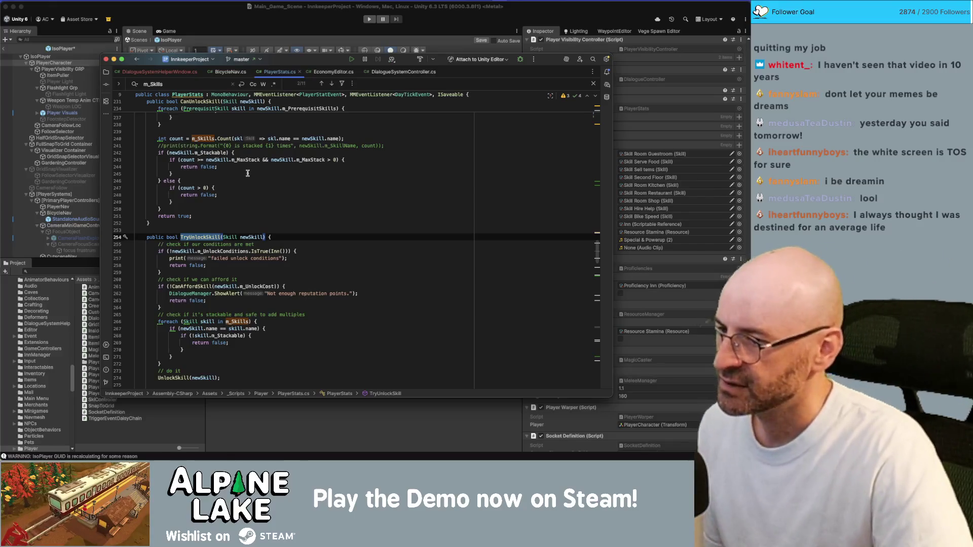
pyautogui.doubleClick(253, 237)
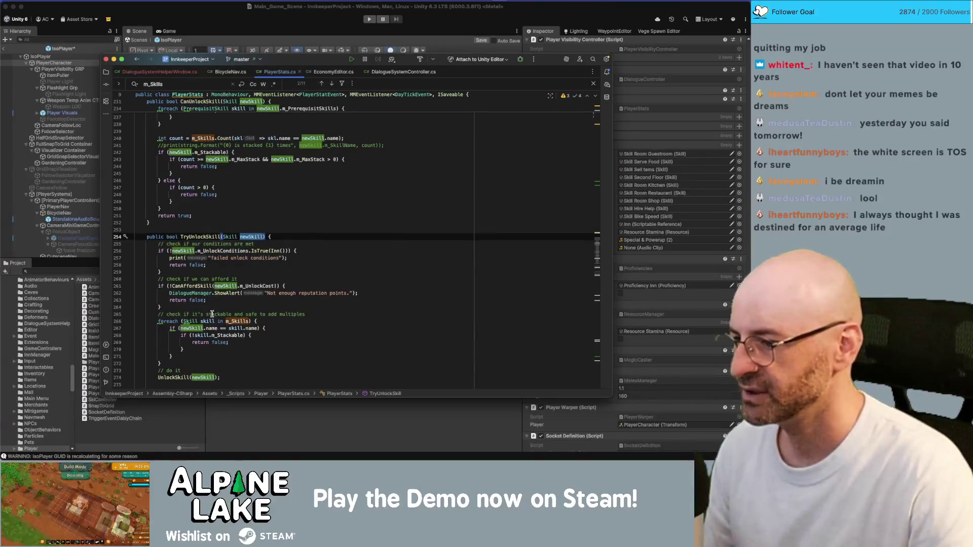
# Jump from the UnlockSkill call to its private definition at line 291
pyautogui.scroll(-1, 205, 335)
pyautogui.click(181, 366)
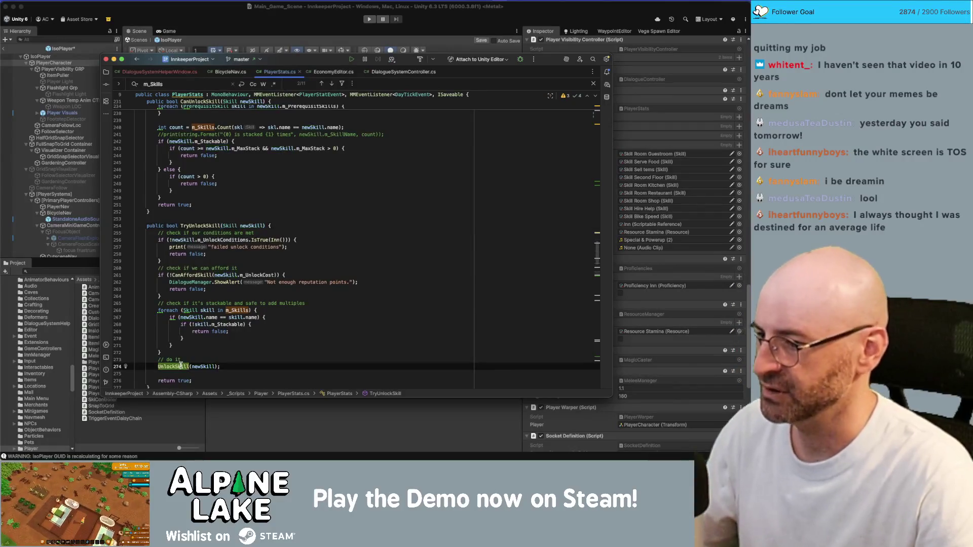
pyautogui.keyDown('super'); pyautogui.click(181, 366); pyautogui.keyUp('super')
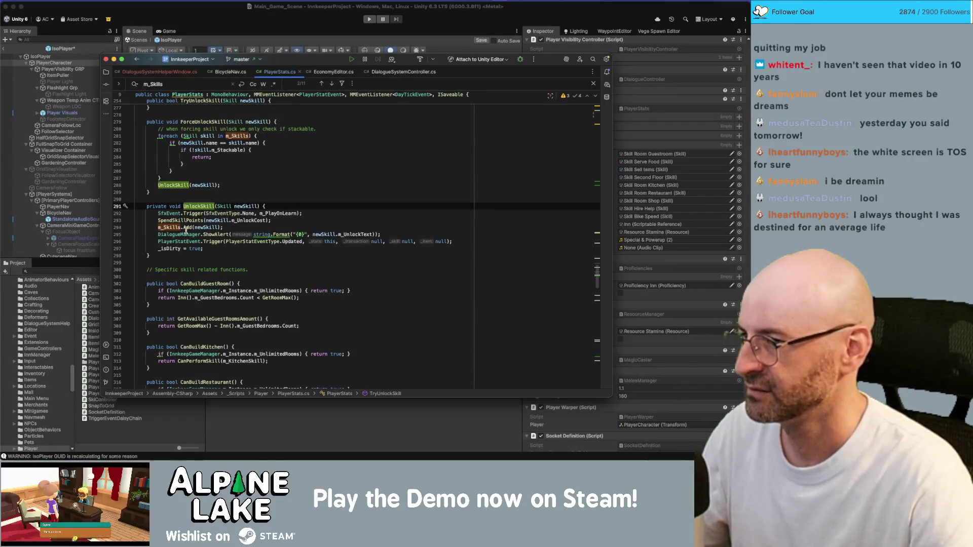
pyautogui.moveTo(230, 205)
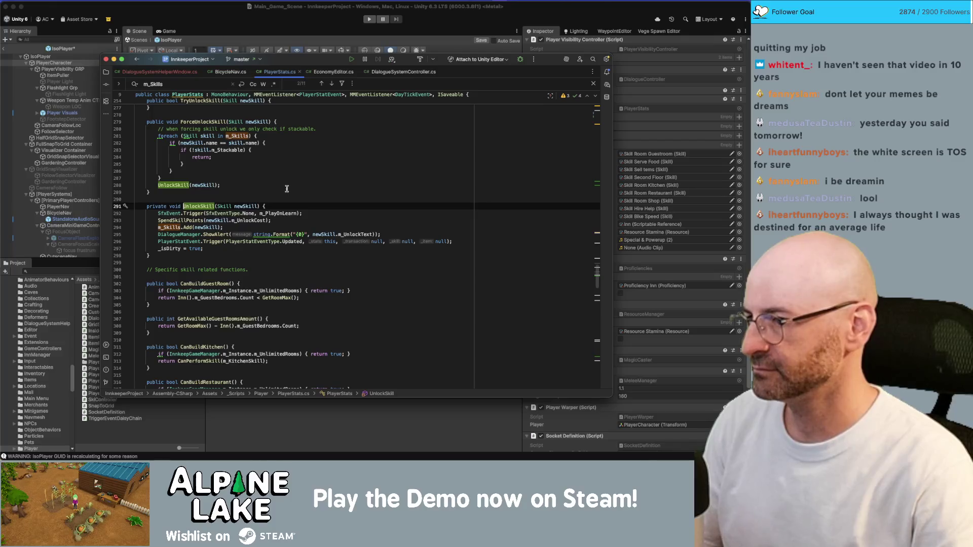
# Replace string.Format("{0}", newSkill.m_UnlockText) with $"{newSkill.m_UnlockText}" on line 295
pyautogui.click(268, 234)
pyautogui.hotkey('alt', 'shift', 'Right')
pyautogui.hotkey('alt', 'shift', 'Right')
pyautogui.write('$')
pyautogui.press('Delete')
pyautogui.press('Delete')
pyautogui.hotkey('alt', 'shift', 'Right')
pyautogui.hotkey('alt', 'shift', 'Right')
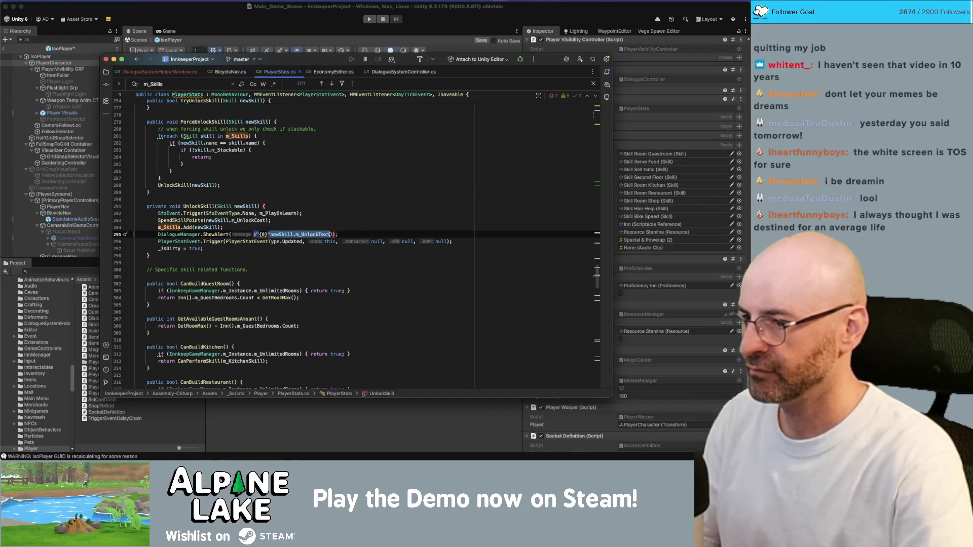
pyautogui.hotkey('ctrl', 'x')
pyautogui.hotkey('ctrl', 'v')
# Show every usage of UnlockSkill and scroll through PlayerStats.cs to ForceUnlockSkill
pyautogui.click(393, 164)
pyautogui.click(387, 200)
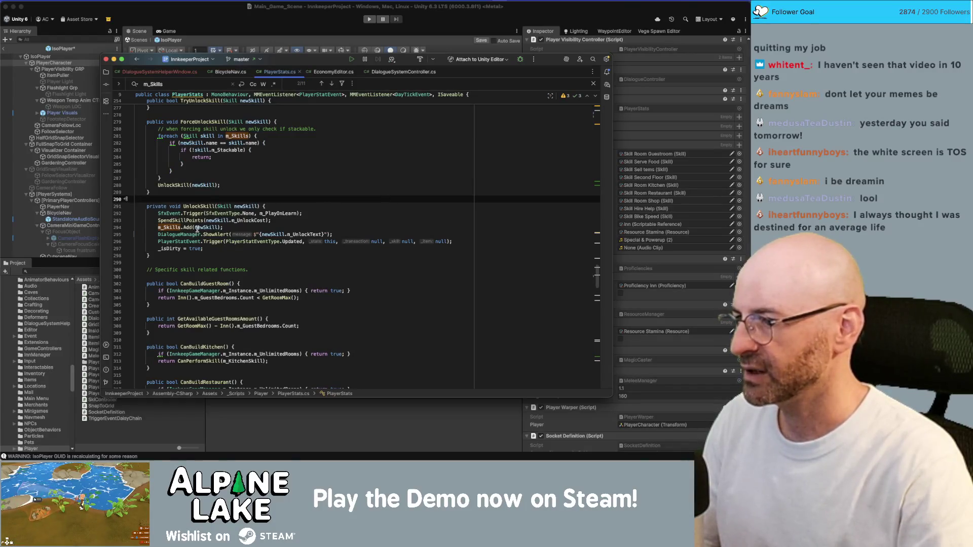
pyautogui.moveTo(192, 224)
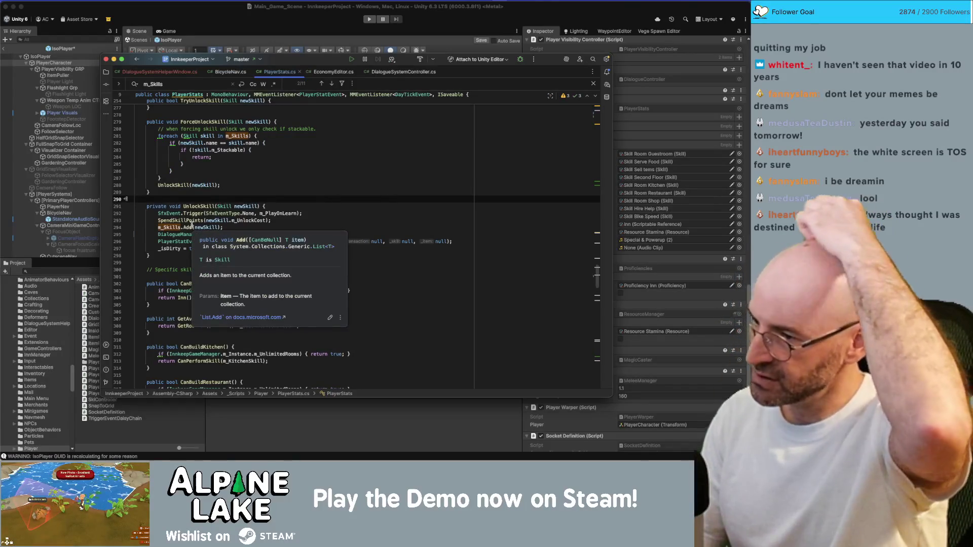
pyautogui.click(202, 207)
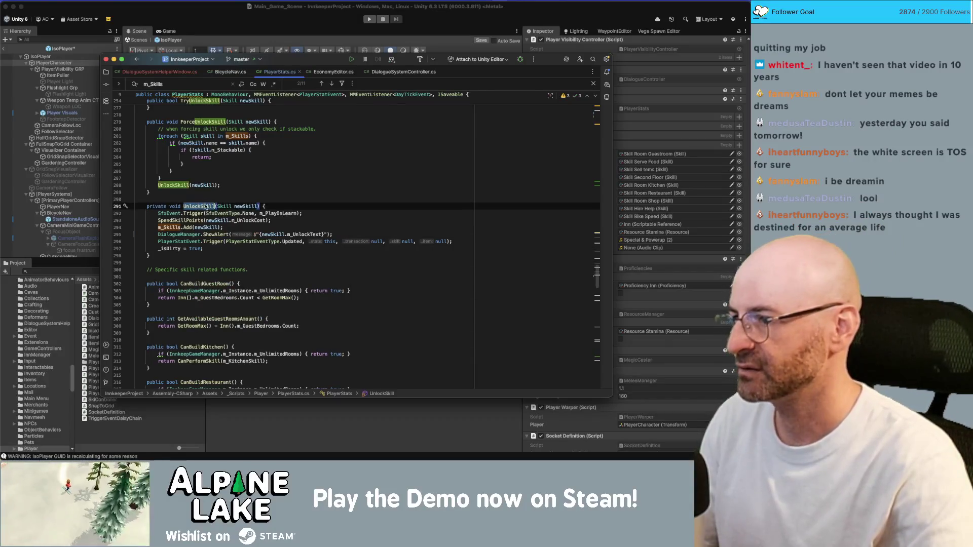
pyautogui.scroll(15, 218, 207)
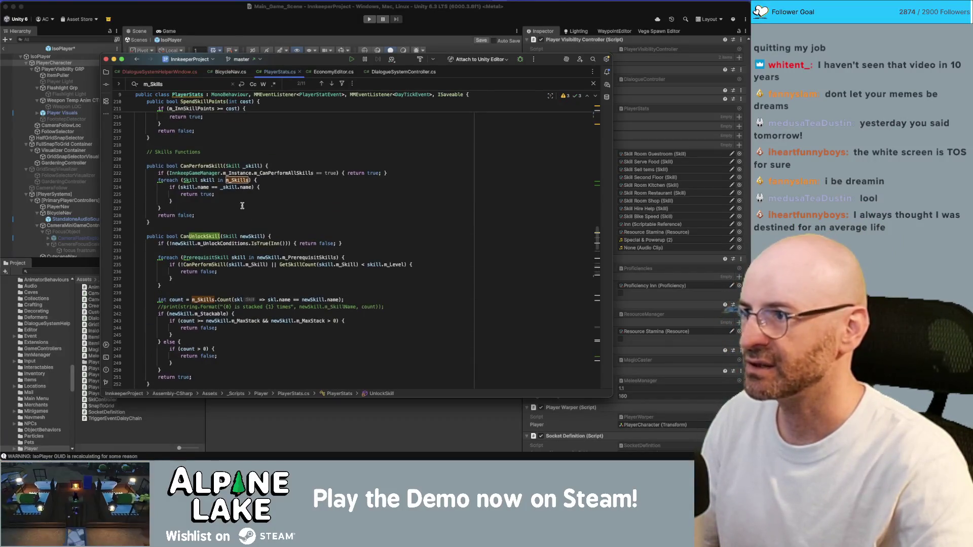
pyautogui.scroll(20, 257, 228)
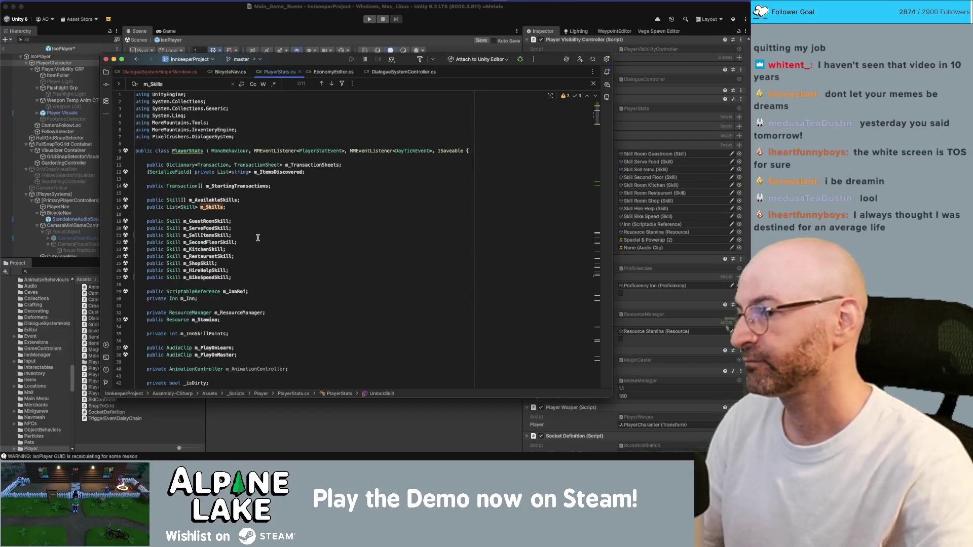
pyautogui.scroll(-20, 270, 210)
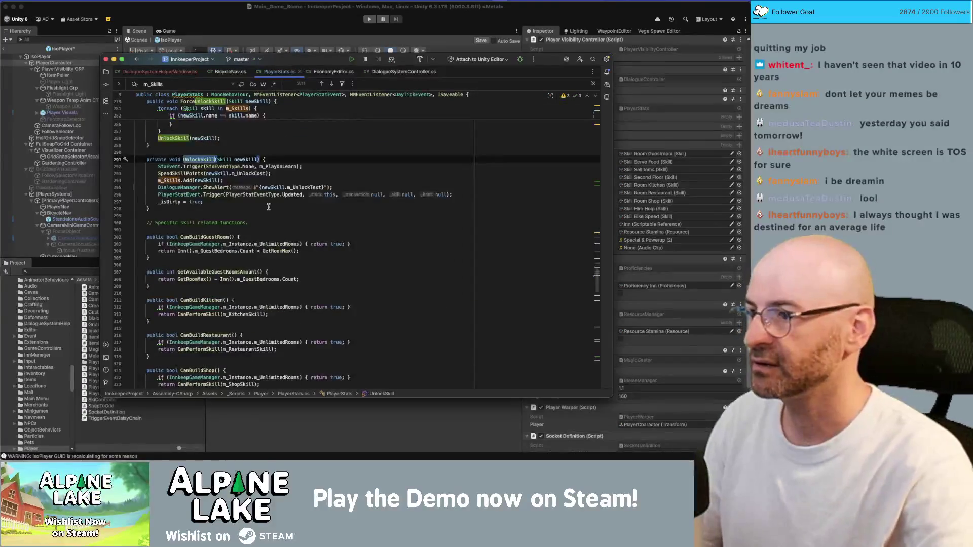
# Add an empty 'private void UnlockSkill(string skill)' method below the existing UnlockSkill
pyautogui.click(242, 202)
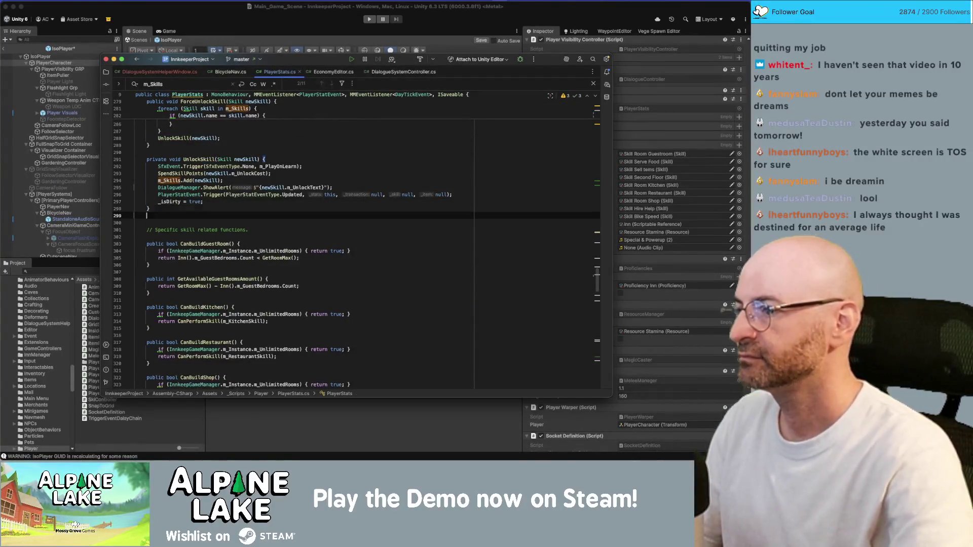
pyautogui.press('Down')
pyautogui.press('Return')
pyautogui.press('Return')
pyautogui.write('pri')
pyautogui.press('Return')
pyautogui.write('private void U')
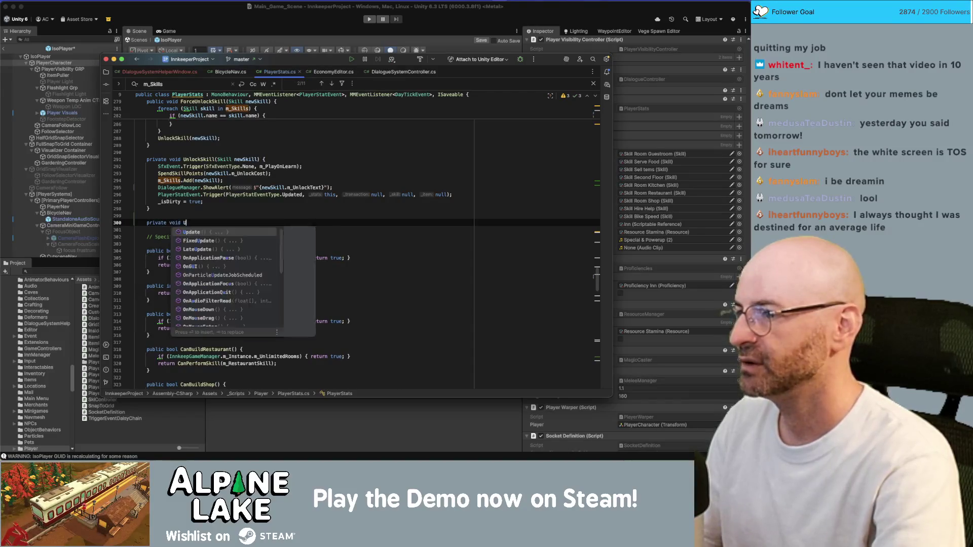
pyautogui.write('nlockSkill(string')
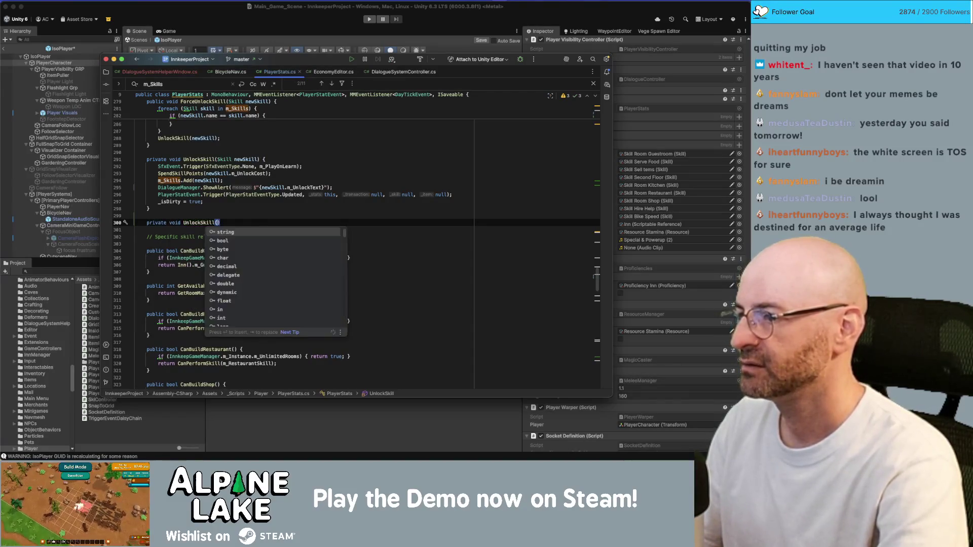
pyautogui.write(' skill)')
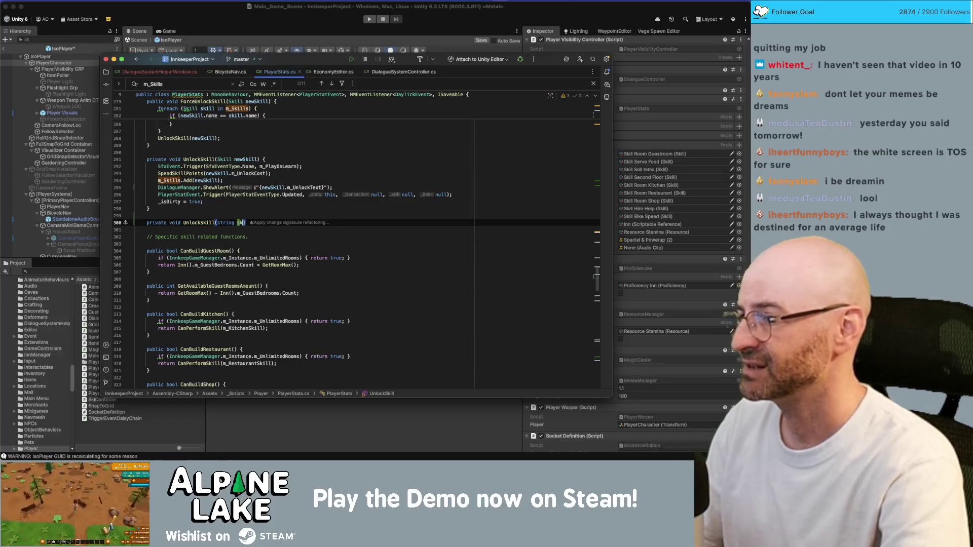
pyautogui.write(' {')
pyautogui.press('Return')
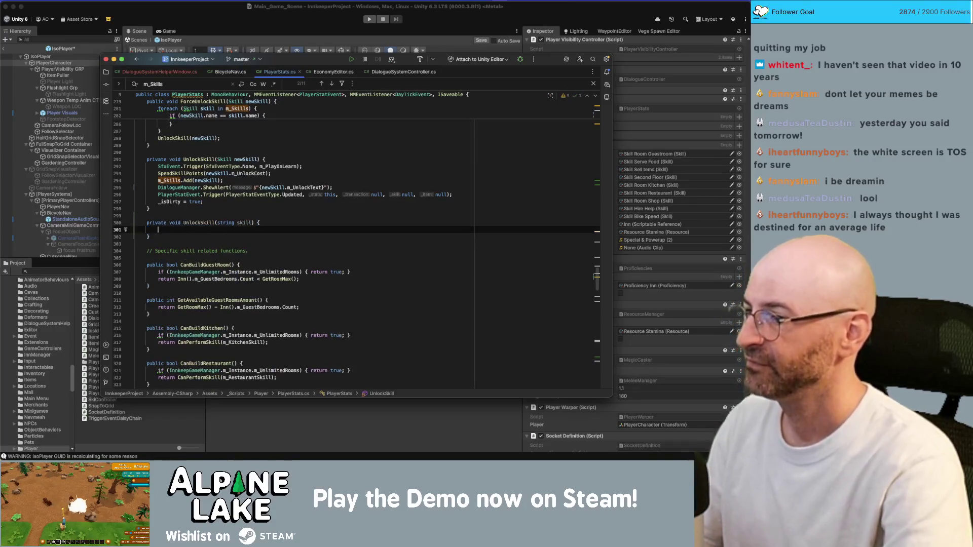
# Scroll to the top and highlight where m_AvailableSkills is used
pyautogui.scroll(10, 281, 198)
pyautogui.scroll(15, 280, 198)
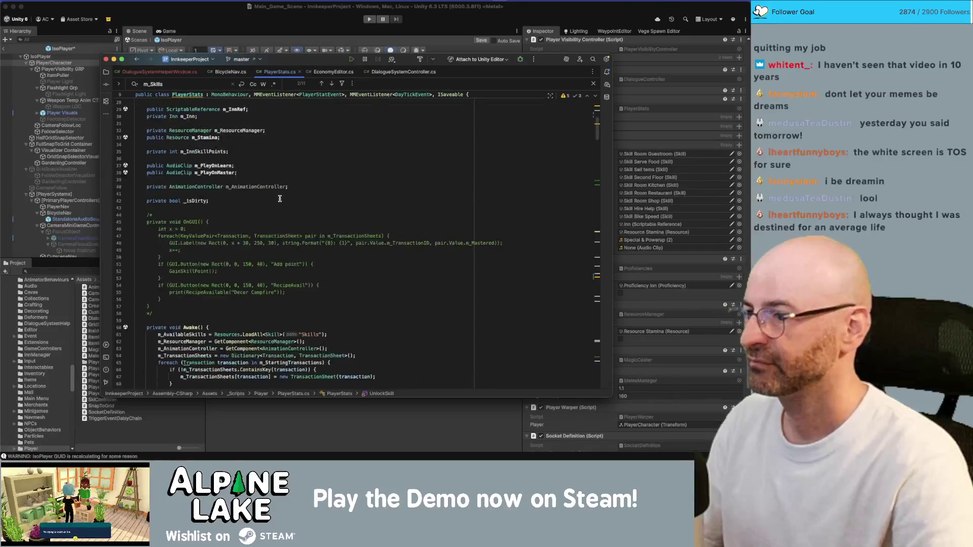
pyautogui.scroll(3, 228, 154)
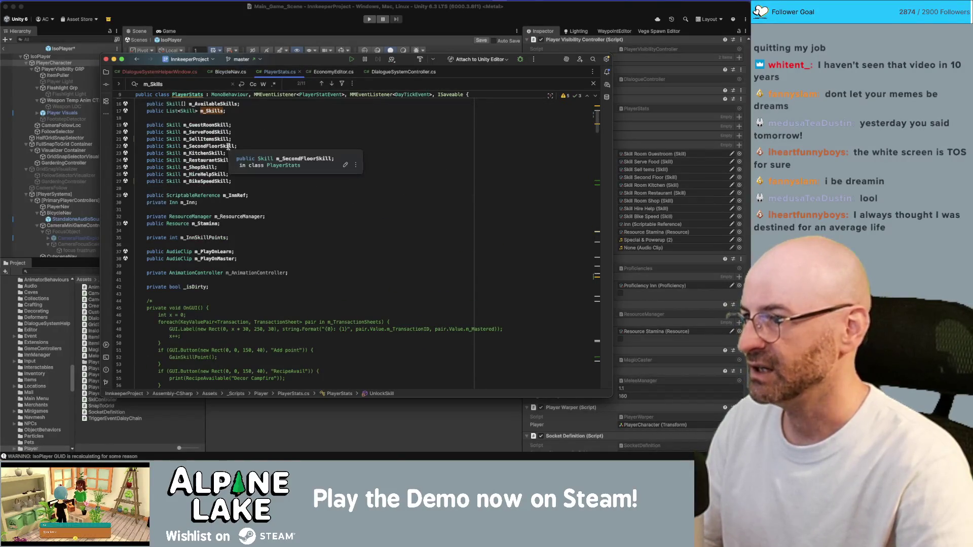
pyautogui.click(216, 104)
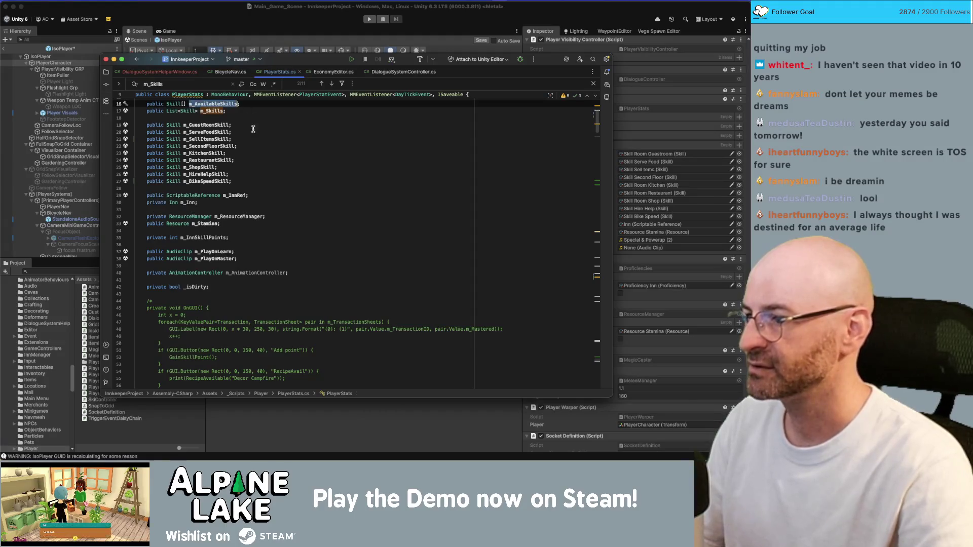
pyautogui.scroll(-4, 270, 177)
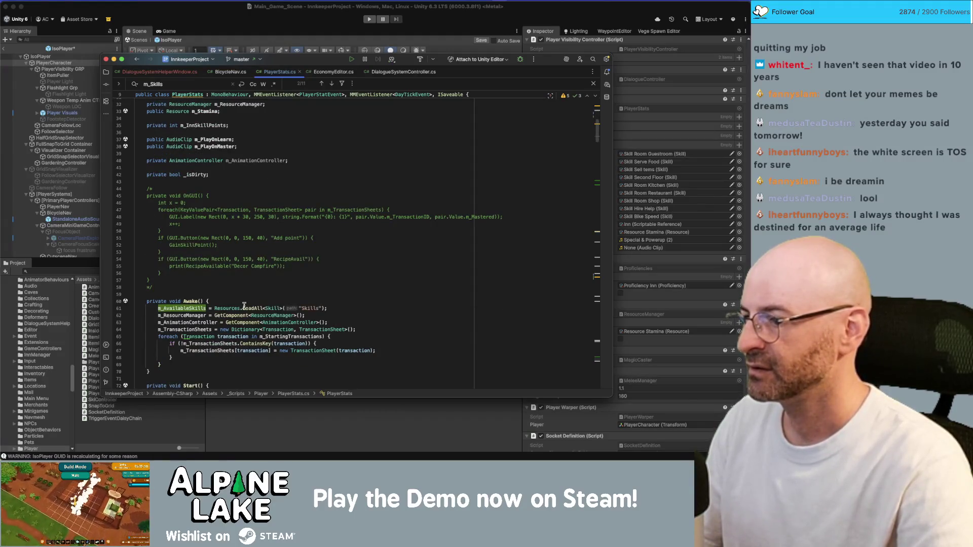
# Change the m_AvailableSkills declaration from a Skill array to List<Skill>
pyautogui.click(205, 308)
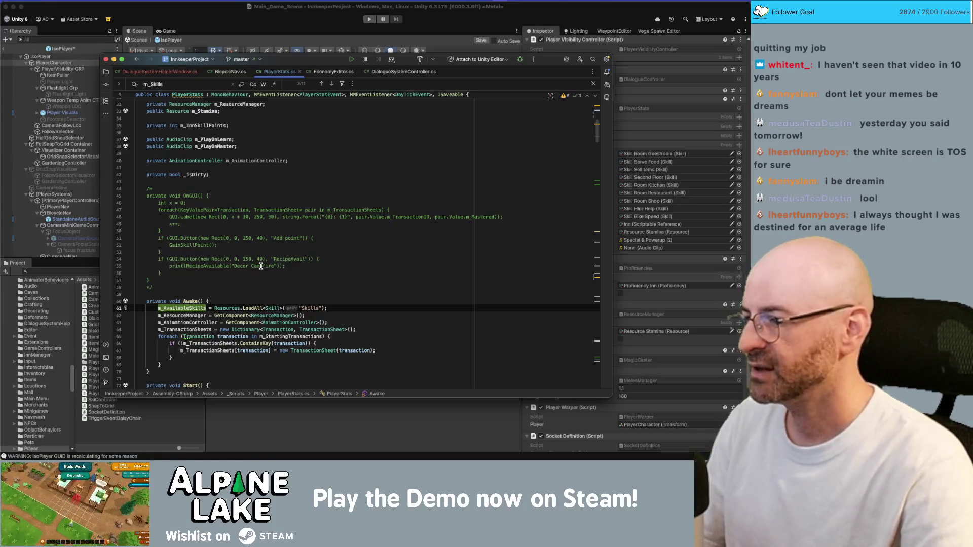
pyautogui.scroll(10, 264, 260)
pyautogui.click(177, 202)
pyautogui.write('List<')
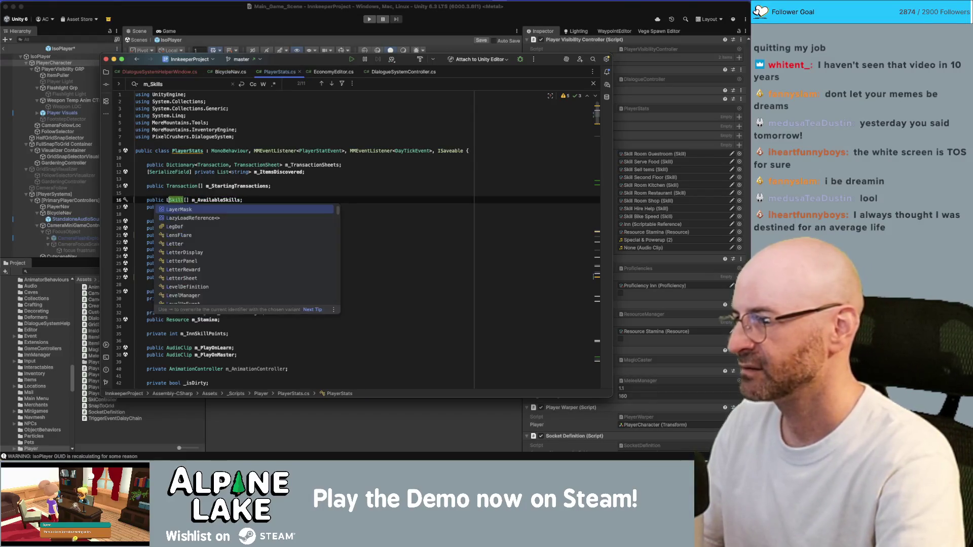
pyautogui.press('Right')
pyautogui.press('Right')
pyautogui.press('Right')
pyautogui.press('Delete')
pyautogui.press('Delete')
pyautogui.write('>')
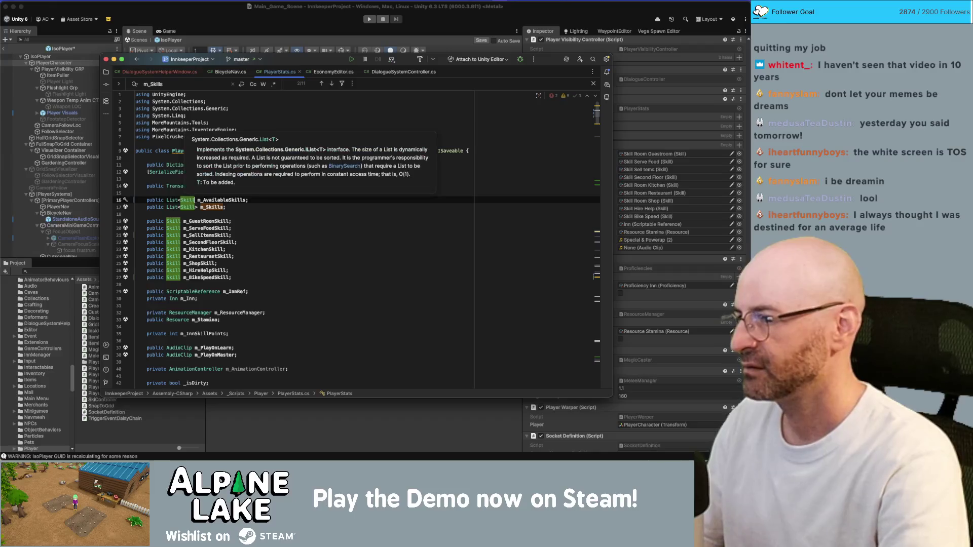
# Wrap Resources.LoadAll<Skill>("Skills") in new List<Skill>( ) in Awake, after trying and undoing ToList
pyautogui.scroll(-10, 241, 228)
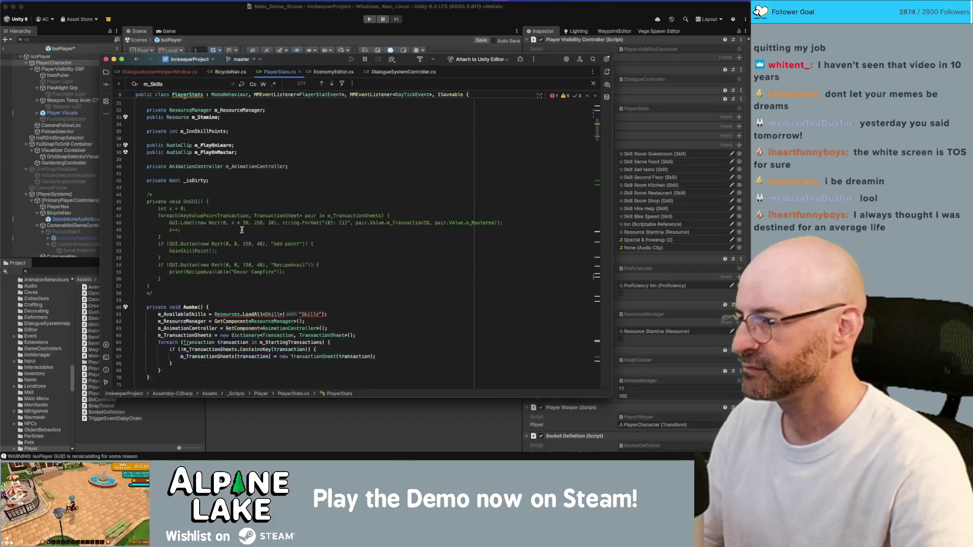
pyautogui.click(213, 314)
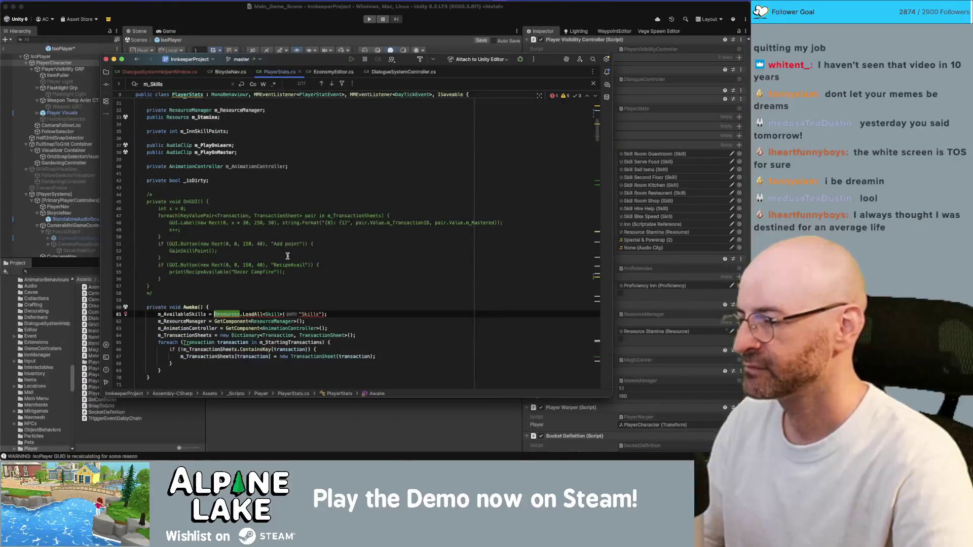
pyautogui.press('End')
pyautogui.press('Left')
pyautogui.write('.ToList')
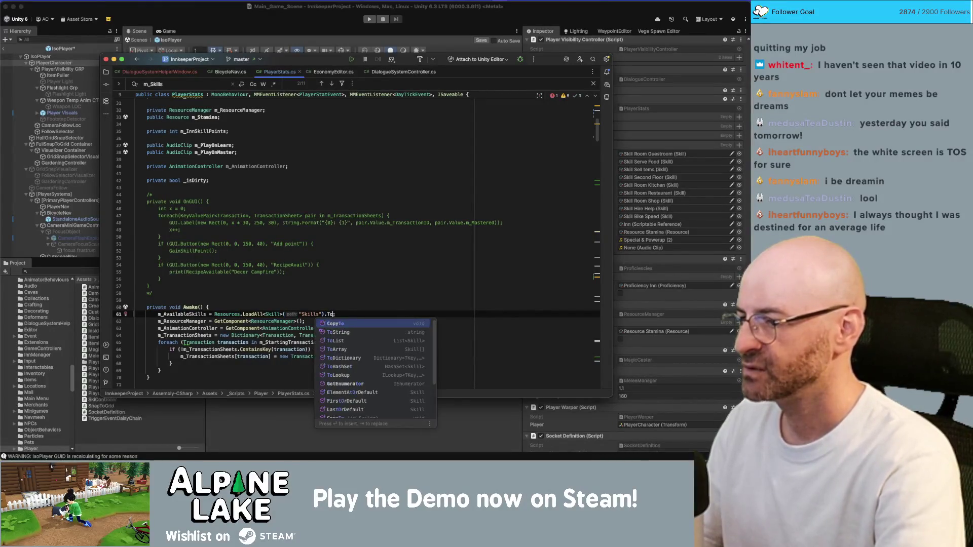
pyautogui.press('Return')
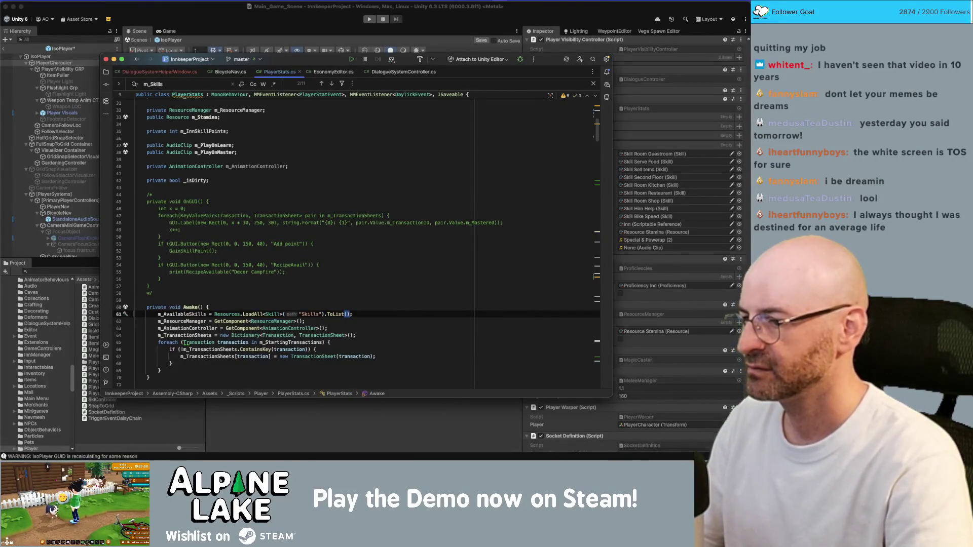
pyautogui.press('super+z')
pyautogui.press('super+z')
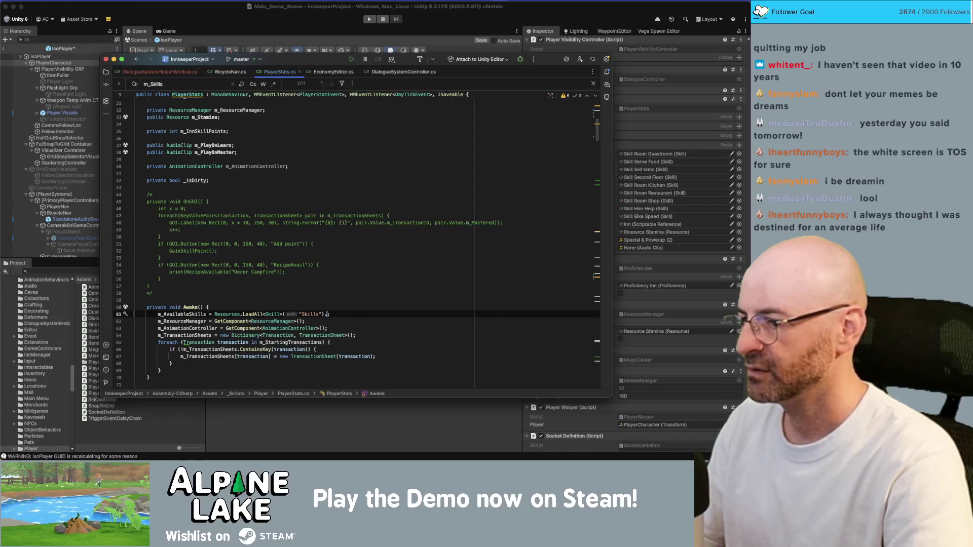
pyautogui.write('new List<')
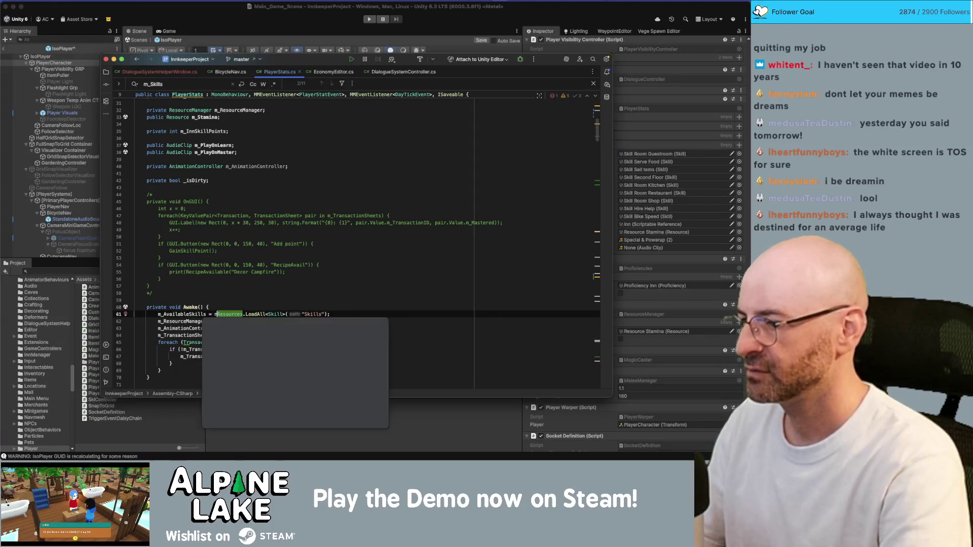
pyautogui.write('Skill>(')
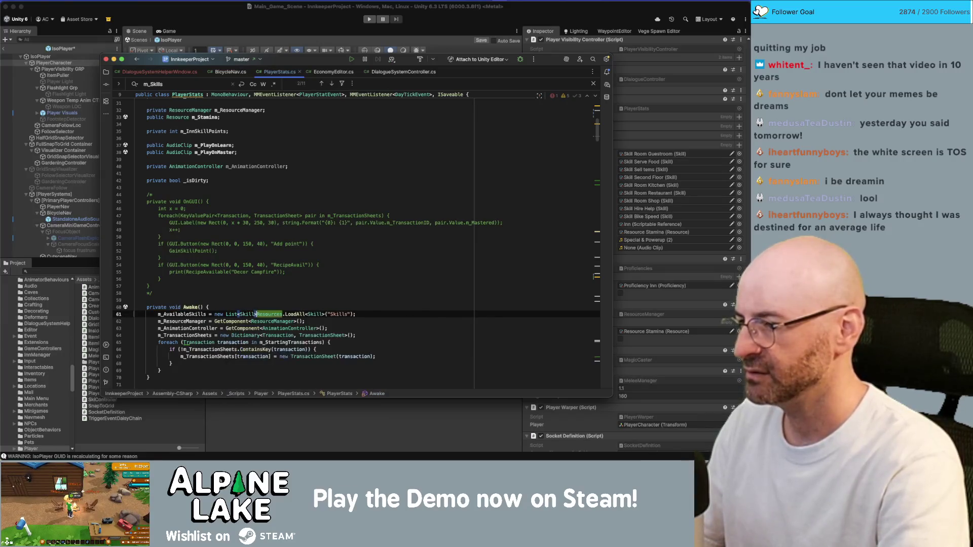
pyautogui.press('Escape')
pyautogui.press('End')
pyautogui.press('Left')
pyautogui.write(')')
# Add m_AvailableSkills.Add(m_BikeSpeedSkill) with a comment line in Awake, then delete them again
pyautogui.press('Return')
pyautogui.write('_AvailableSkills.')
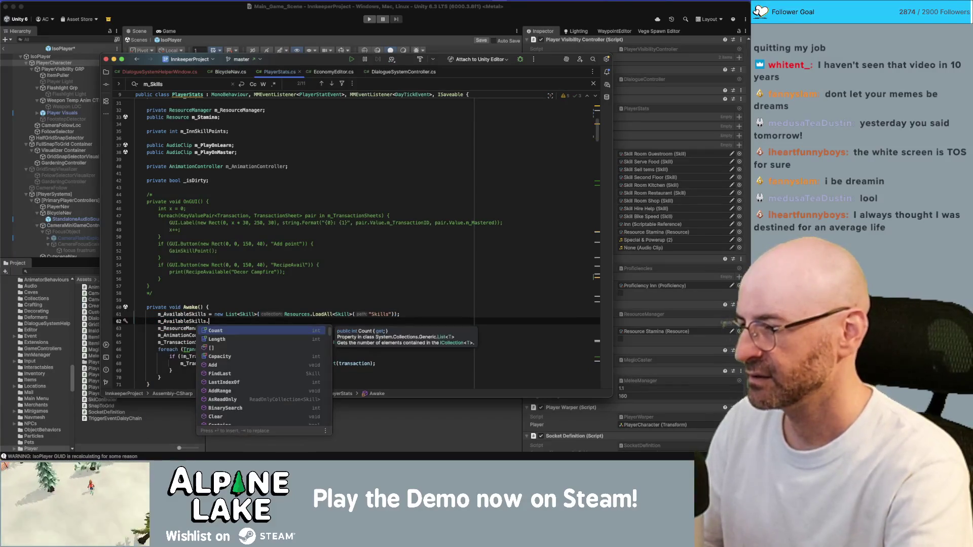
pyautogui.write('Add')
pyautogui.press('Return')
pyautogui.write('m_Bike')
pyautogui.press('Return')
pyautogui.press('End')
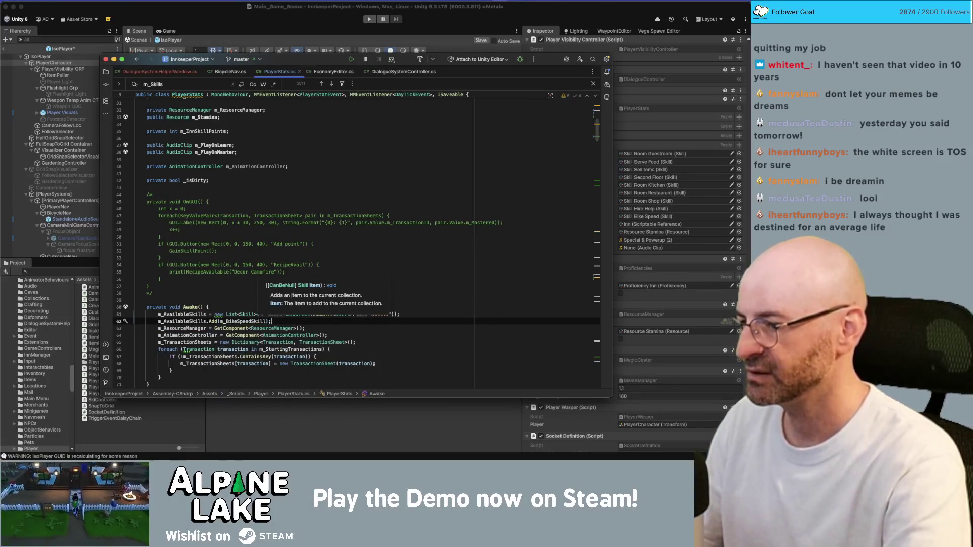
pyautogui.press('Up')
pyautogui.press('End')
pyautogui.press('Return')
pyautogui.write('/')
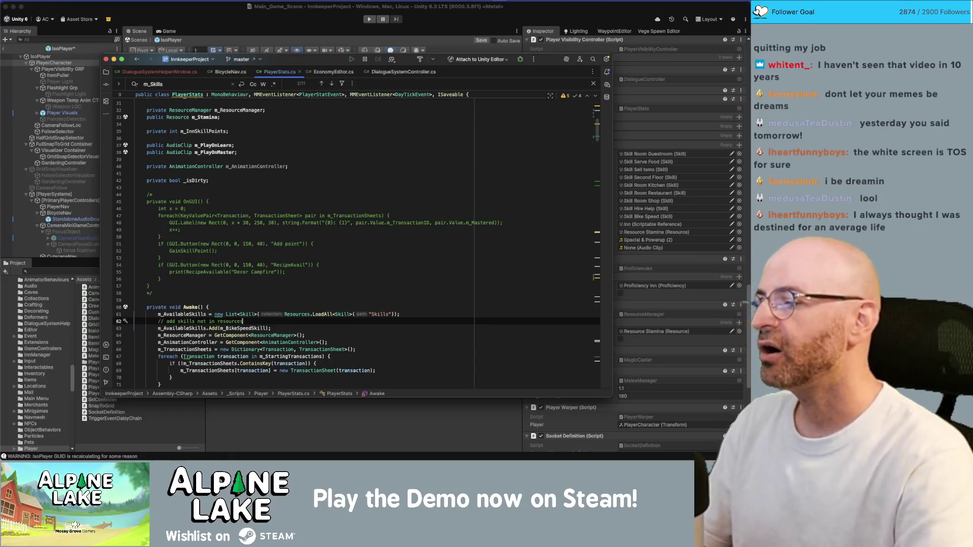
pyautogui.hotkey('shift', 'Home')
pyautogui.press('BackSpace')
pyautogui.press('BackSpace')
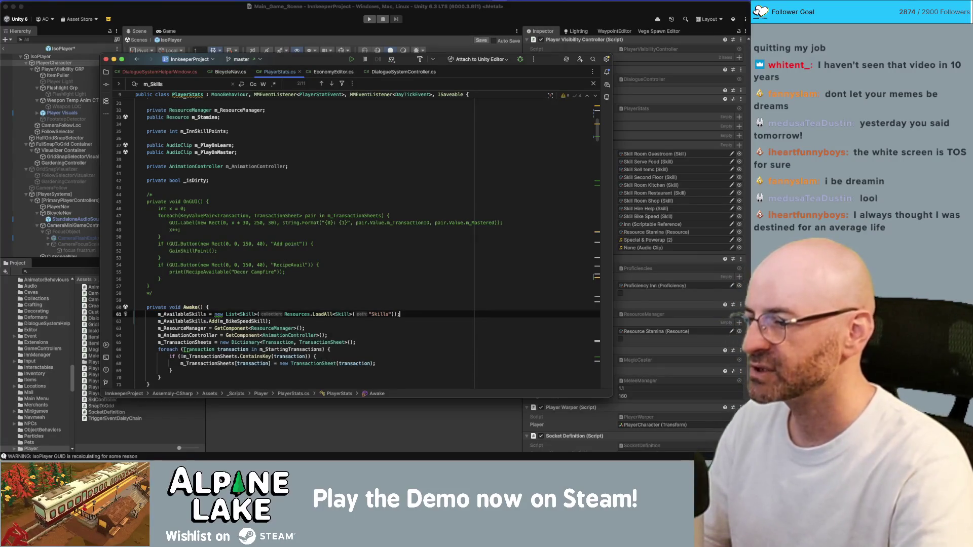
pyautogui.click(272, 322)
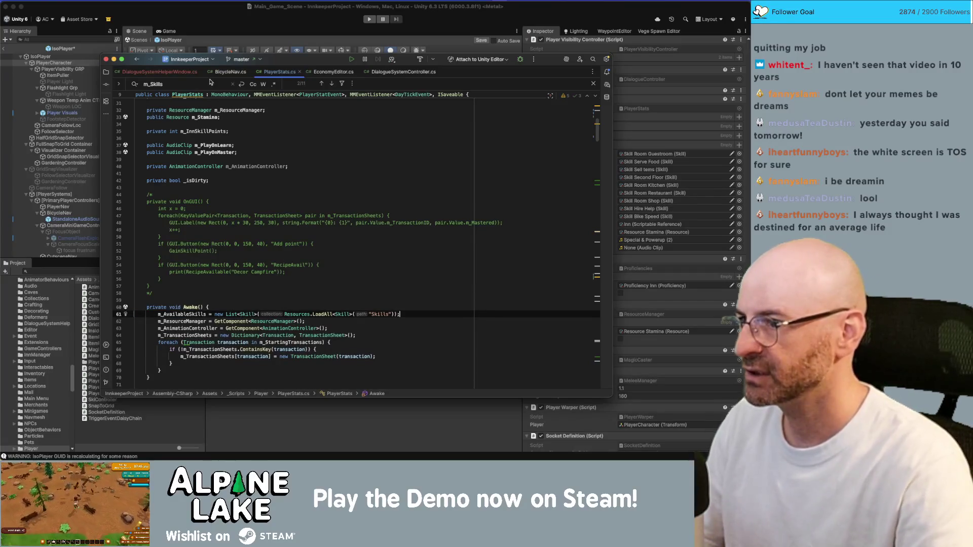
pyautogui.scroll(10, 267, 211)
pyautogui.click(197, 200)
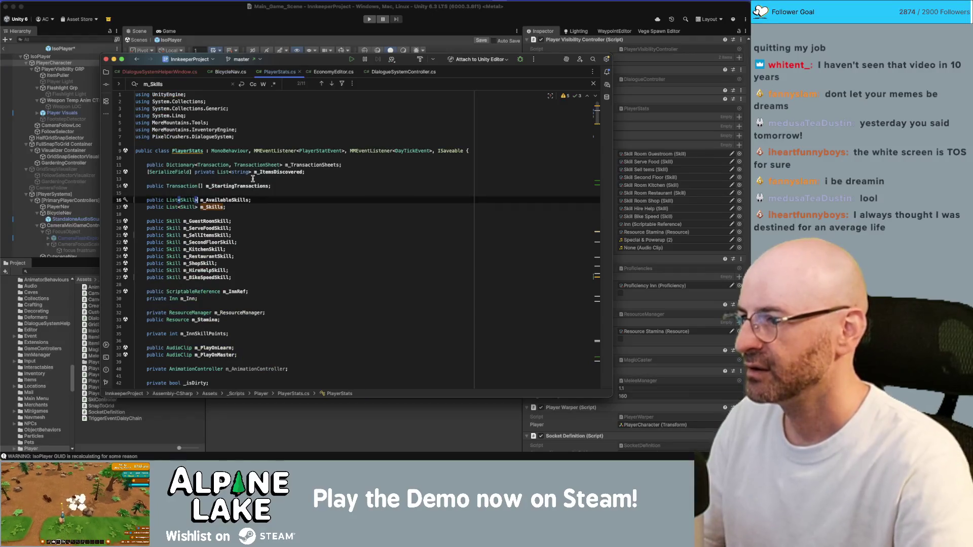
# Change the m_AvailableSkills declaration on line 16 back to Skill[]
pyautogui.press('BackSpace')
pyautogui.click(167, 200)
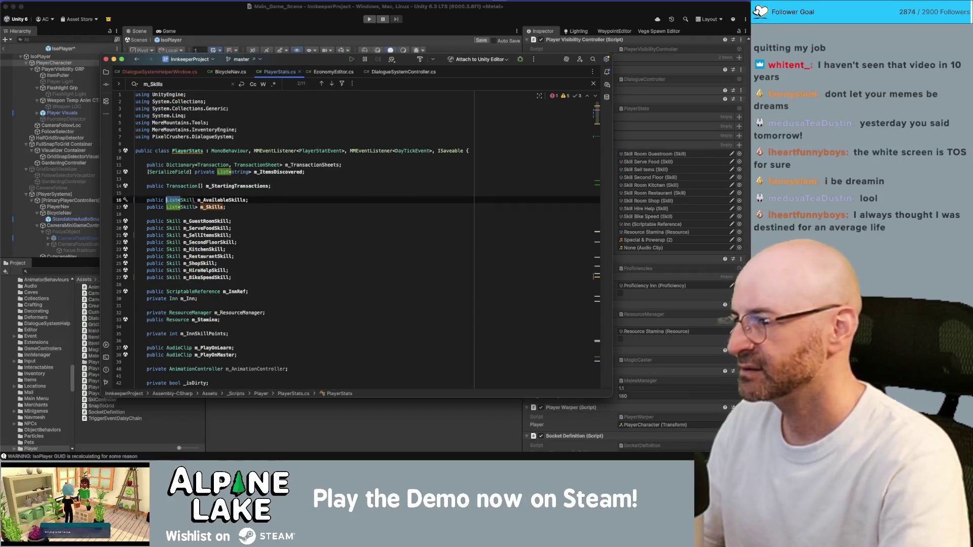
pyautogui.press('Delete')
pyautogui.press('Delete')
pyautogui.press('Delete')
pyautogui.hotkey('alt', 'Right')
pyautogui.write('[')
# Remove the new List<Skill>( ) wrapper so Awake assigns Resources.LoadAll directly, then return to Unity
pyautogui.scroll(-1, 249, 215)
pyautogui.scroll(-10, 249, 215)
pyautogui.click(236, 267)
pyautogui.click(258, 267)
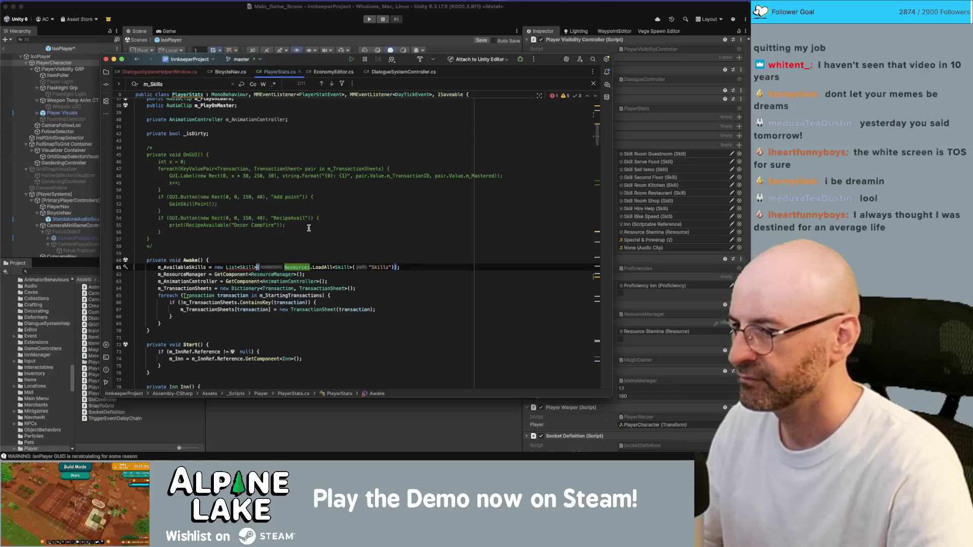
pyautogui.hotkey('shift', 'alt', 'Left')
pyautogui.hotkey('shift', 'alt', 'Left')
pyautogui.hotkey('shift', 'alt', 'Left')
pyautogui.press('BackSpace')
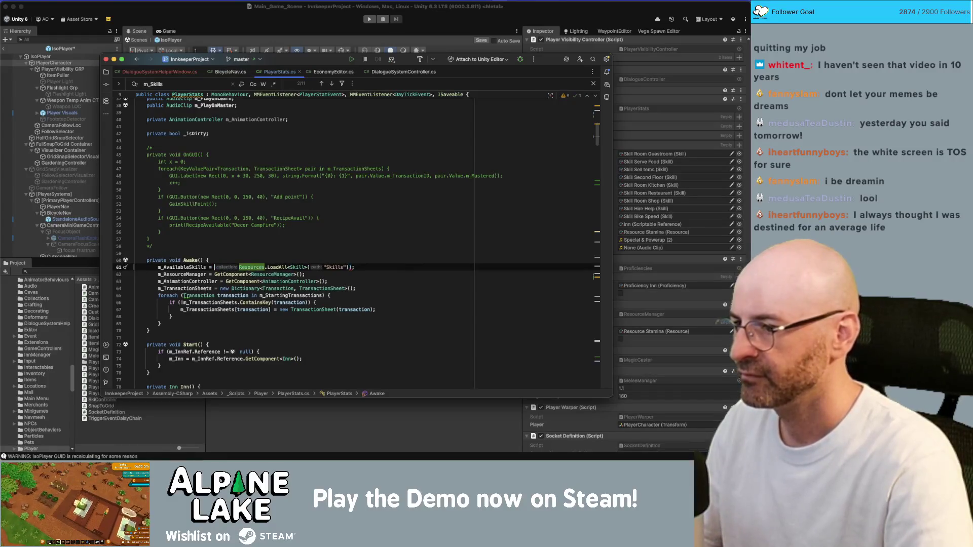
pyautogui.press('End')
pyautogui.press('Left')
pyautogui.press('BackSpace')
pyautogui.press('Down')
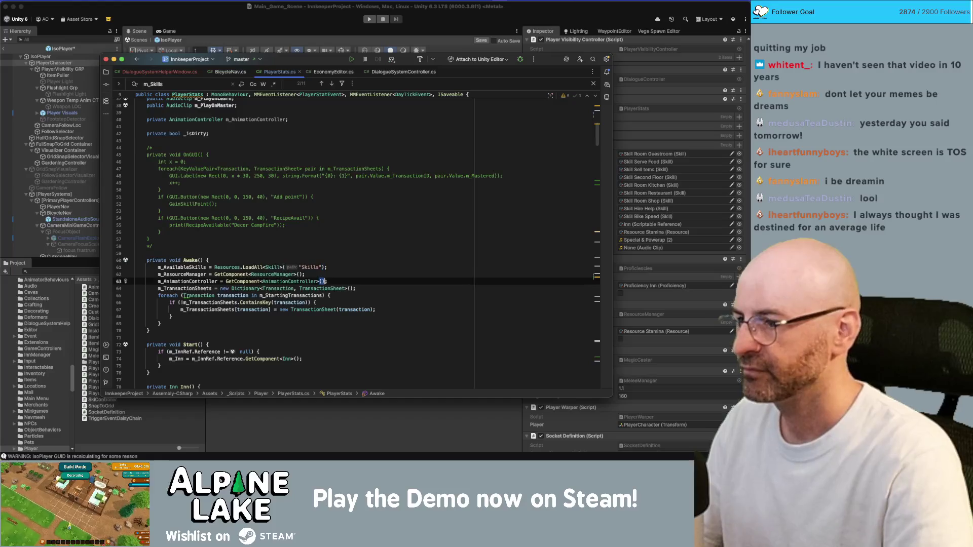
pyautogui.doubleClick(193, 267)
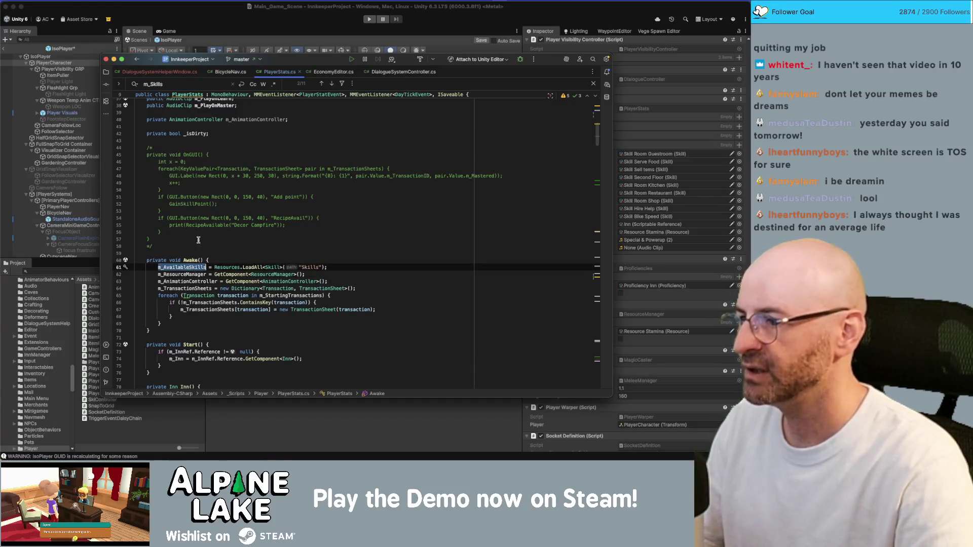
pyautogui.click(229, 421)
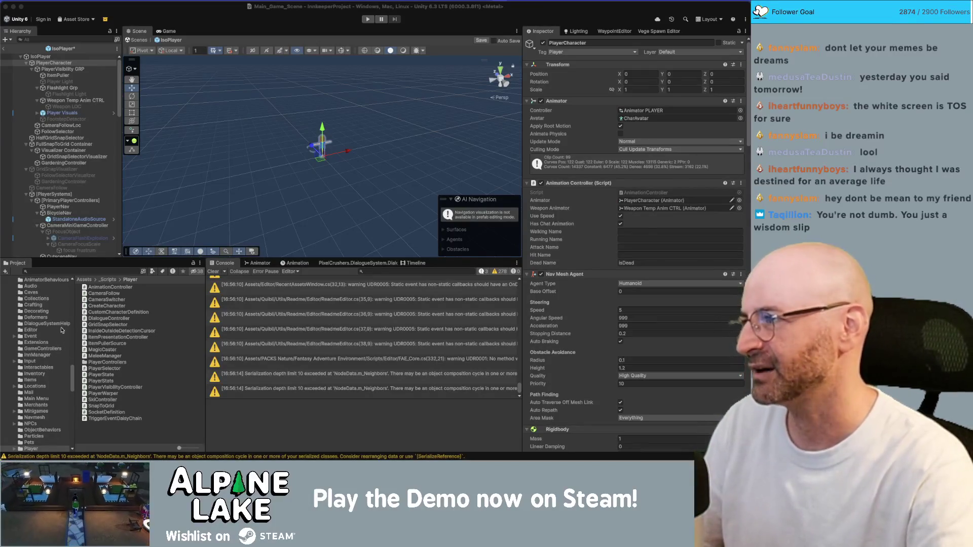
pyautogui.scroll(-5, 63, 350)
pyautogui.scroll(10, 60, 355)
pyautogui.scroll(-10, 55, 357)
pyautogui.scroll(2, 50, 366)
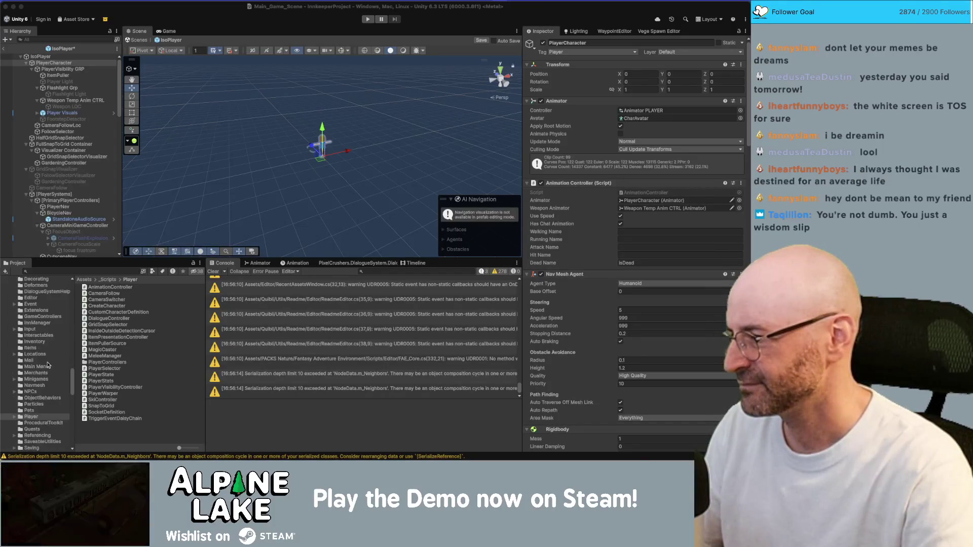
pyautogui.scroll(5, 47, 365)
pyautogui.scroll(10, 47, 366)
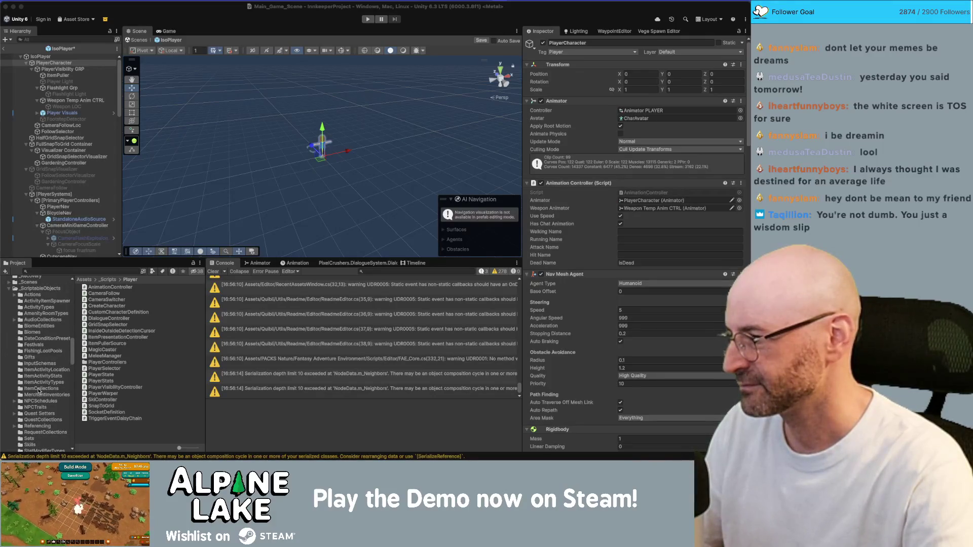
# Move Skill Bike Speed from _ScriptableObjects/Skills into the Resources/Skills folder
pyautogui.click(29, 445)
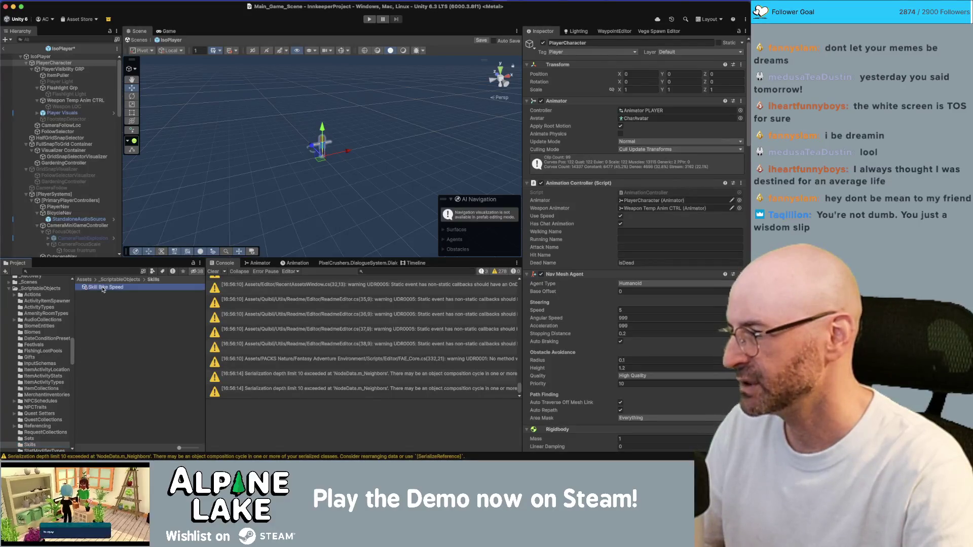
pyautogui.click(102, 287)
pyautogui.scroll(-10, 41, 370)
pyautogui.scroll(-3, 40, 373)
pyautogui.scroll(-6, 65, 380)
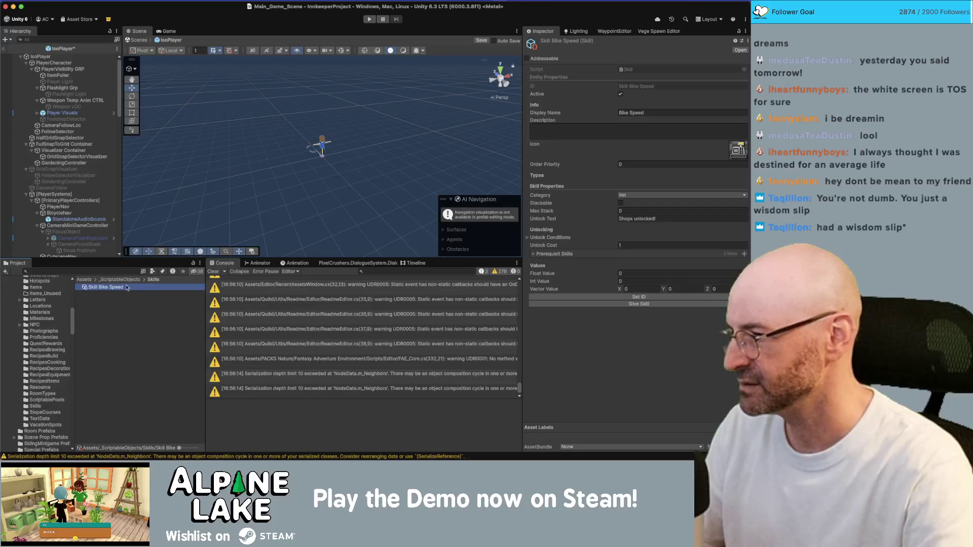
pyautogui.moveTo(109, 292); pyautogui.dragTo(41, 408)
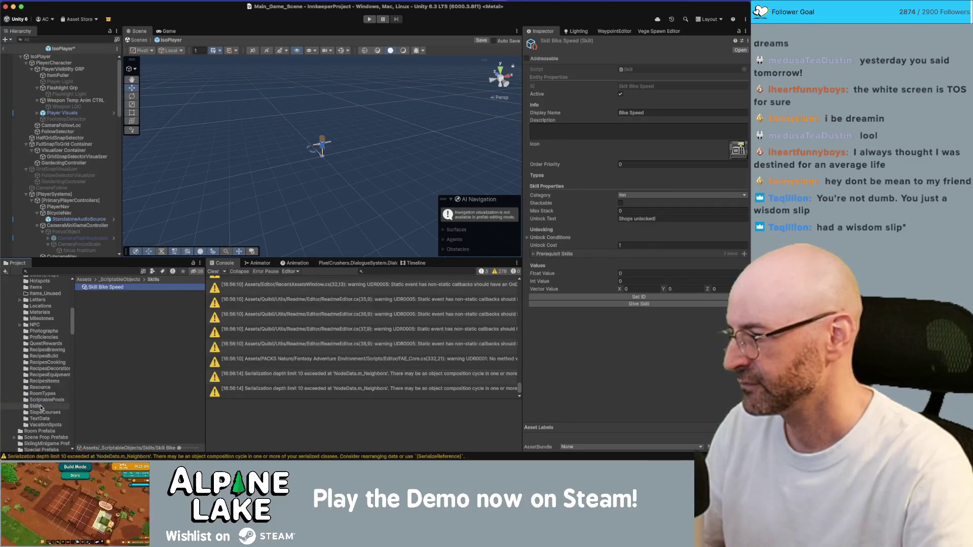
# Delete the emptied _ScriptableObjects/Skills folder and save the IsoPlayer prefab
pyautogui.click(30, 355)
pyautogui.press('super+BackSpace')
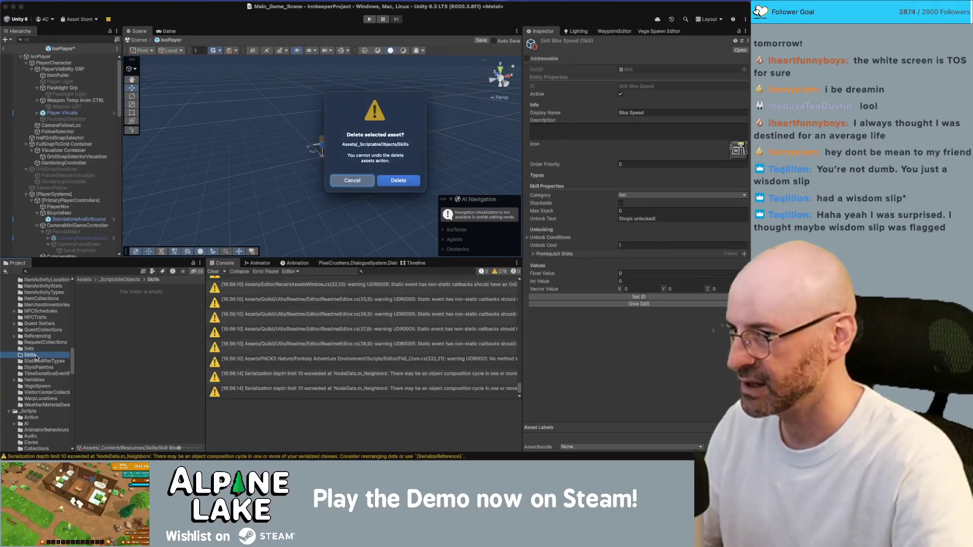
pyautogui.press('Return')
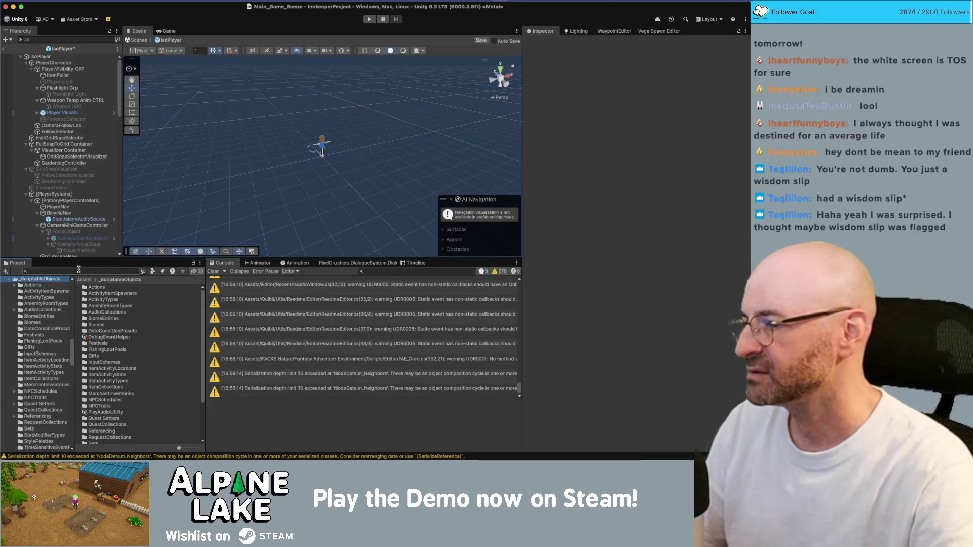
pyautogui.press('cmd+s')
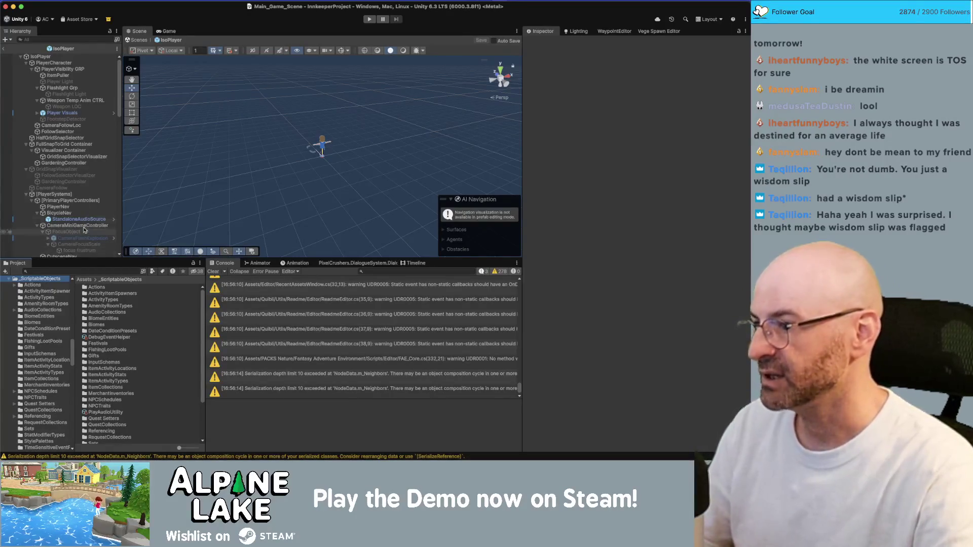
# Return to the scene and toggle the [UI] and [UI Geo] objects off and back on
pyautogui.click(5, 50)
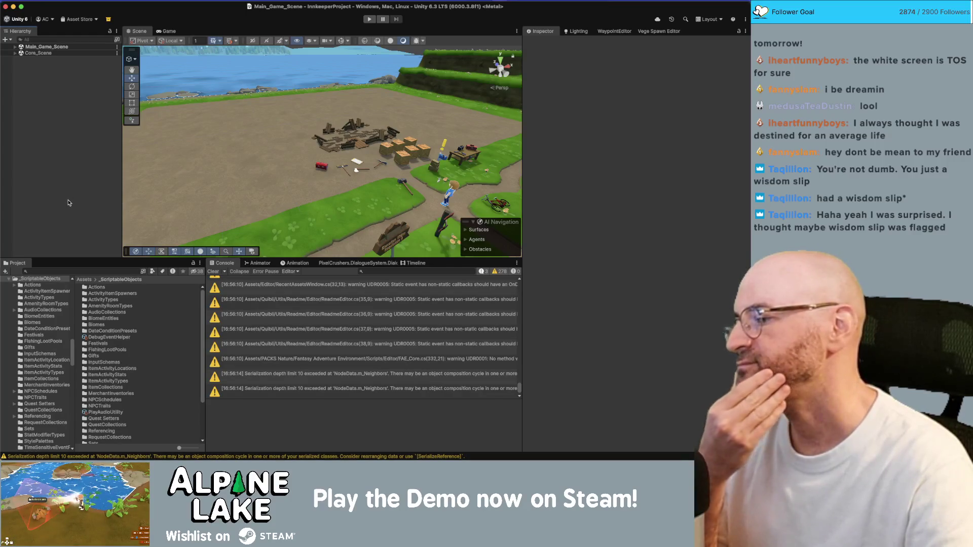
pyautogui.click(15, 47)
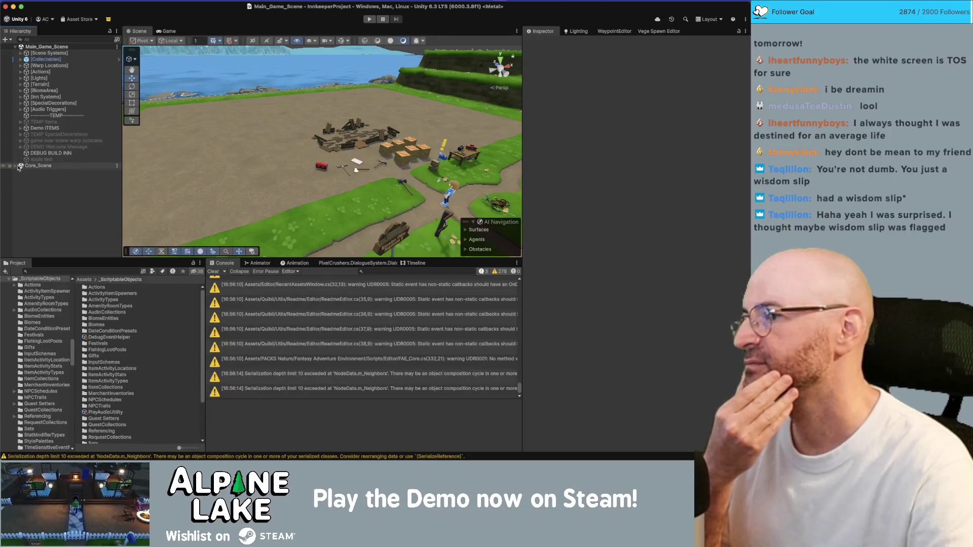
pyautogui.click(17, 166)
pyautogui.scroll(-3, 17, 166)
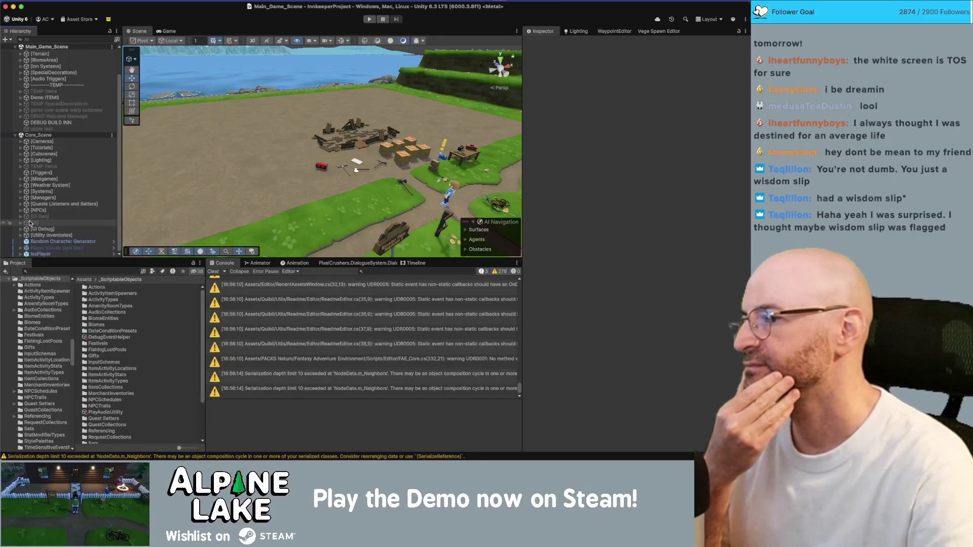
pyautogui.click(39, 222)
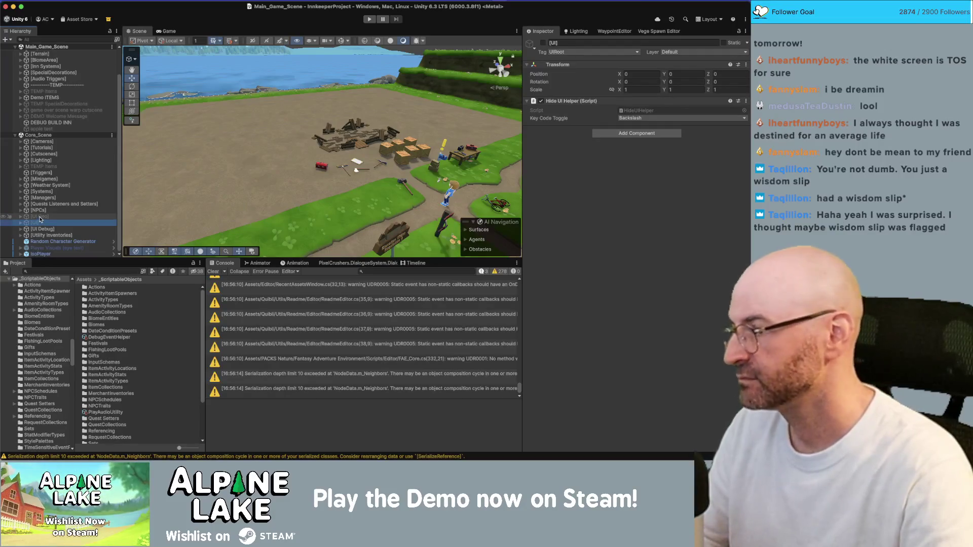
pyautogui.keyDown('shift'); pyautogui.click(40, 217); pyautogui.keyUp('shift')
pyautogui.click(543, 44)
pyautogui.click(543, 44)
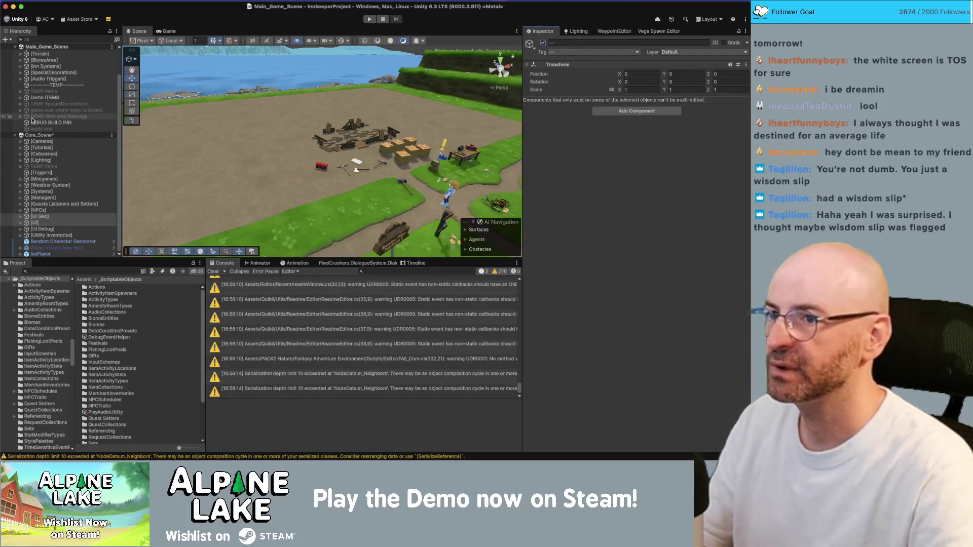
# Expand [UI] and browse its Mailbox, Vacation Spot, Inn Management and Merchant canvases
pyautogui.click(46, 222)
pyautogui.press('Right')
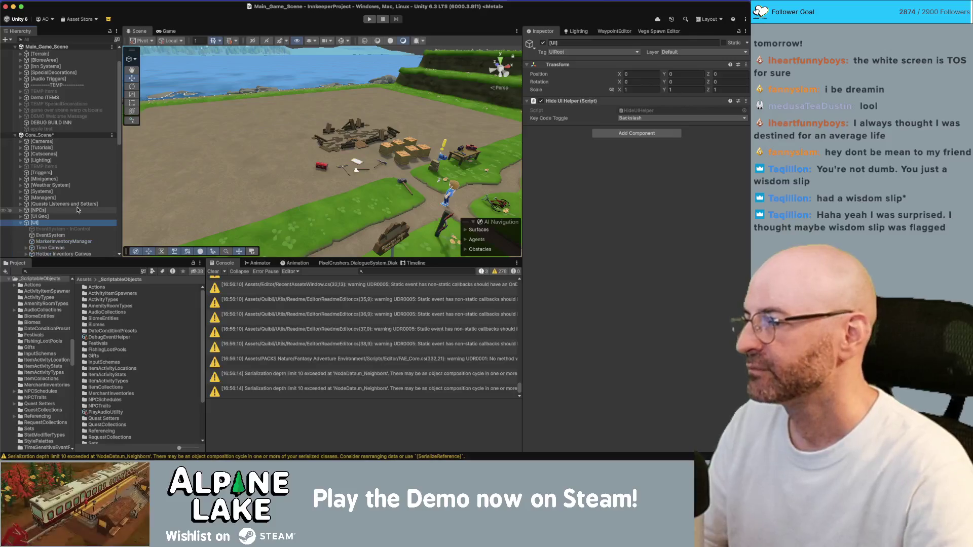
pyautogui.scroll(-10, 78, 202)
pyautogui.click(90, 118)
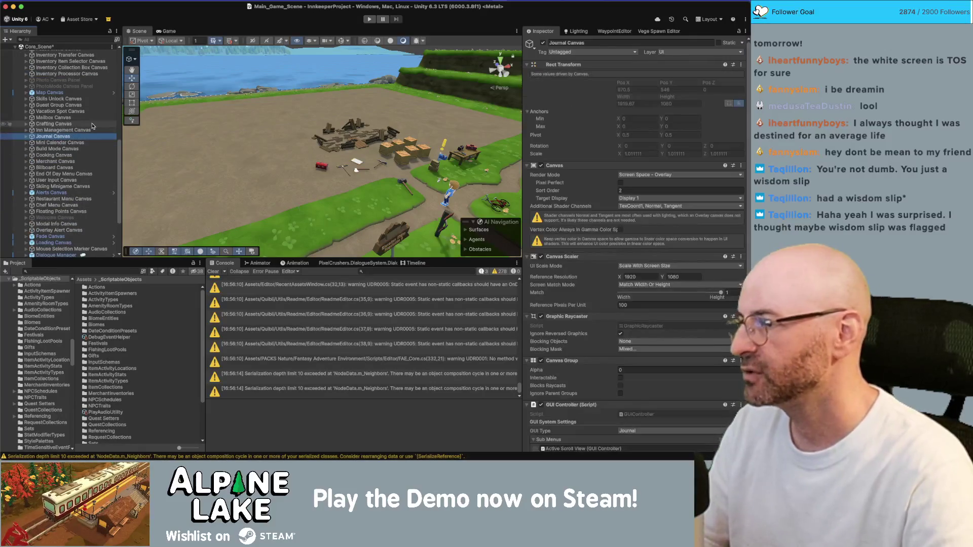
pyautogui.press('Up')
pyautogui.press('Up')
pyautogui.press('Down')
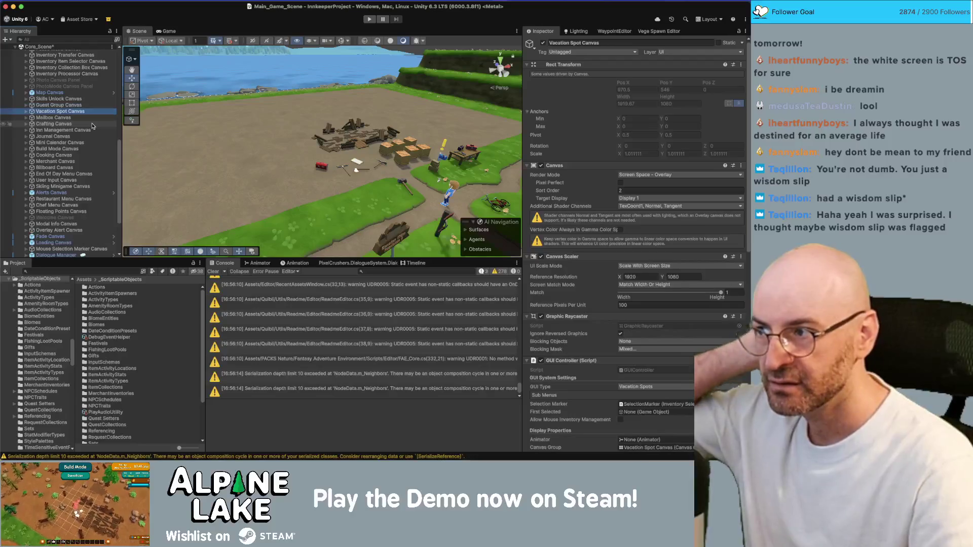
pyautogui.press('Down')
pyautogui.press('Down')
pyautogui.press('Down')
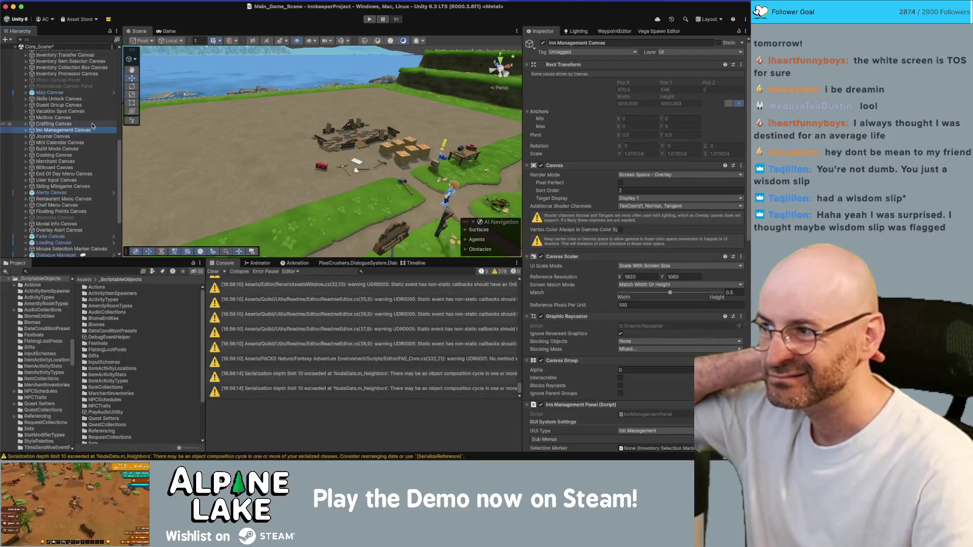
pyautogui.press('Down')
pyautogui.press('Down')
pyautogui.press('Down')
pyautogui.press('Down')
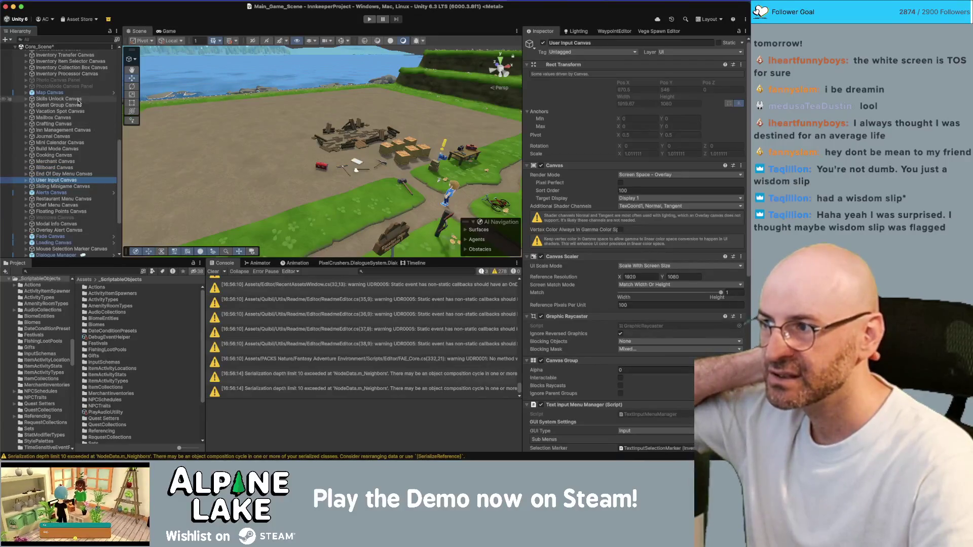
# Inspect the Skills Unlock Canvas and its children, then open its SkillsScrollViewManager script
pyautogui.click(77, 100)
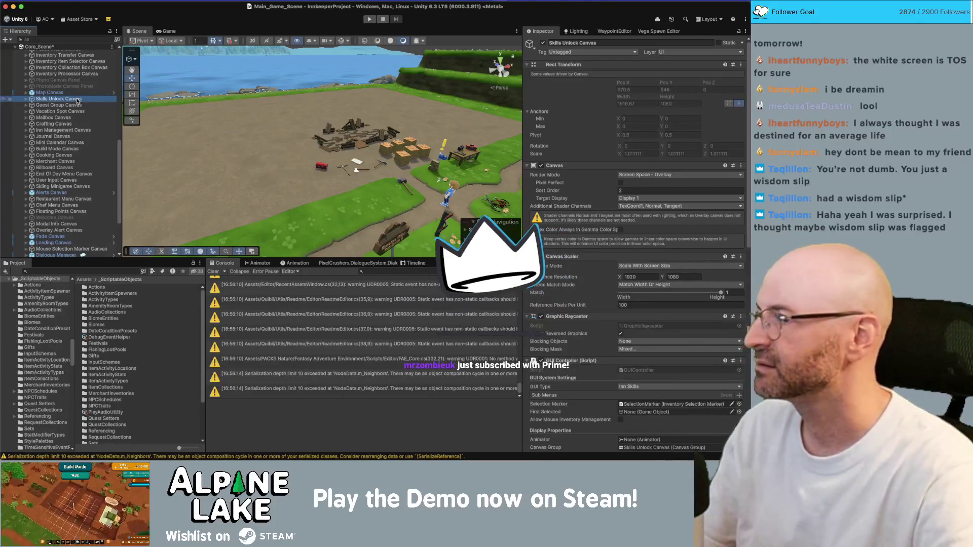
pyautogui.press('Right')
pyautogui.press('Down')
pyautogui.press('Right')
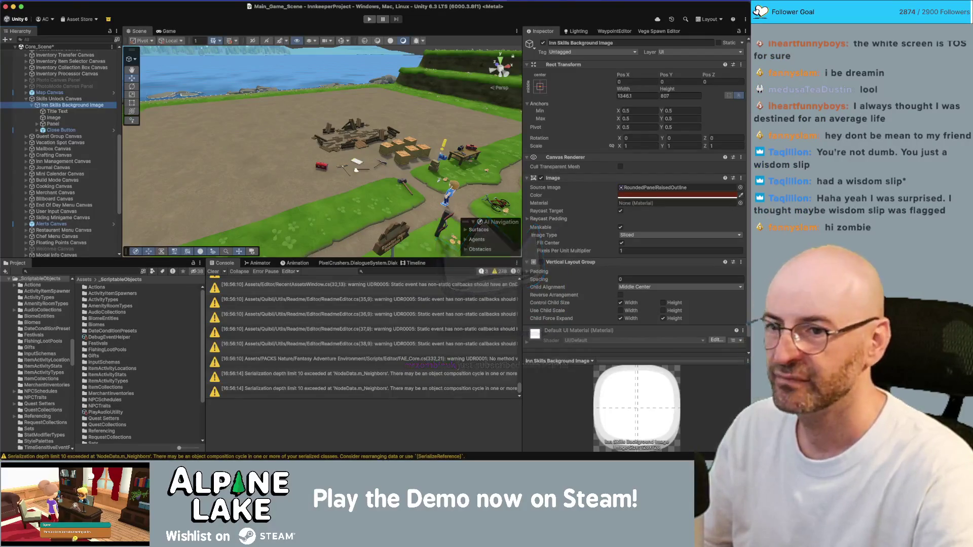
pyautogui.click(50, 99)
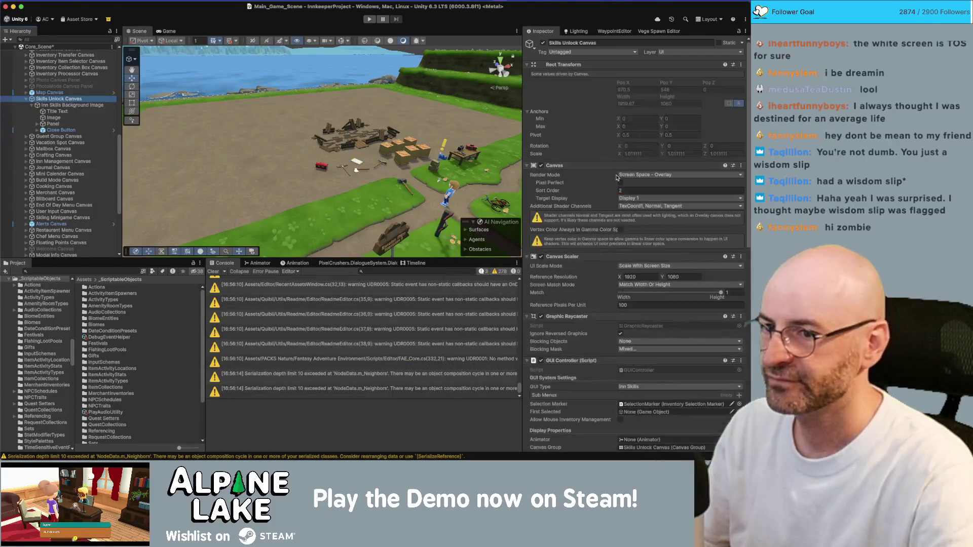
pyautogui.scroll(-10, 611, 183)
pyautogui.scroll(-5, 610, 183)
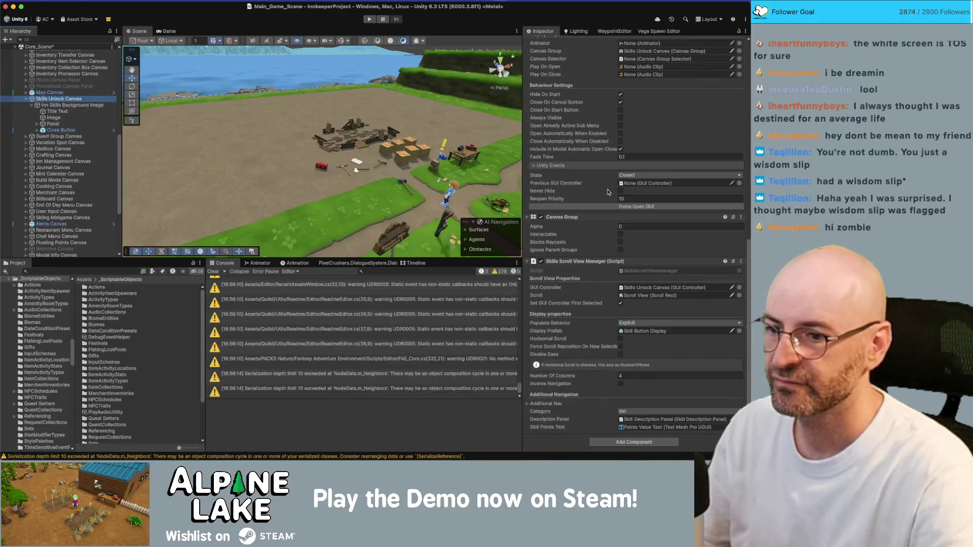
pyautogui.doubleClick(626, 273)
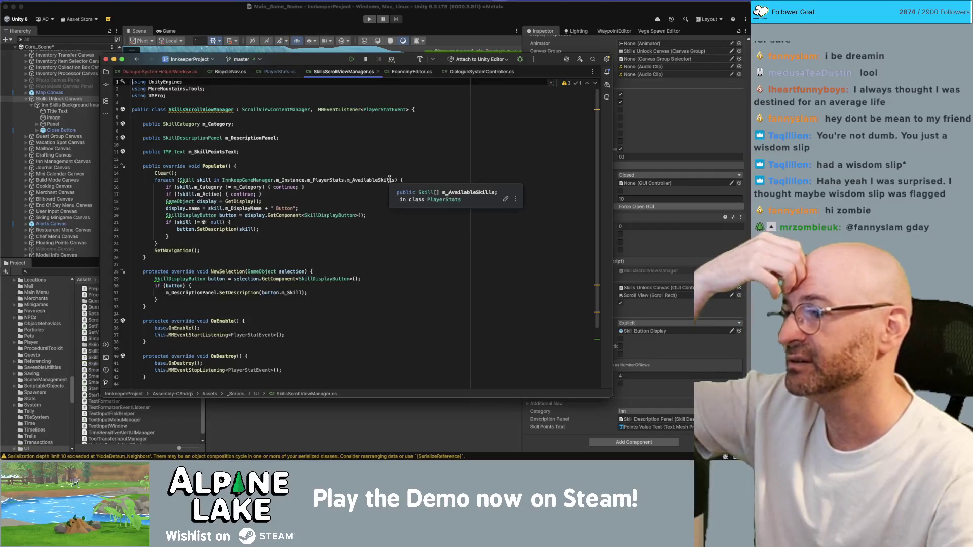
# Check the m_SkillPointsText declaration, then find and open Skill.cs via a 'kill' Project search
pyautogui.click(290, 153)
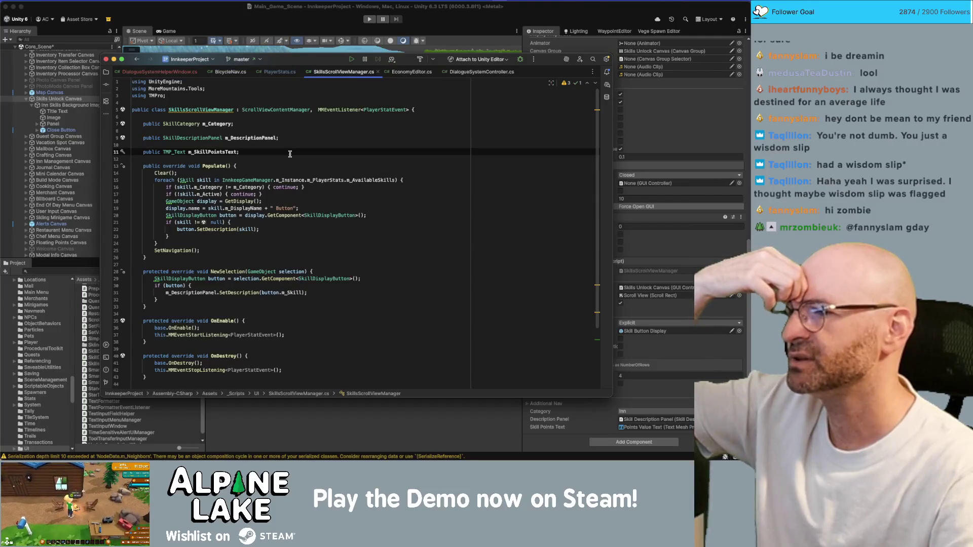
pyautogui.click(244, 6)
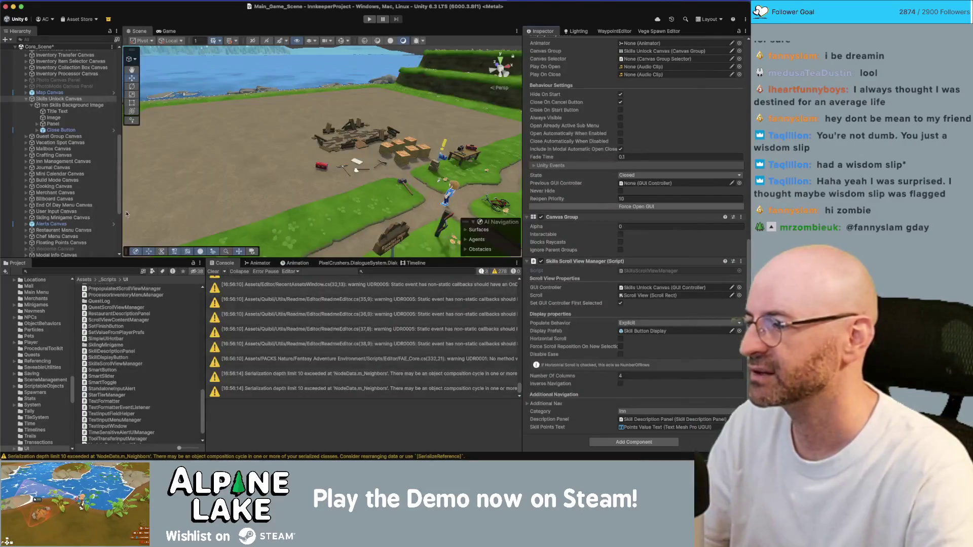
pyautogui.click(105, 269)
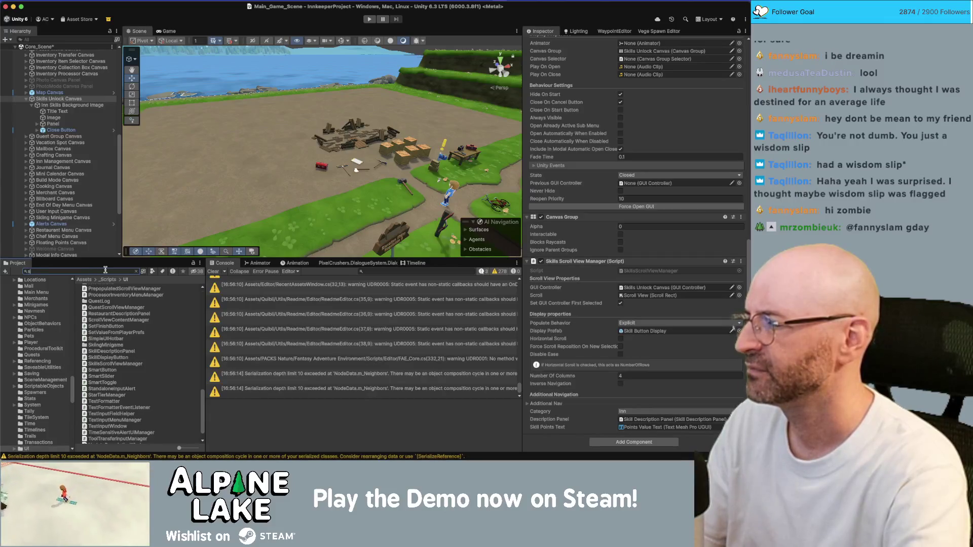
pyautogui.write('kill')
pyautogui.doubleClick(92, 297)
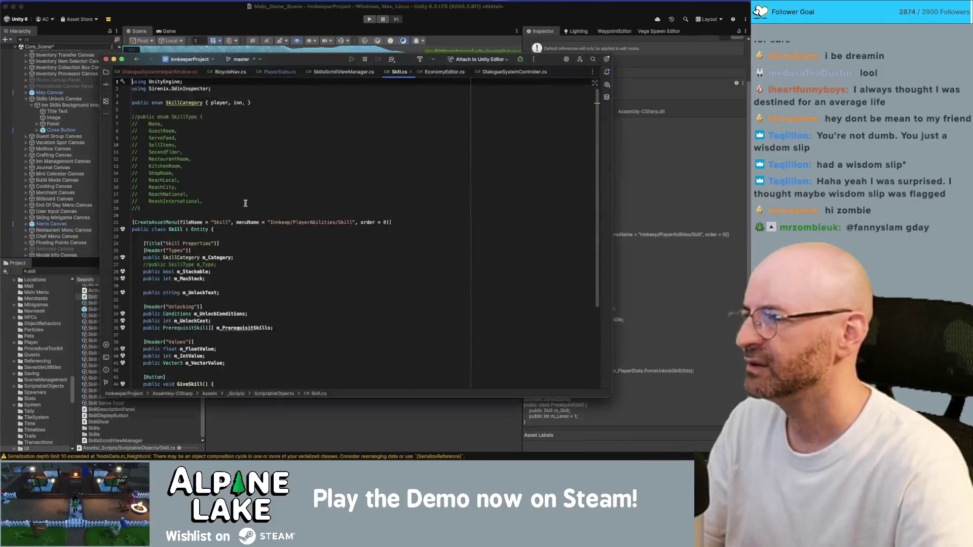
# Read Skill.cs's Skill Properties and highlight SkillCategory to locate its enum
pyautogui.click(248, 243)
pyautogui.scroll(-4, 261, 238)
pyautogui.click(249, 293)
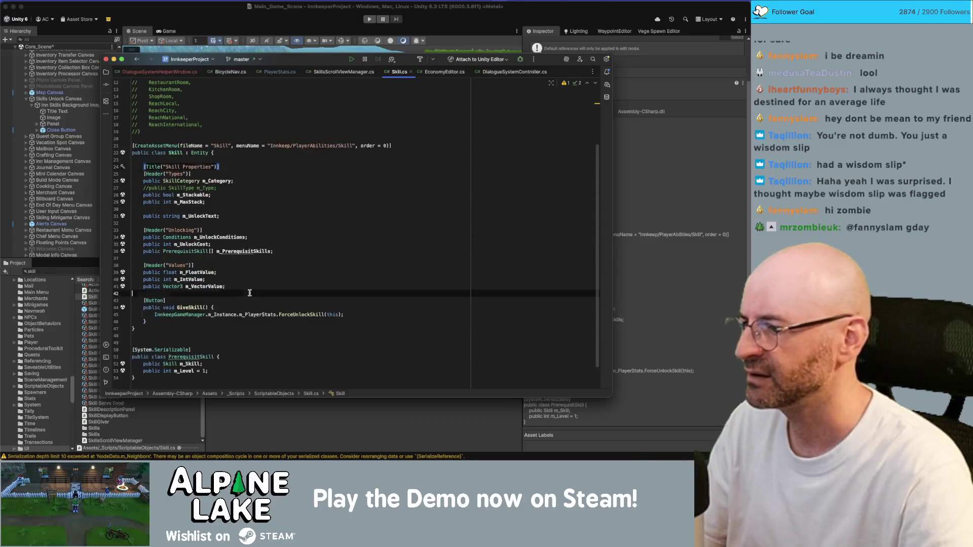
pyautogui.doubleClick(192, 181)
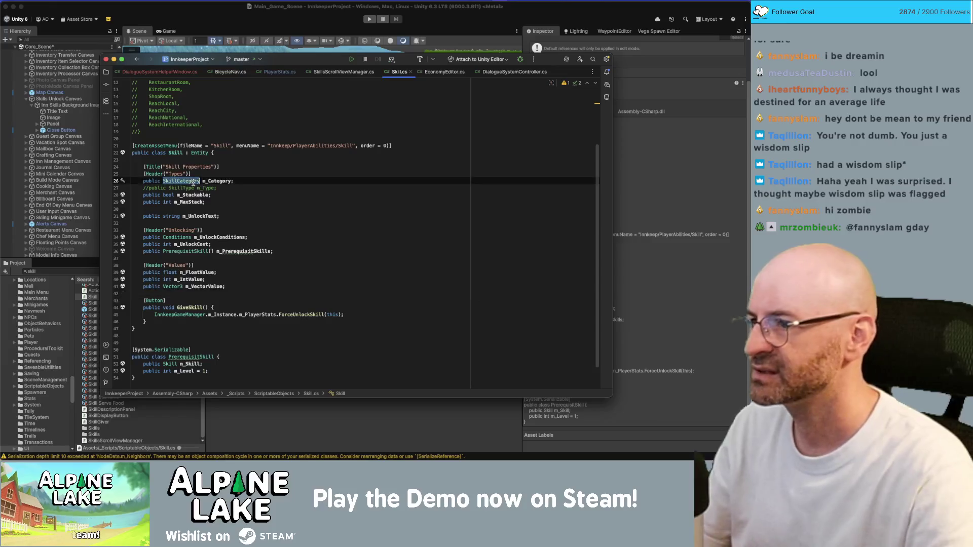
pyautogui.scroll(4, 230, 198)
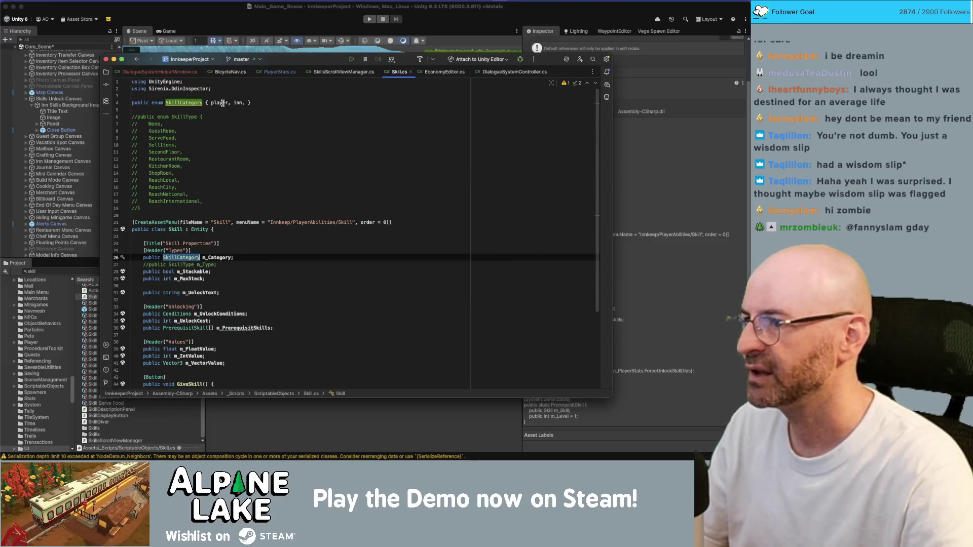
pyautogui.moveTo(236, 102)
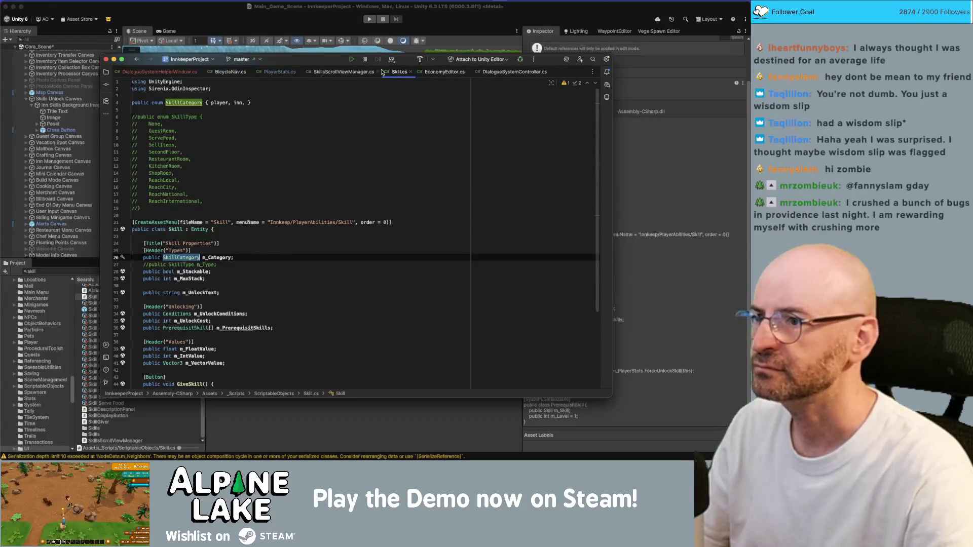
# Review how m_Category filters skills in SkillsScrollViewManager's Populate, then return to Unity
pyautogui.click(343, 71)
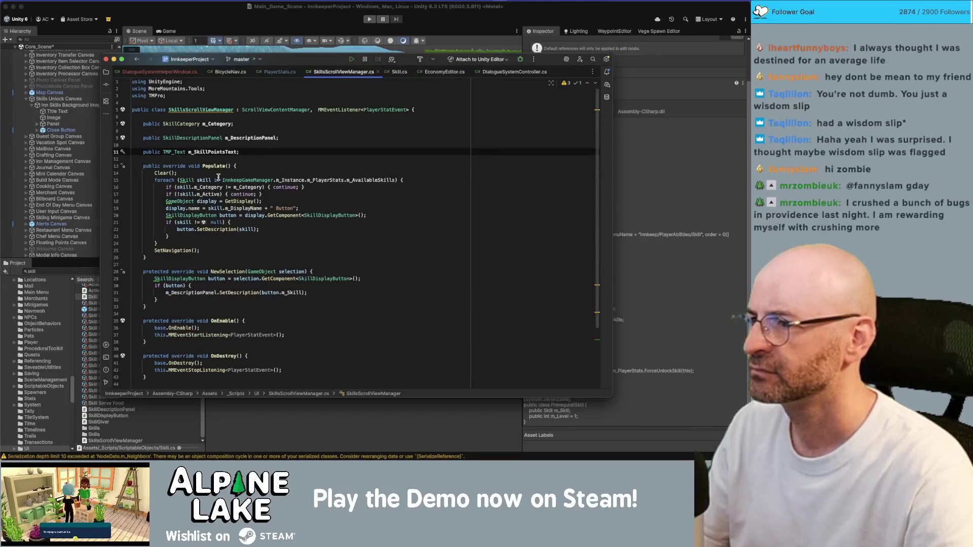
pyautogui.click(239, 187)
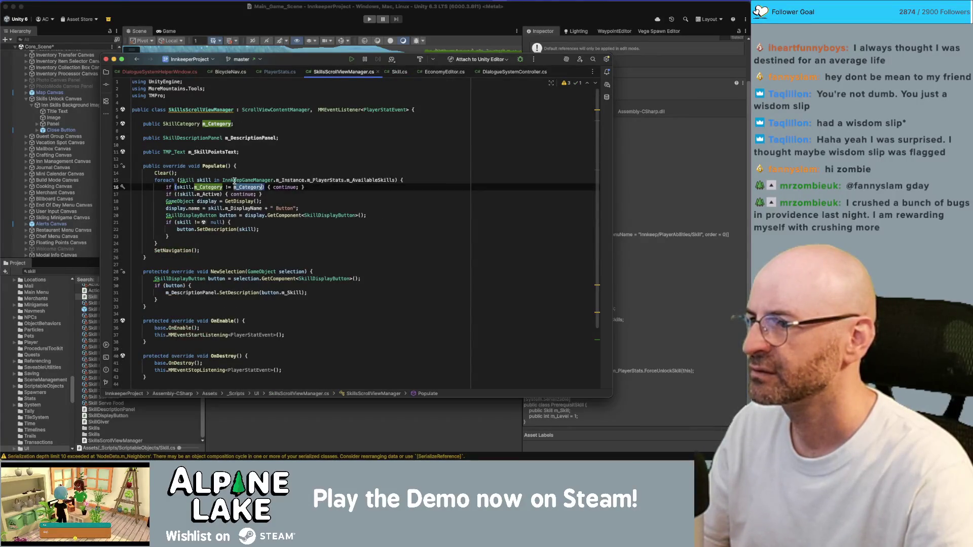
pyautogui.click(226, 20)
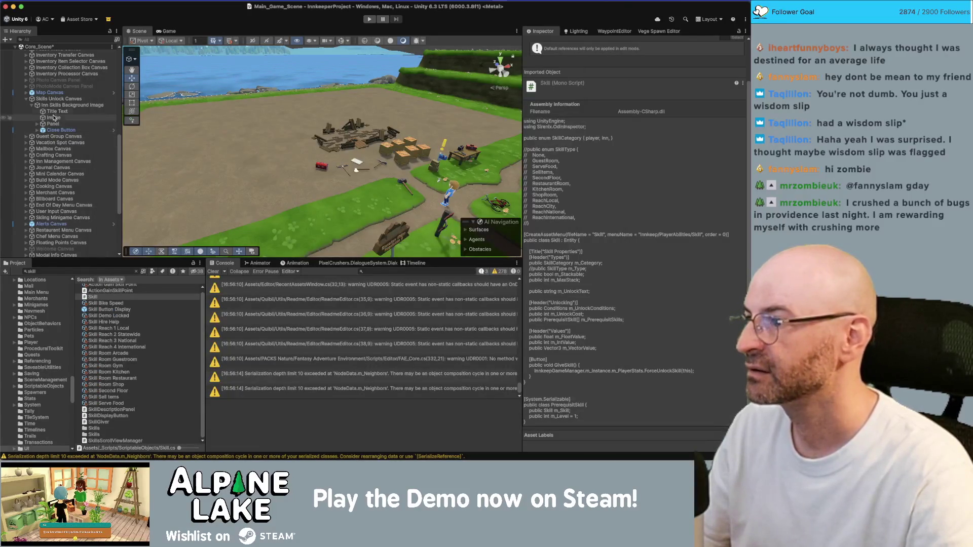
# Set the Skill Bike Speed asset's Category to Player
pyautogui.click(108, 303)
pyautogui.click(629, 196)
pyautogui.click(630, 205)
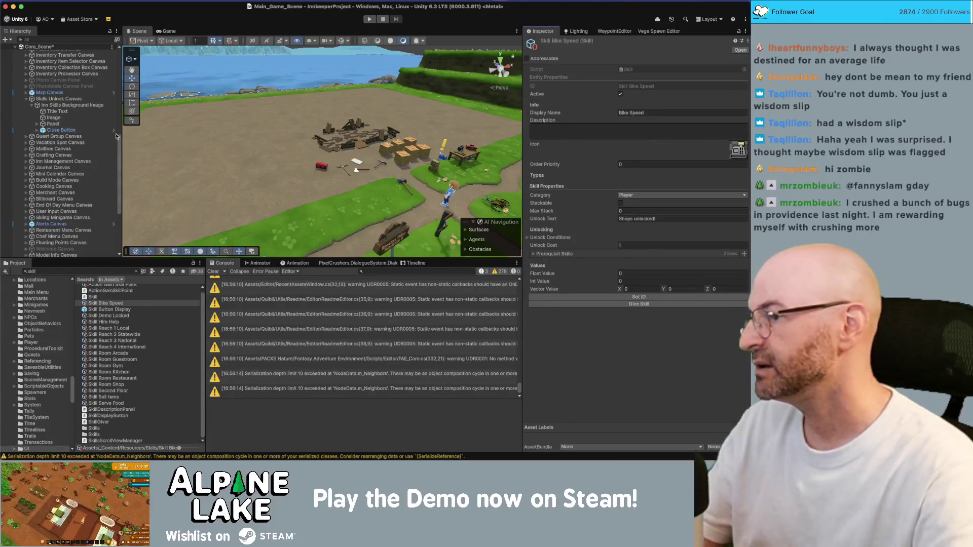
# Recheck the Skills Unlock Canvas and its children, then reopen Skill.cs in the code editor
pyautogui.click(82, 107)
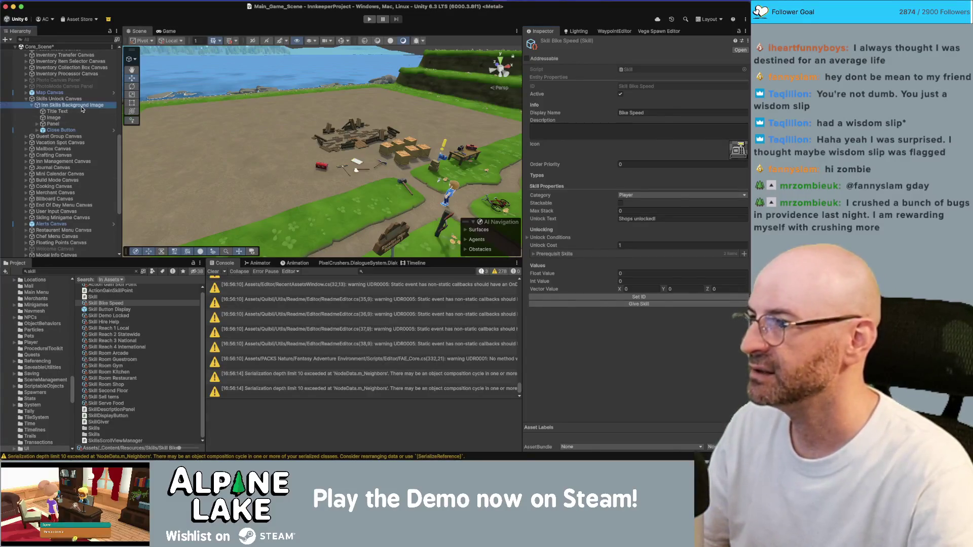
pyautogui.click(79, 111)
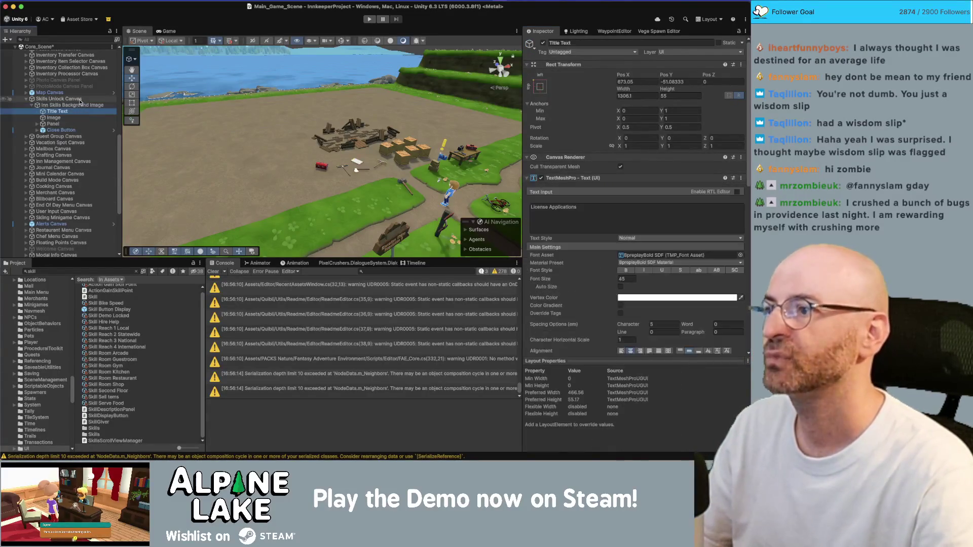
pyautogui.click(80, 100)
pyautogui.scroll(-5, 637, 335)
pyautogui.scroll(-3, 637, 335)
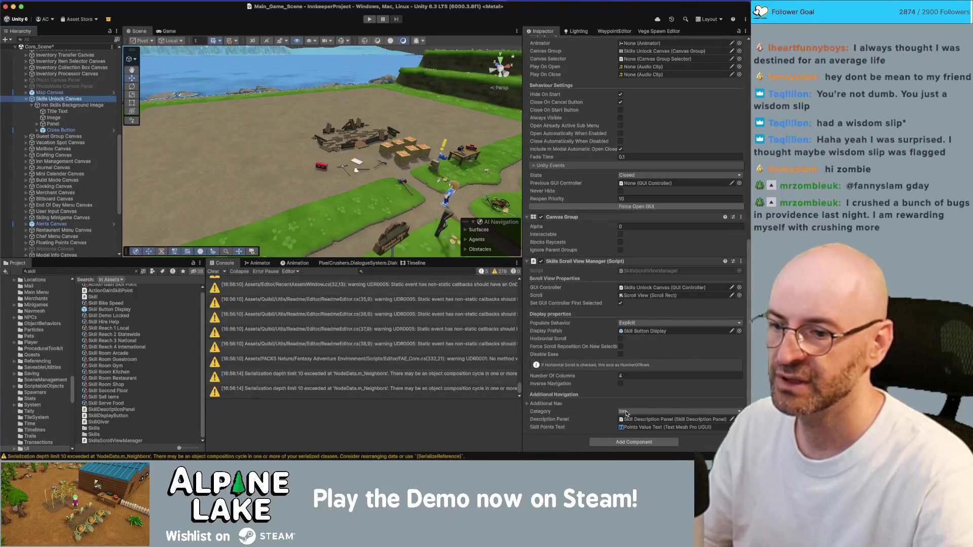
pyautogui.scroll(1, 106, 294)
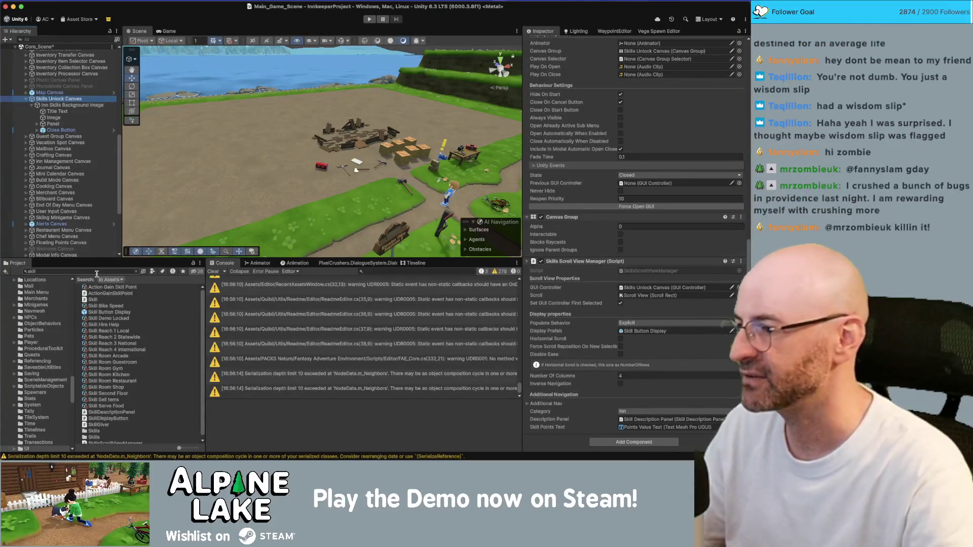
pyautogui.click(90, 300)
pyautogui.doubleClick(90, 300)
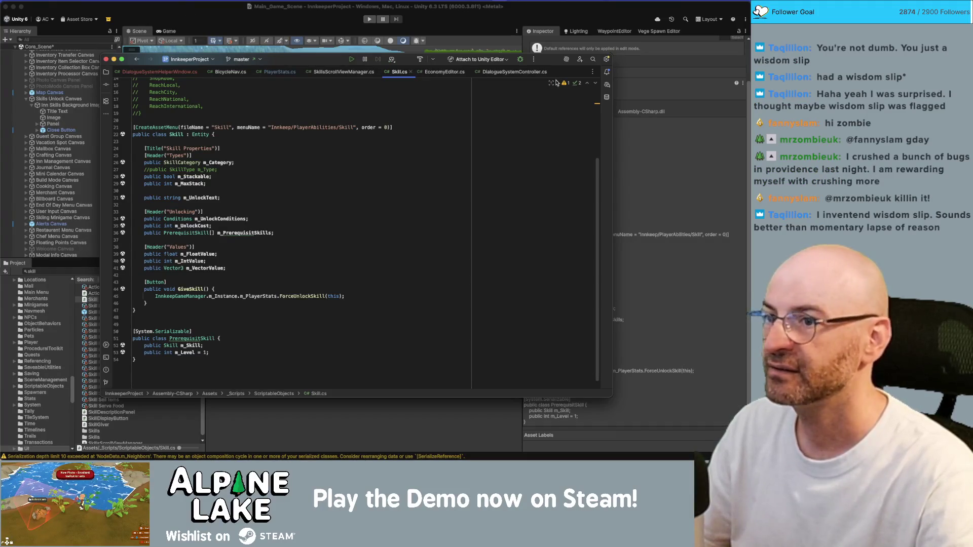
# Delete the extra blank line after BicycleNav.cs's class declaration
pyautogui.click(238, 72)
pyautogui.scroll(-10, 294, 223)
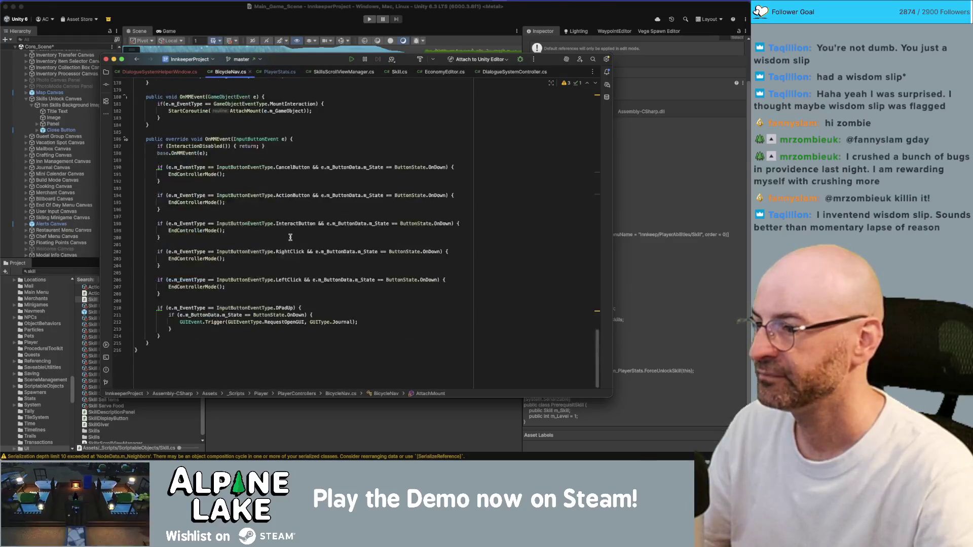
pyautogui.scroll(3, 290, 237)
pyautogui.scroll(20, 290, 237)
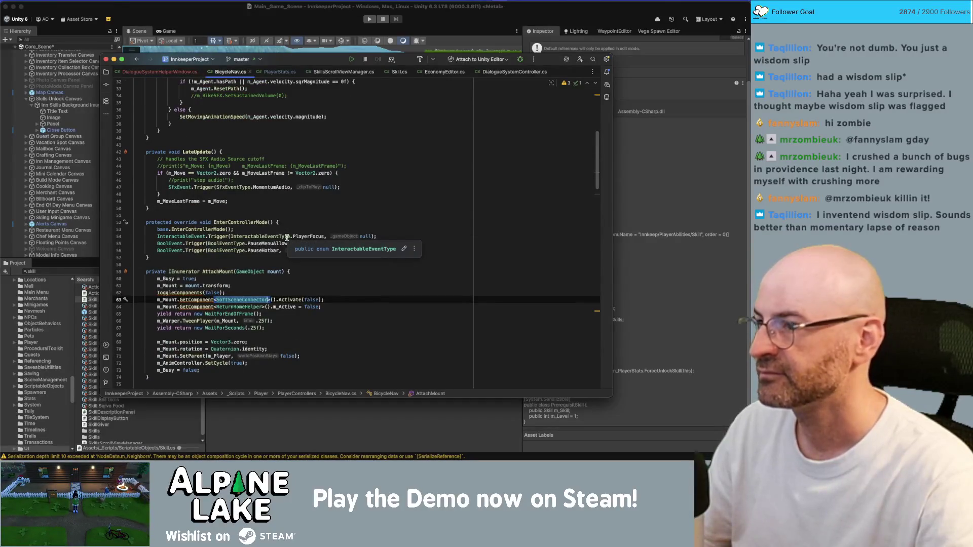
pyautogui.scroll(10, 286, 235)
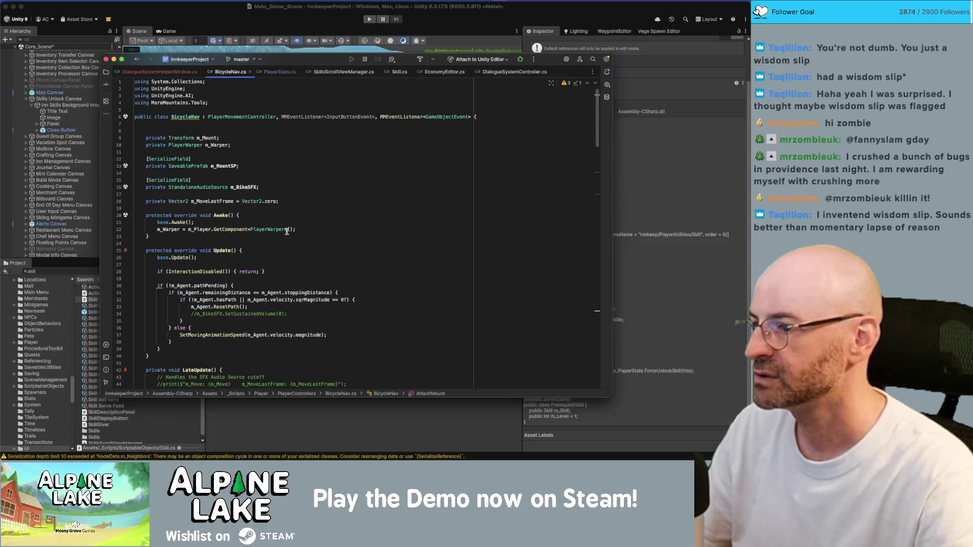
pyautogui.click(286, 130)
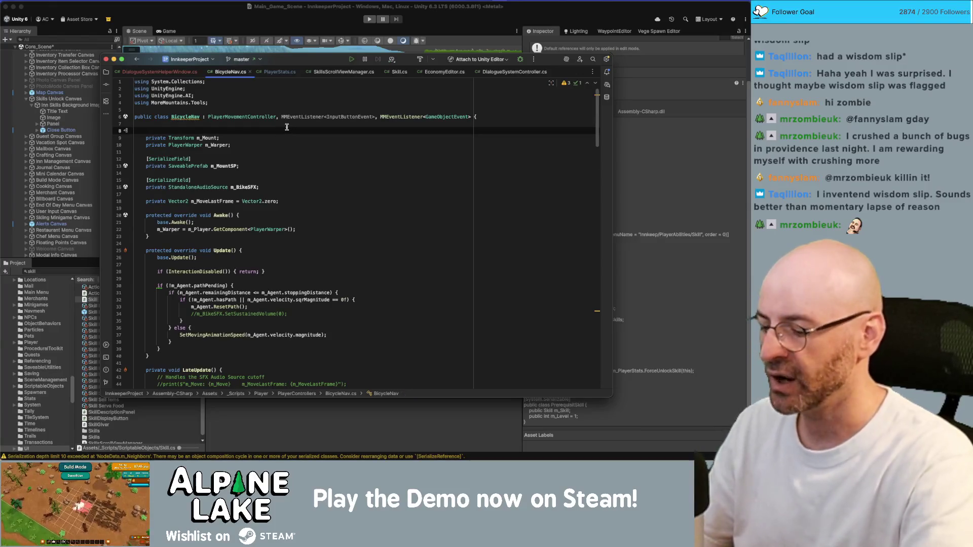
pyautogui.press('BackSpace')
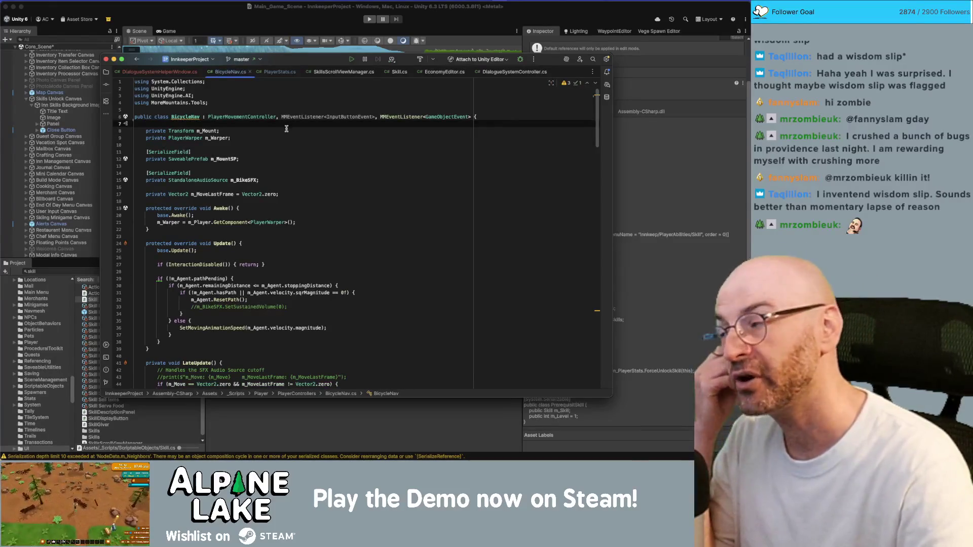
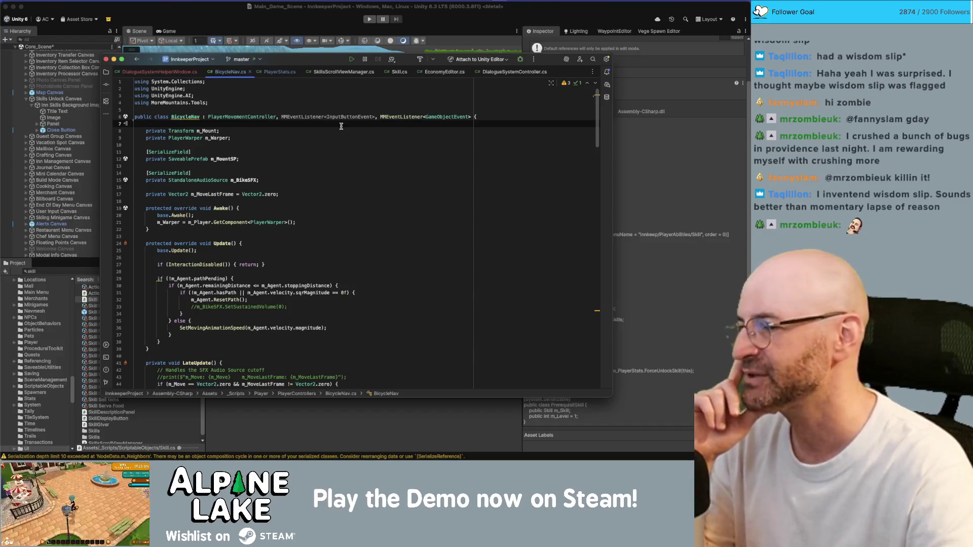
# Declare 'private float m_BikeSpeedUpgrade;' below the m_MoveLastFrame field in BicycleNav.cs
pyautogui.scroll(-3, 312, 141)
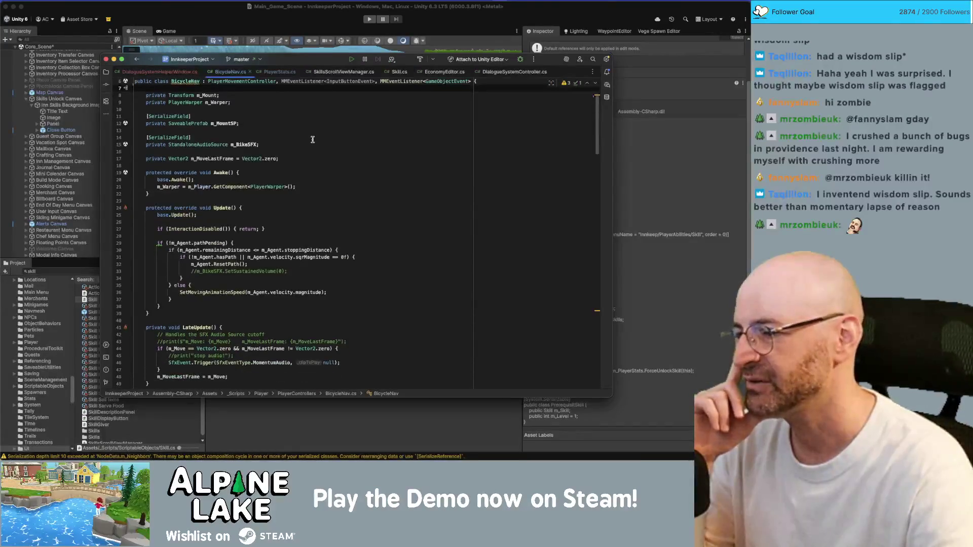
pyautogui.scroll(-6, 312, 139)
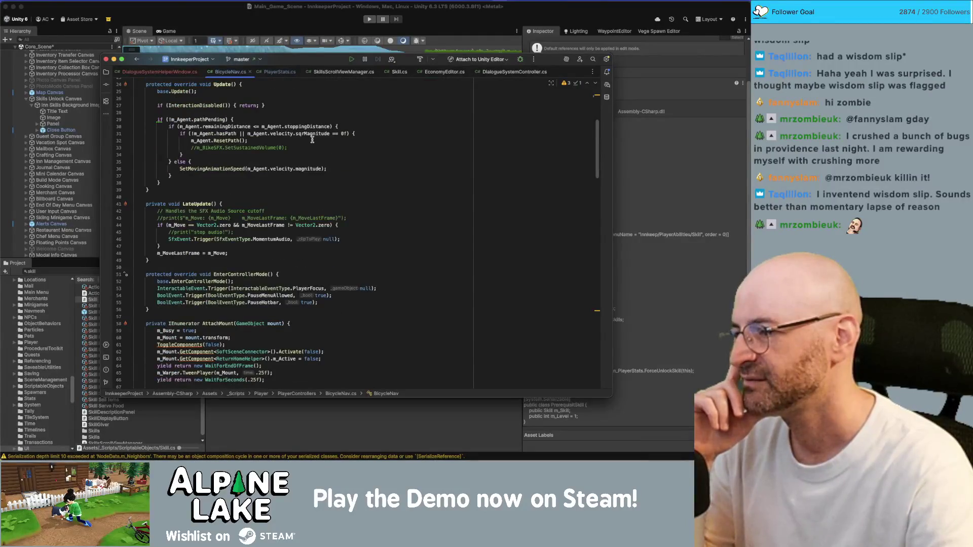
pyautogui.scroll(-4, 312, 140)
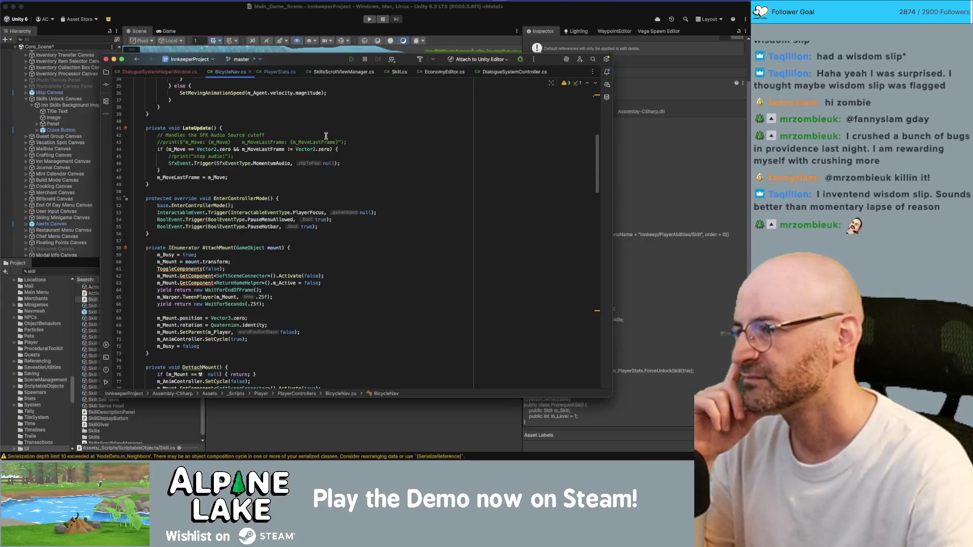
pyautogui.scroll(10, 339, 139)
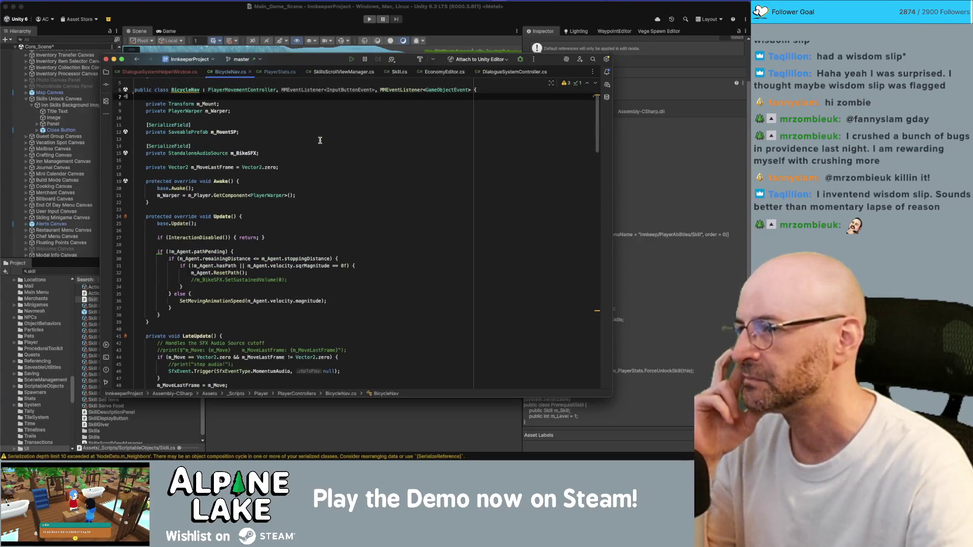
pyautogui.click(321, 153)
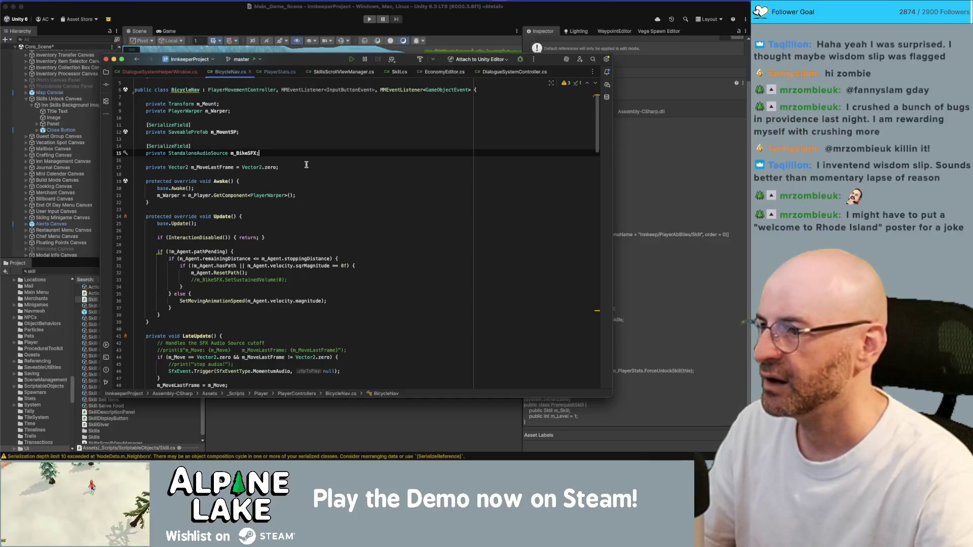
pyautogui.click(313, 166)
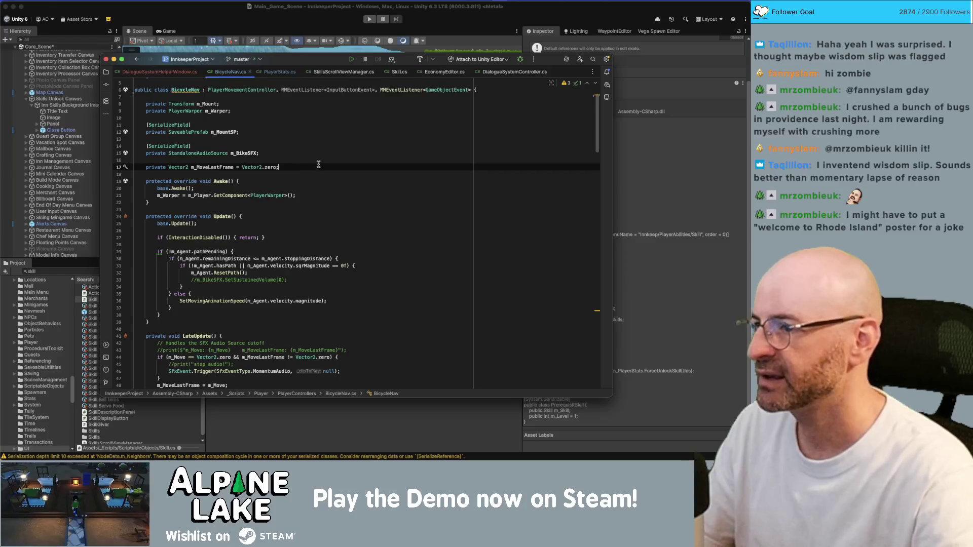
pyautogui.press('Return')
pyautogui.press('Return')
pyautogui.write('private')
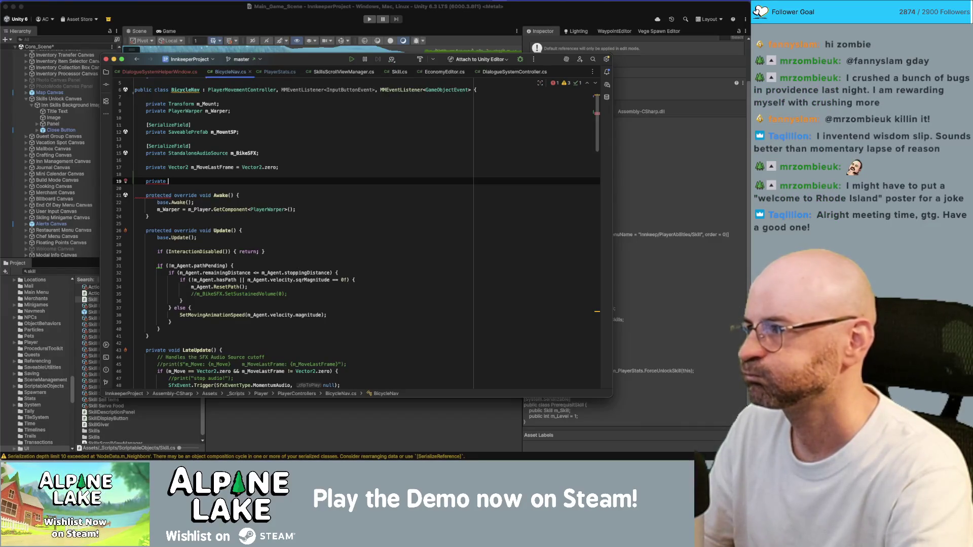
pyautogui.write(' float m_')
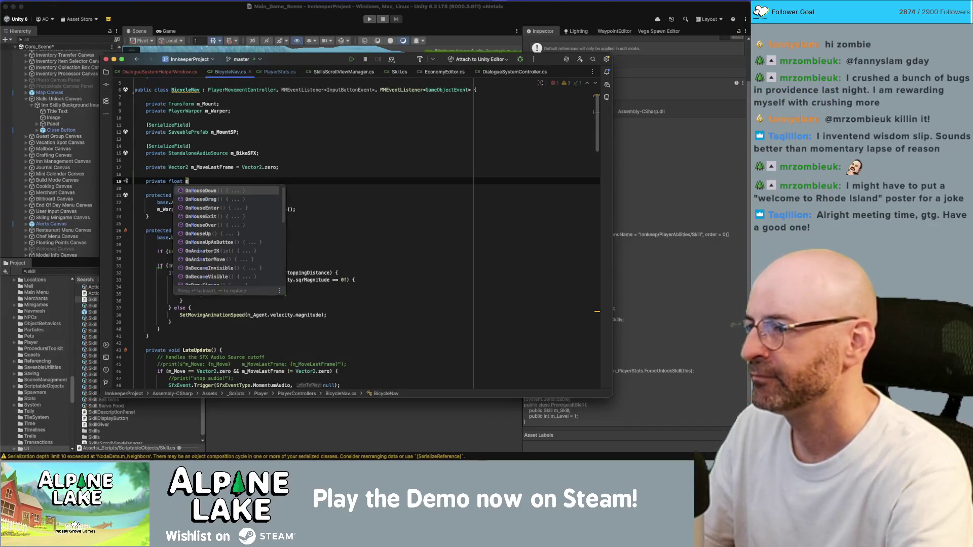
pyautogui.write('BikeSpeedUpgrade')
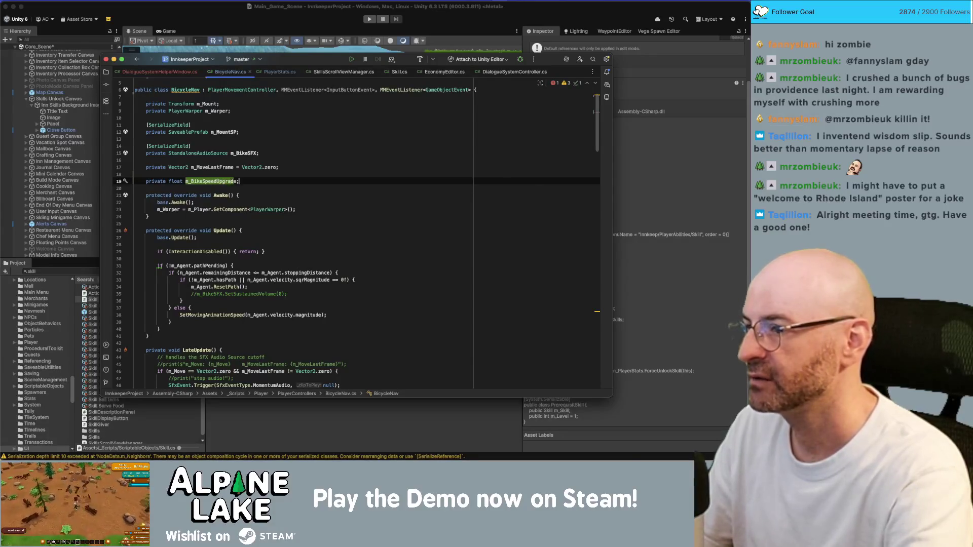
pyautogui.write(';')
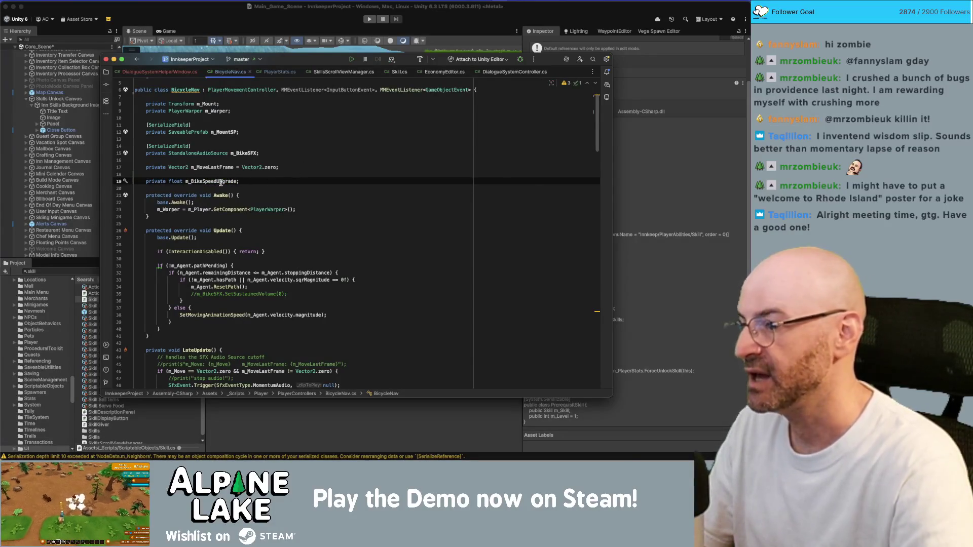
pyautogui.scroll(-9, 221, 183)
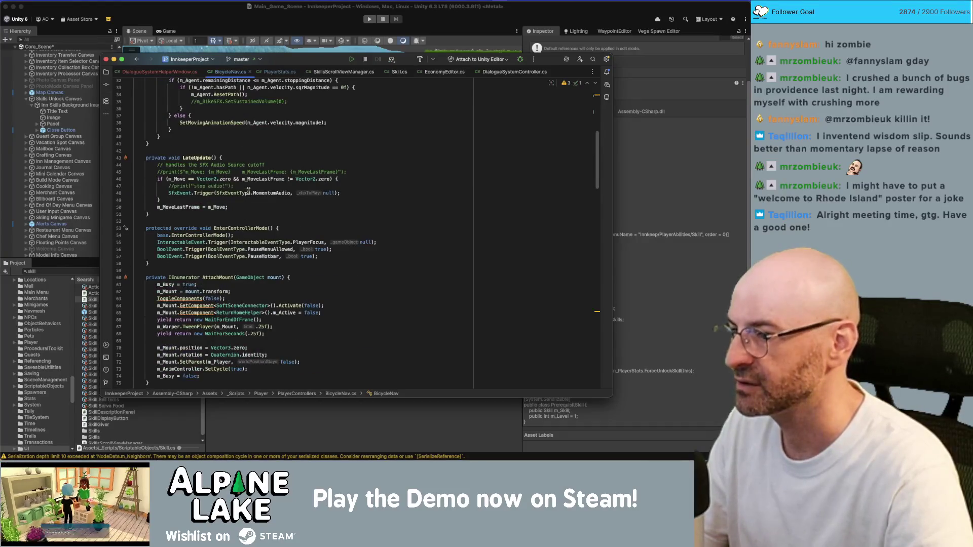
pyautogui.click(378, 236)
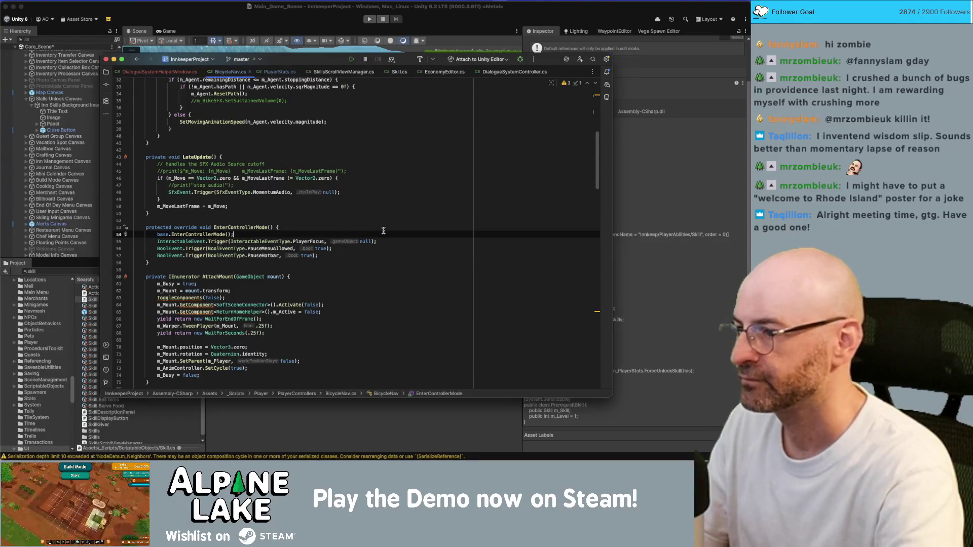
# After base.EnterControllerMode(), start 'm_BikeSpeedUpgrade =' and begin an InnkeepGameManager reference
pyautogui.press('Return')
pyautogui.write('m_Bike')
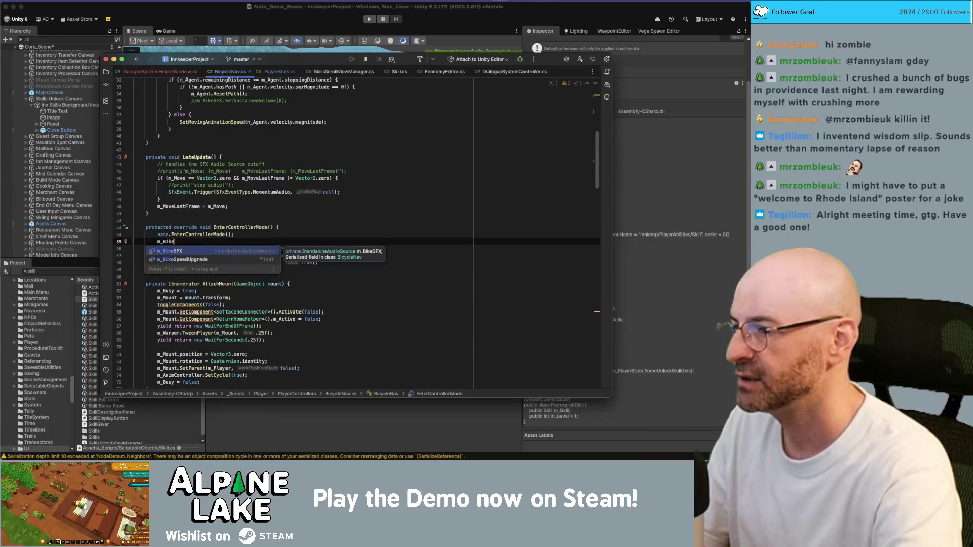
pyautogui.write('S')
pyautogui.press('Return')
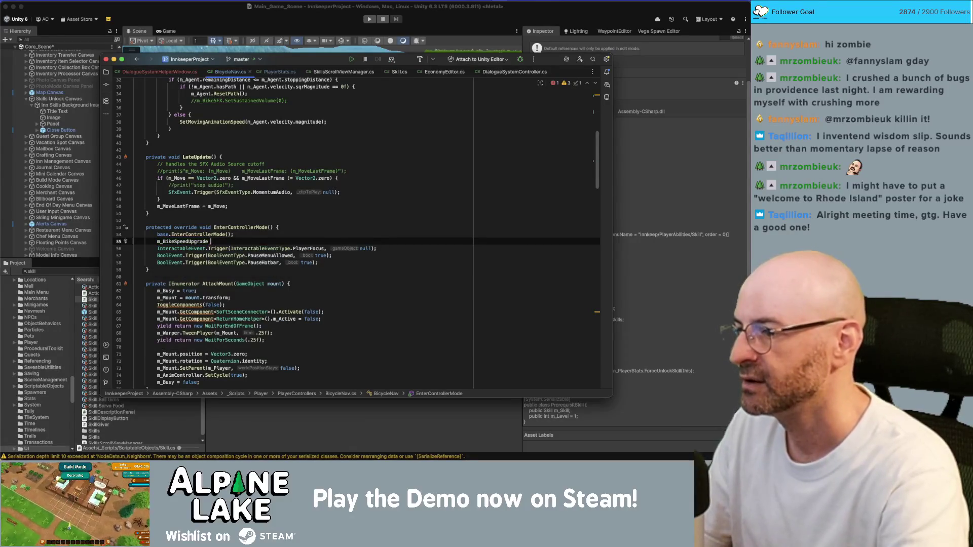
pyautogui.write('= ')
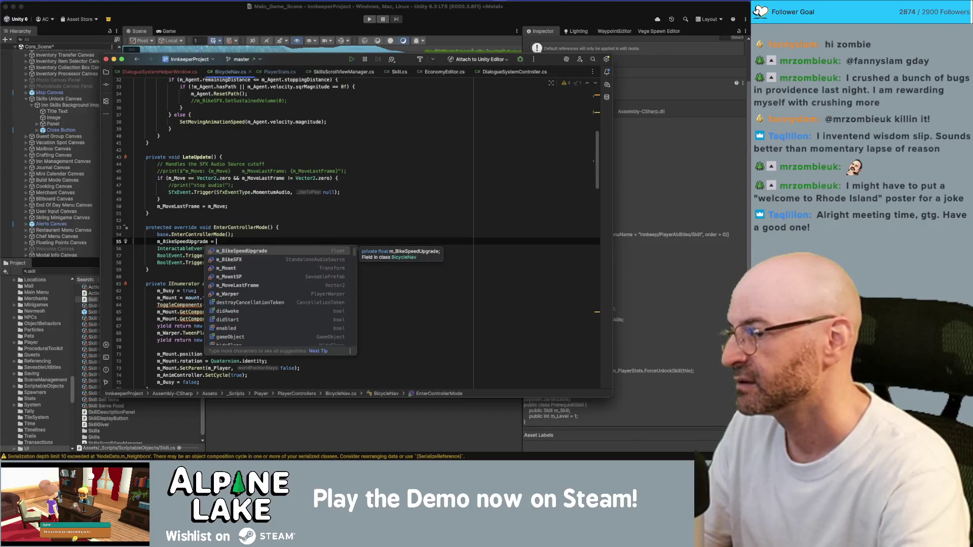
pyautogui.write('Play')
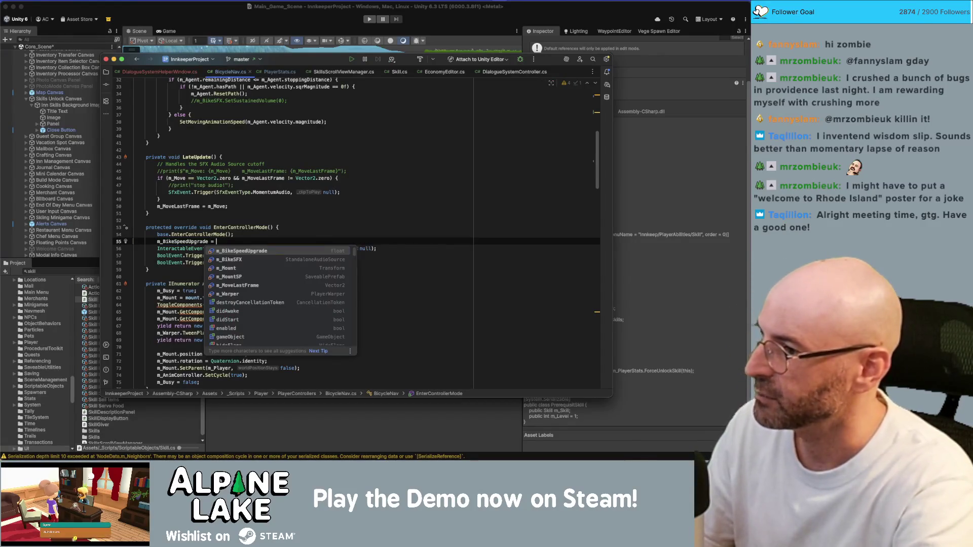
pyautogui.write('erStats.m')
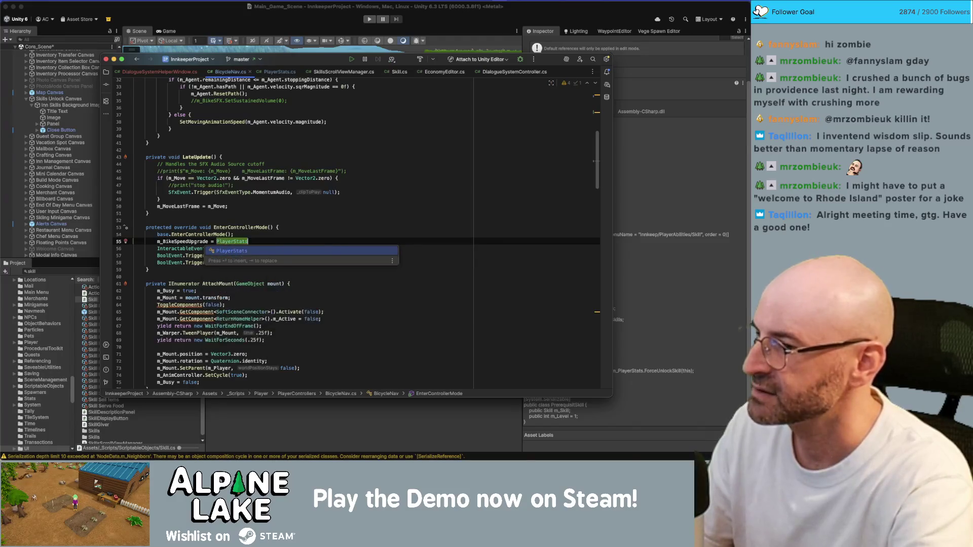
pyautogui.press('BackSpace')
pyautogui.press('BackSpace')
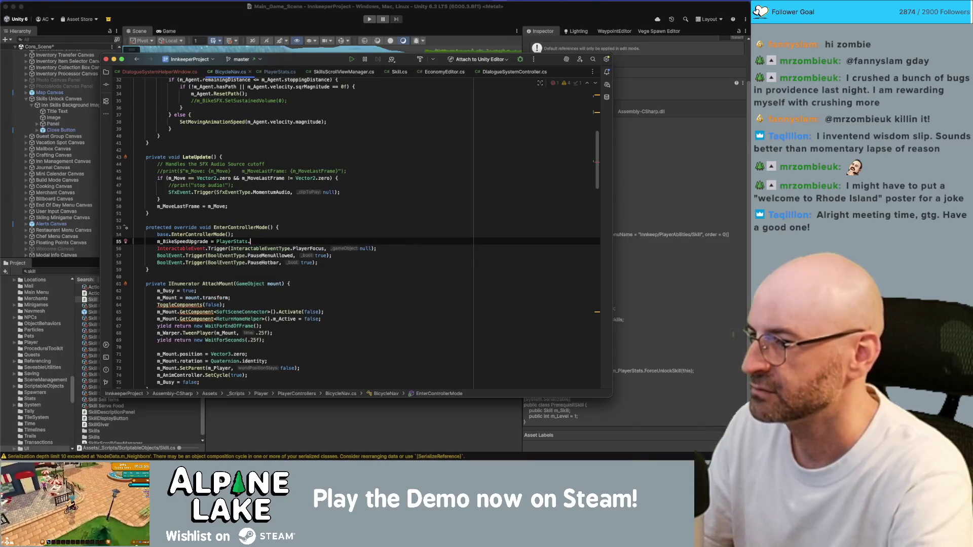
pyautogui.hotkey('alt', 'BackSpace')
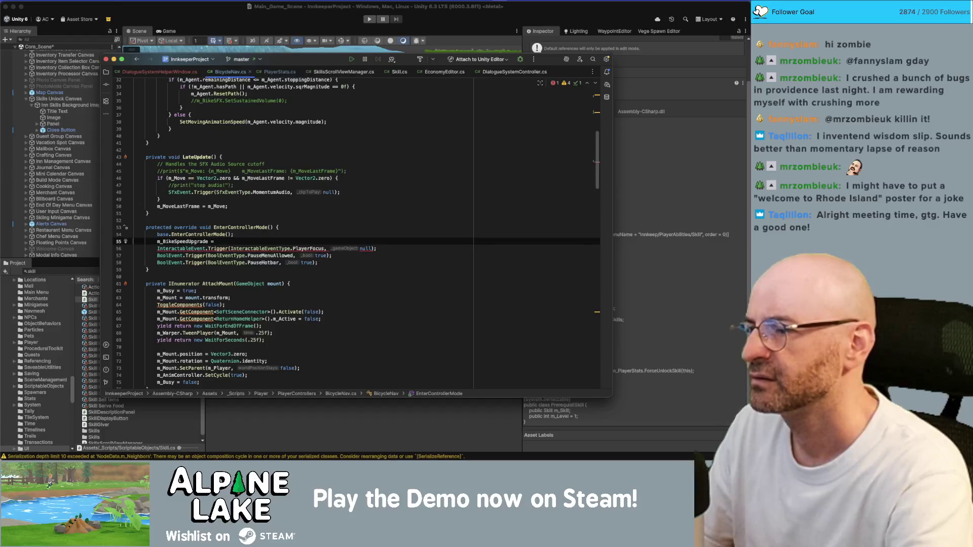
pyautogui.write('Innk')
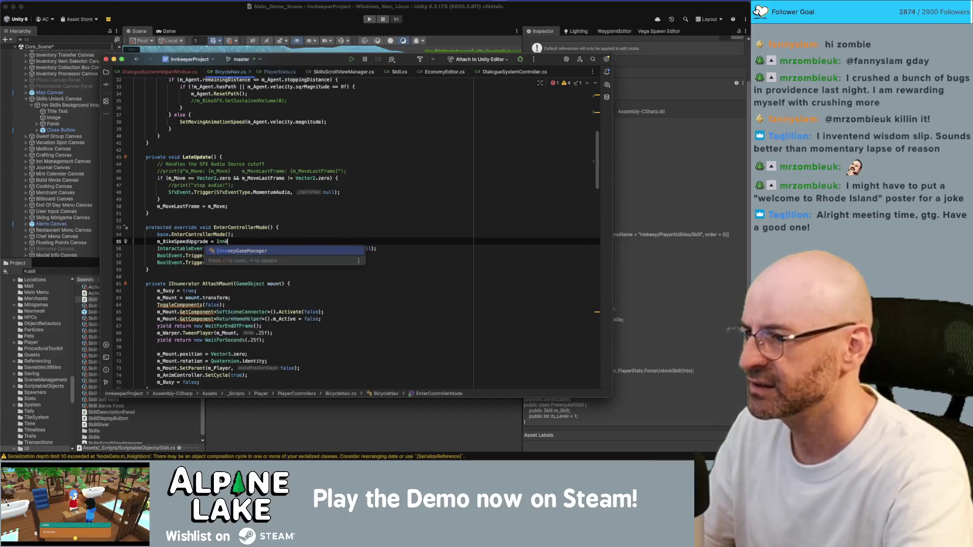
pyautogui.write('epep')
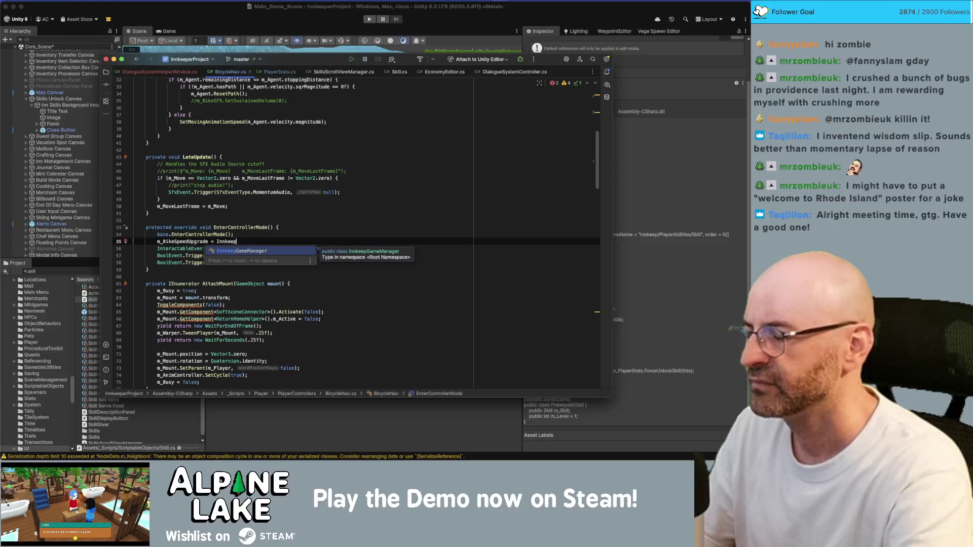
pyautogui.press('Escape')
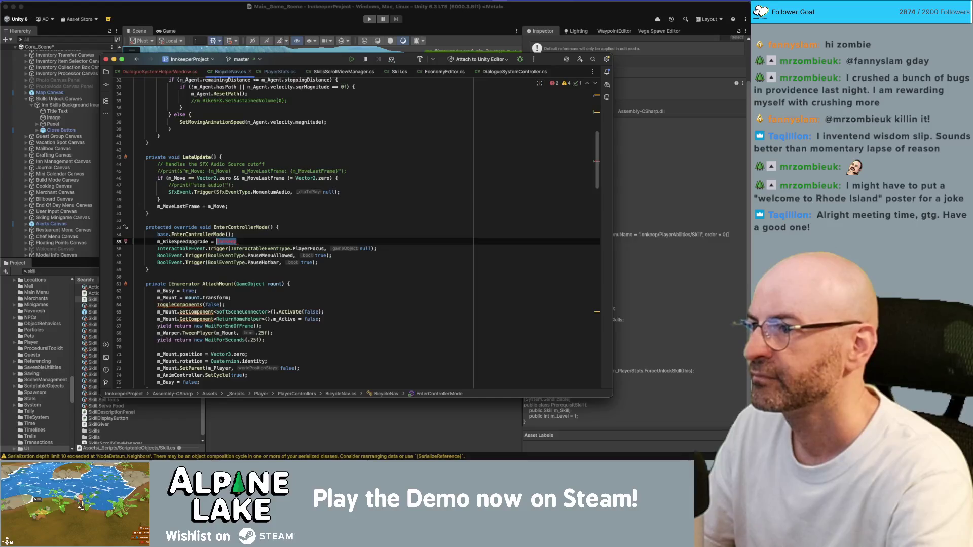
pyautogui.scroll(10, 321, 275)
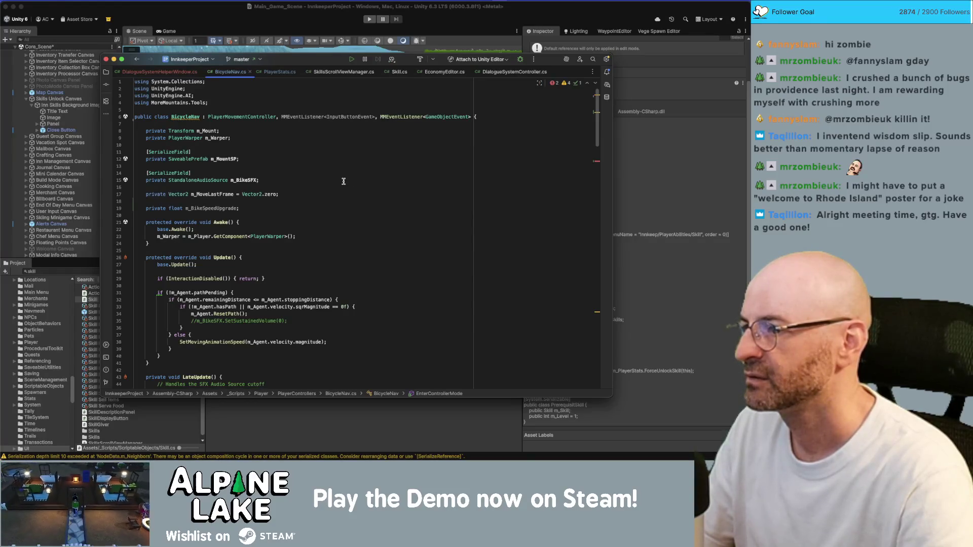
# Complete the right side as InnkeepGameManager.m_Instance.m_PlayerStats.CanPerformSkill()
pyautogui.scroll(-8, 334, 132)
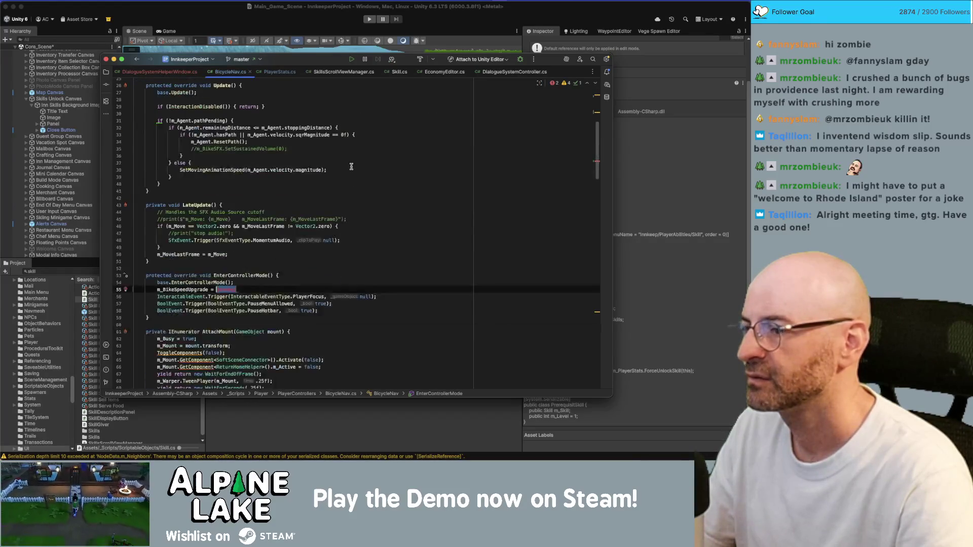
pyautogui.write('in')
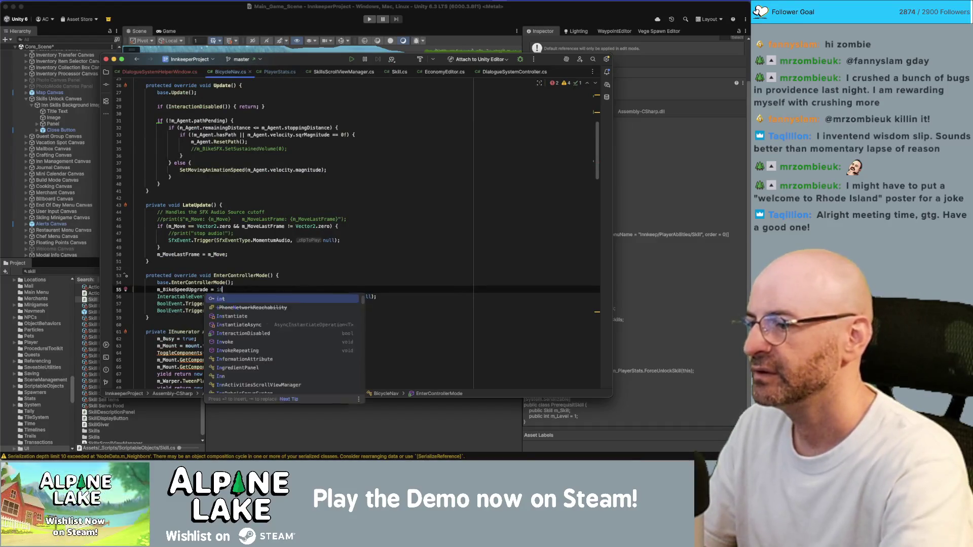
pyautogui.write('nekep')
pyautogui.press('Return')
pyautogui.write('.m_Instance.')
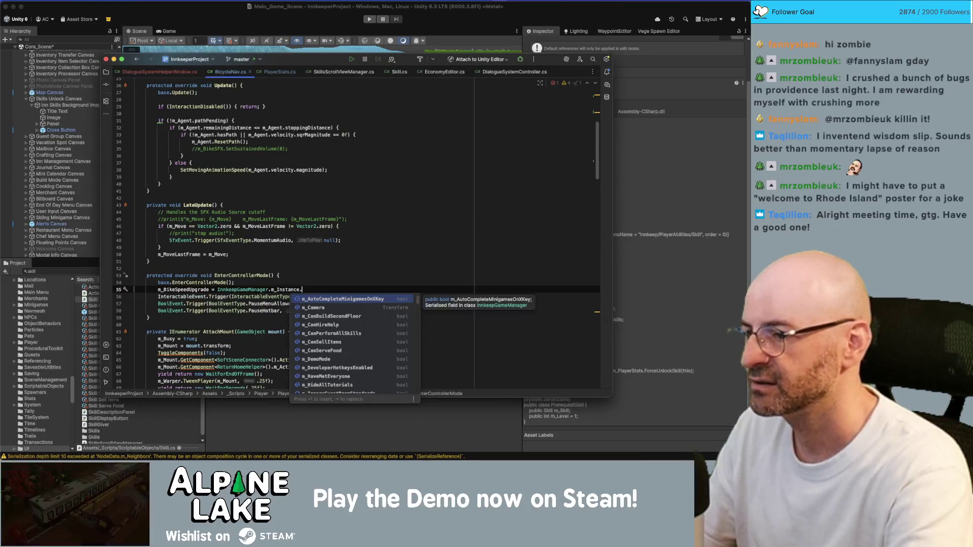
pyautogui.write('playersta')
pyautogui.press('Return')
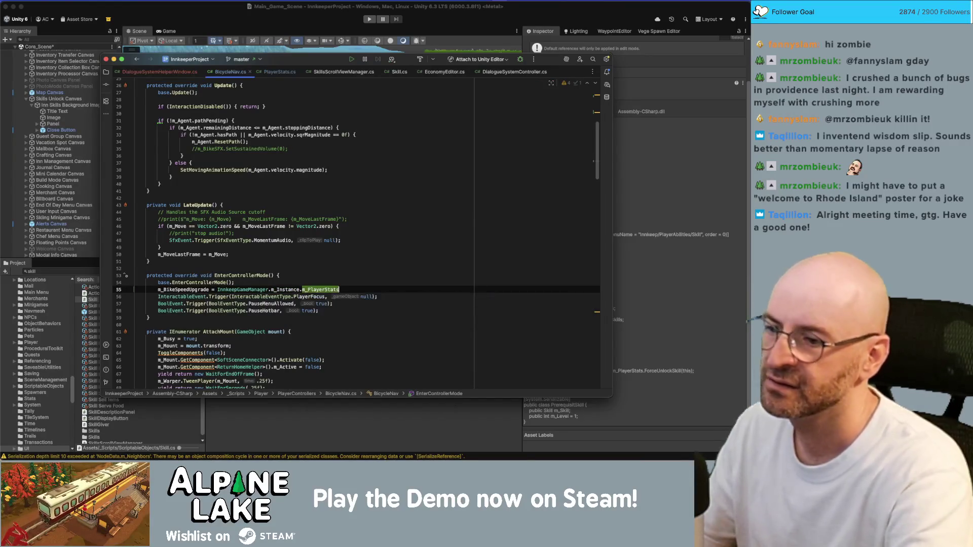
pyautogui.write('.')
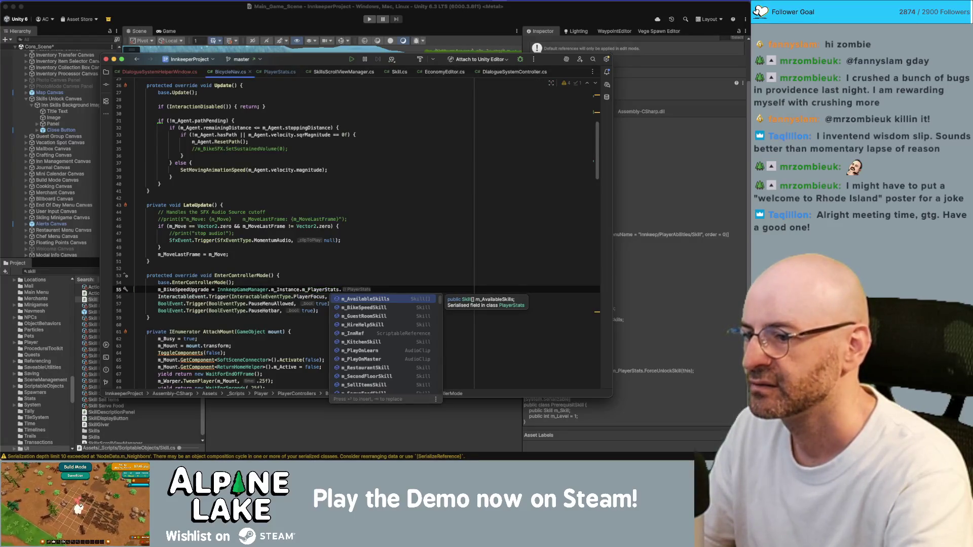
pyautogui.write('skill')
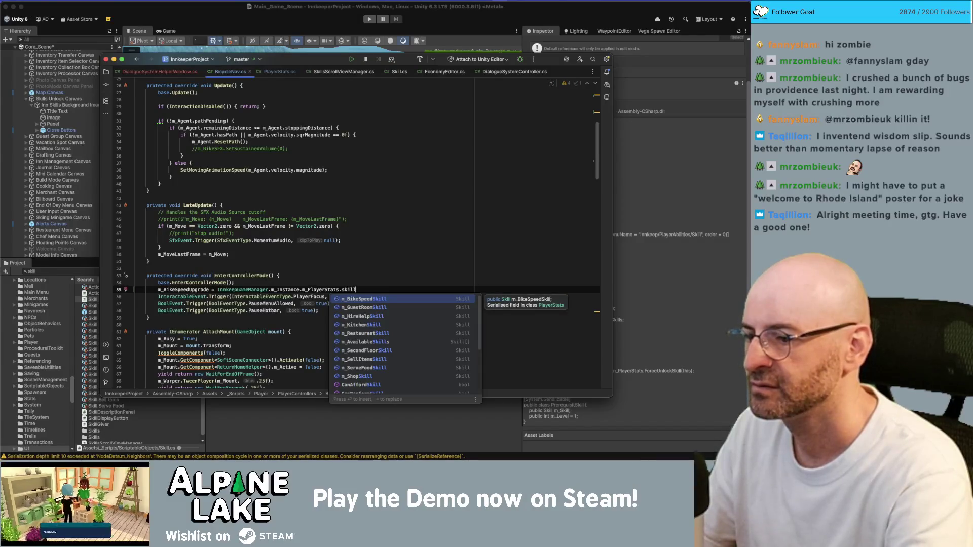
pyautogui.press('BackSpace')
pyautogui.press('BackSpace')
pyautogui.press('BackSpace')
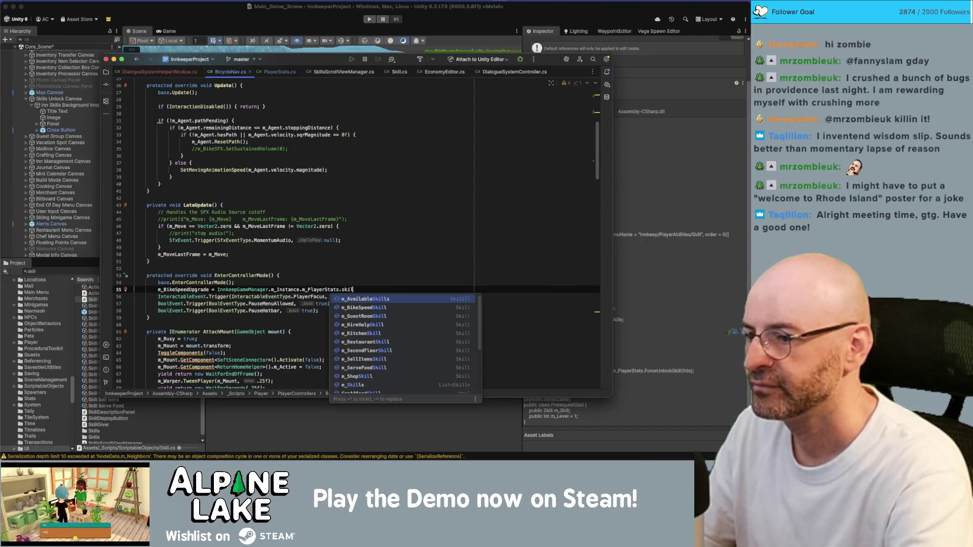
pyautogui.write('can')
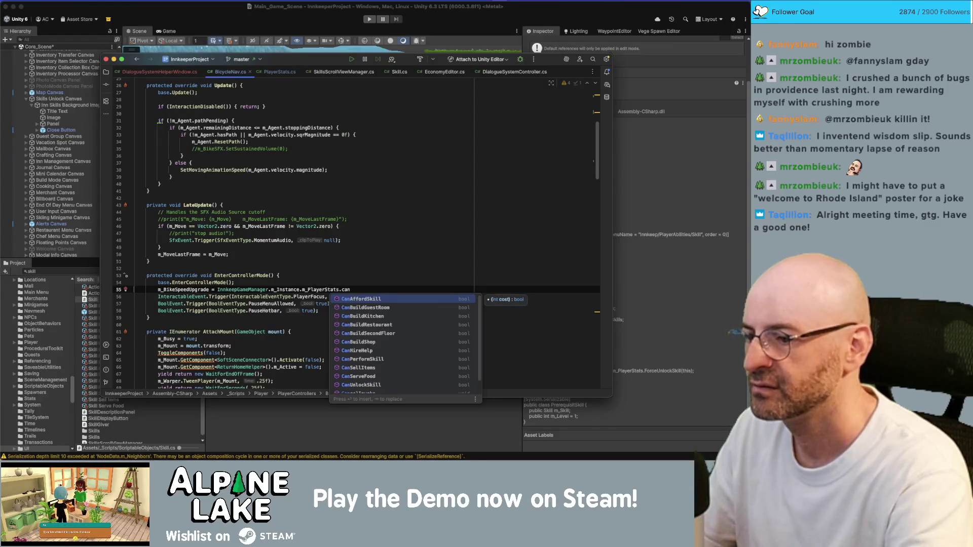
pyautogui.write('perform')
pyautogui.press('Return')
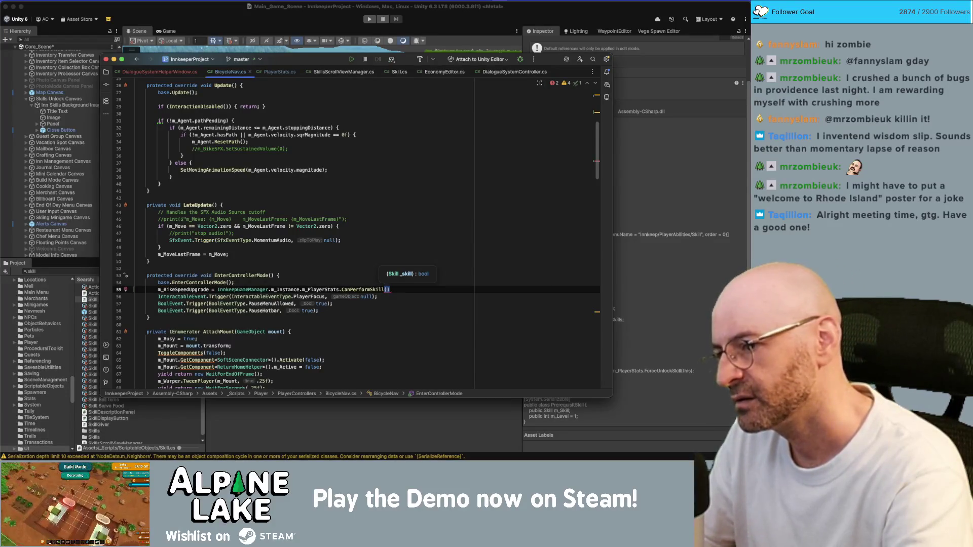
# Pass InnkeepGameManager.m_Instance.m_PlayerStats.m_BikeSpeedSkill as the CanPerformSkill argument
pyautogui.write('innkep')
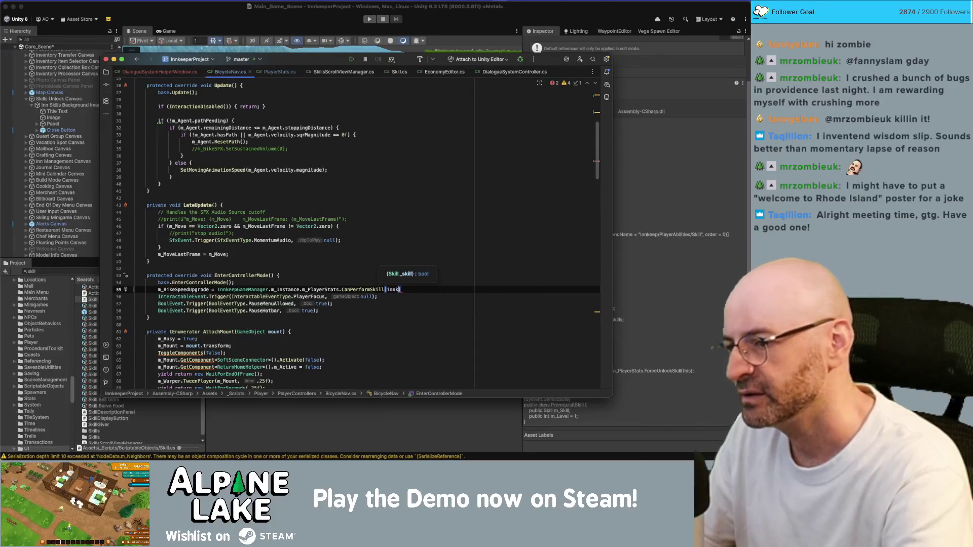
pyautogui.write('p')
pyautogui.press('Return')
pyautogui.write('.m_in')
pyautogui.press('Return')
pyautogui.write('.m_Instance.')
pyautogui.press('Return')
pyautogui.write('.m_Instance.pl')
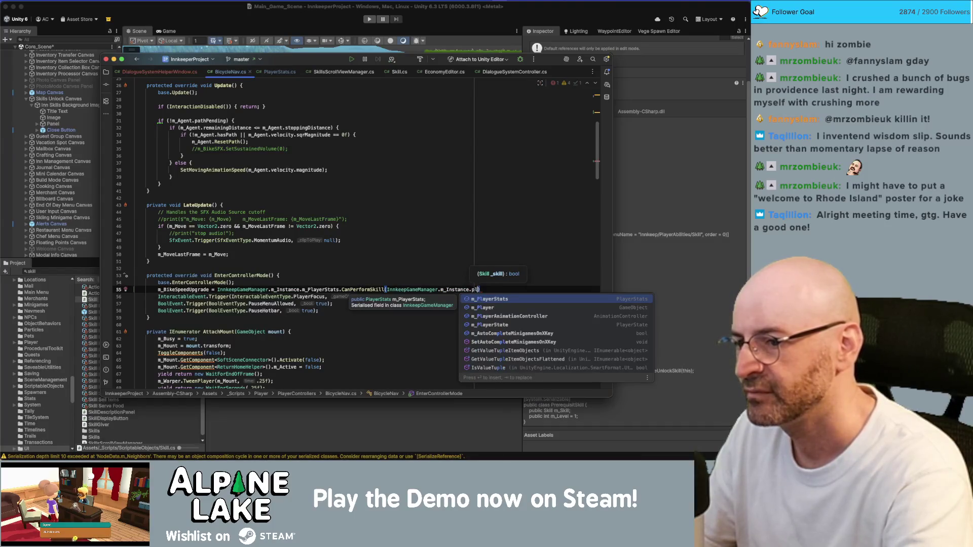
pyautogui.write('m_av')
pyautogui.press('Return')
pyautogui.write('.')
pyautogui.press('BackSpace')
pyautogui.hotkey('alt', 'shift', 'Left')
pyautogui.press('BackSpace')
pyautogui.write('m_bi')
pyautogui.press('Return')
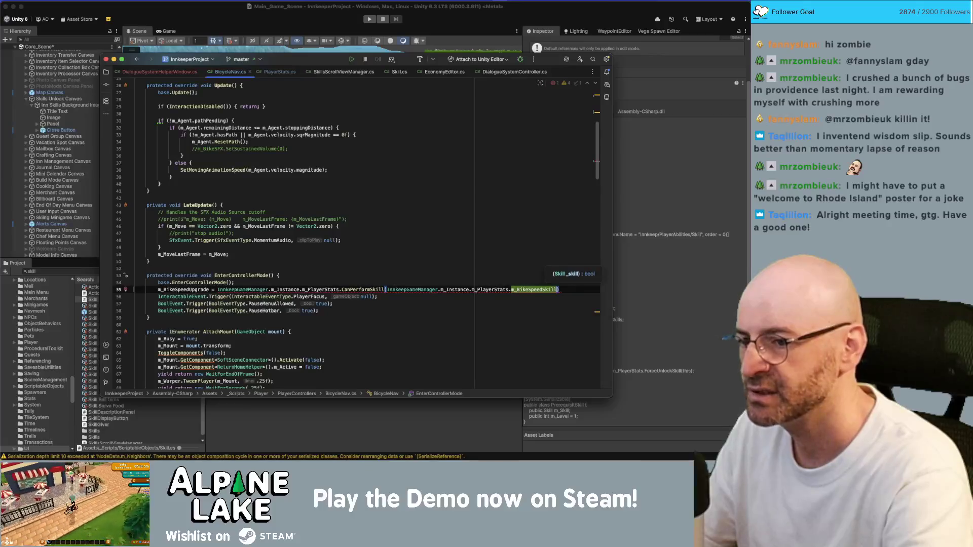
# Finish the assignment with the ternary '? 1.5f : 0;'
pyautogui.write(';;')
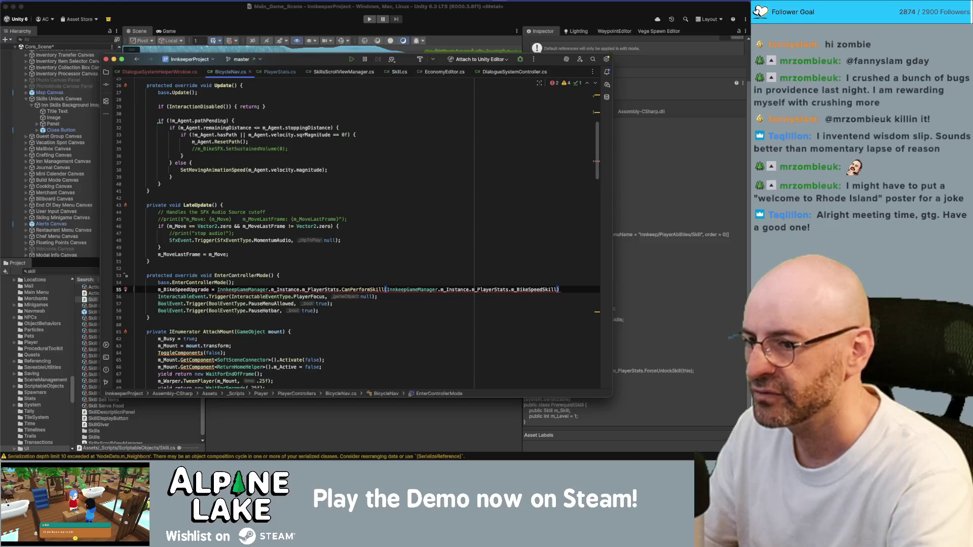
pyautogui.write(';')
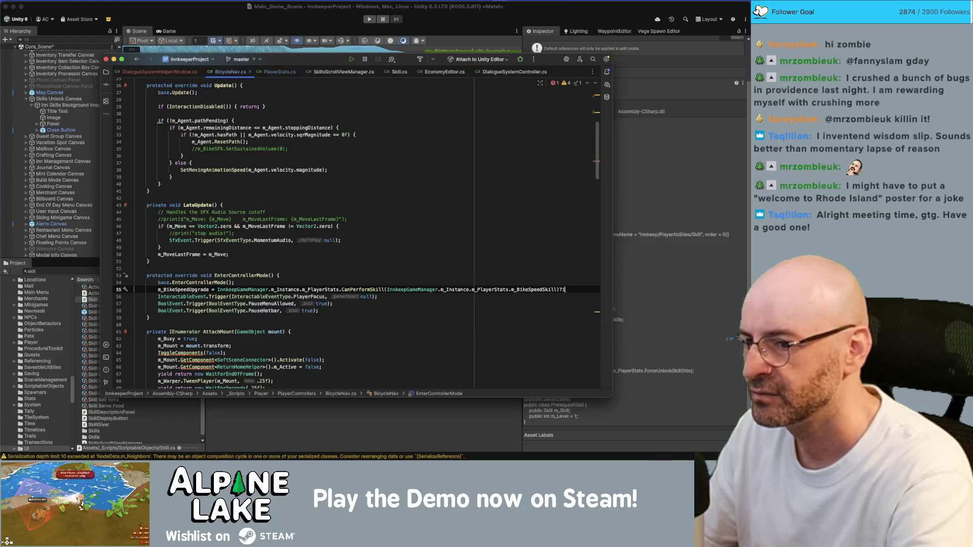
pyautogui.write('.5 :0')
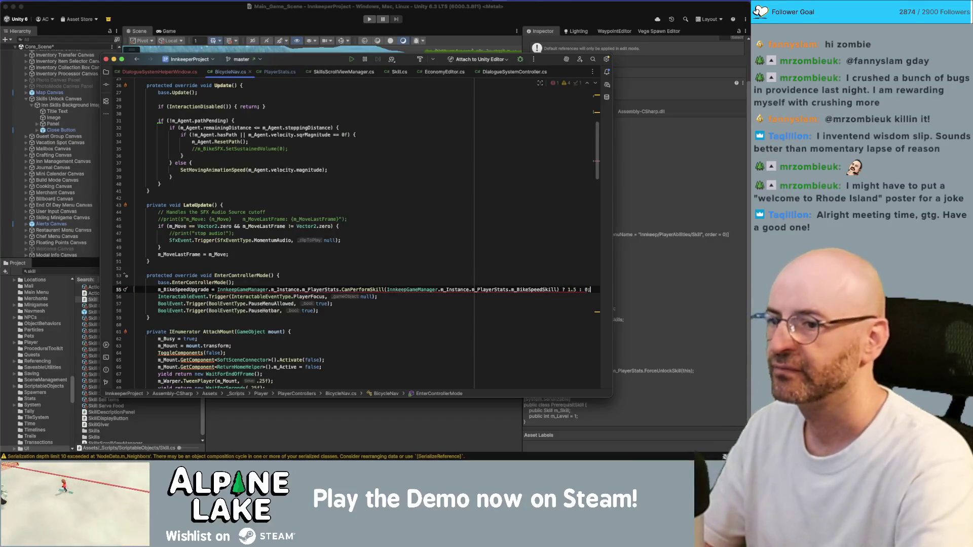
pyautogui.click(577, 289)
pyautogui.write('f')
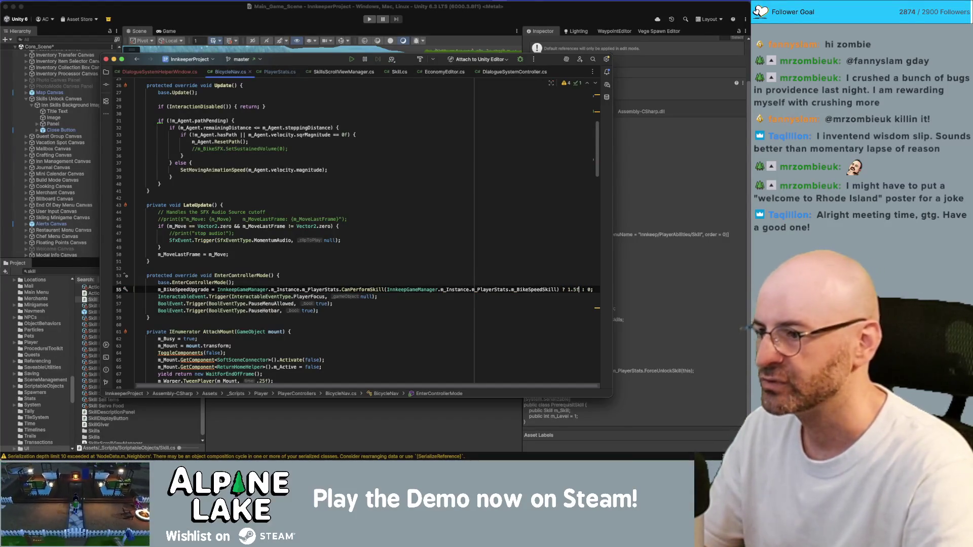
pyautogui.doubleClick(186, 289)
pyautogui.scroll(-7, 236, 269)
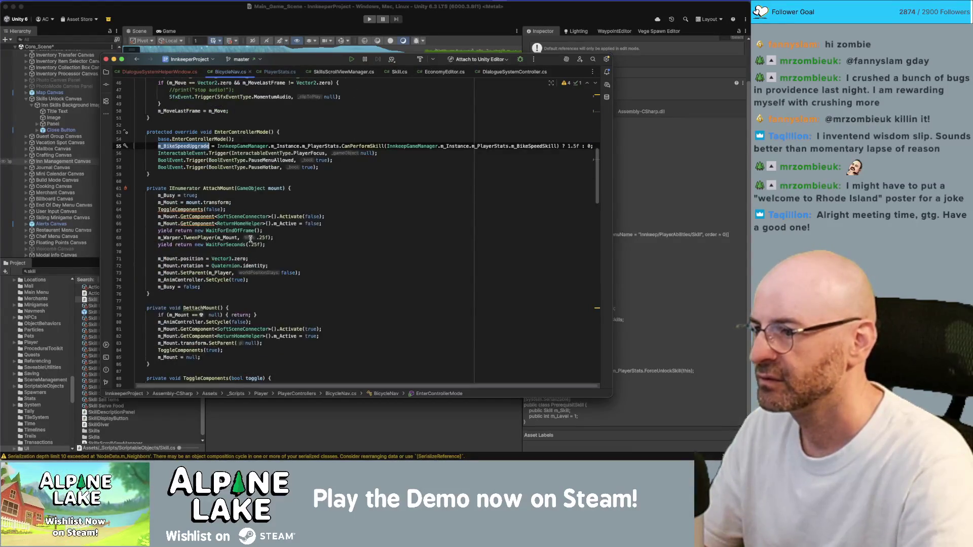
# Locate the rawVelocity calculation in Move() and check its usages
pyautogui.scroll(-6, 263, 246)
pyautogui.scroll(6, 262, 247)
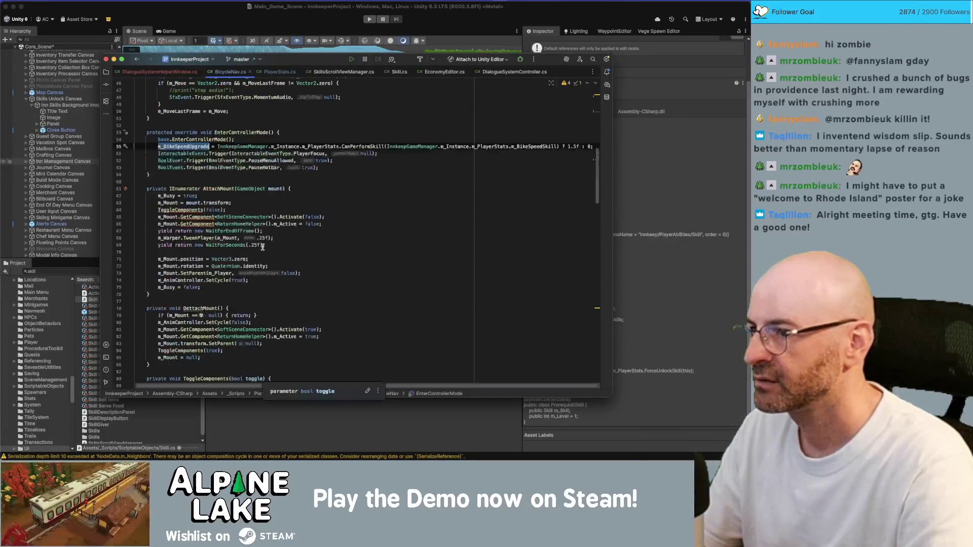
pyautogui.scroll(10, 263, 246)
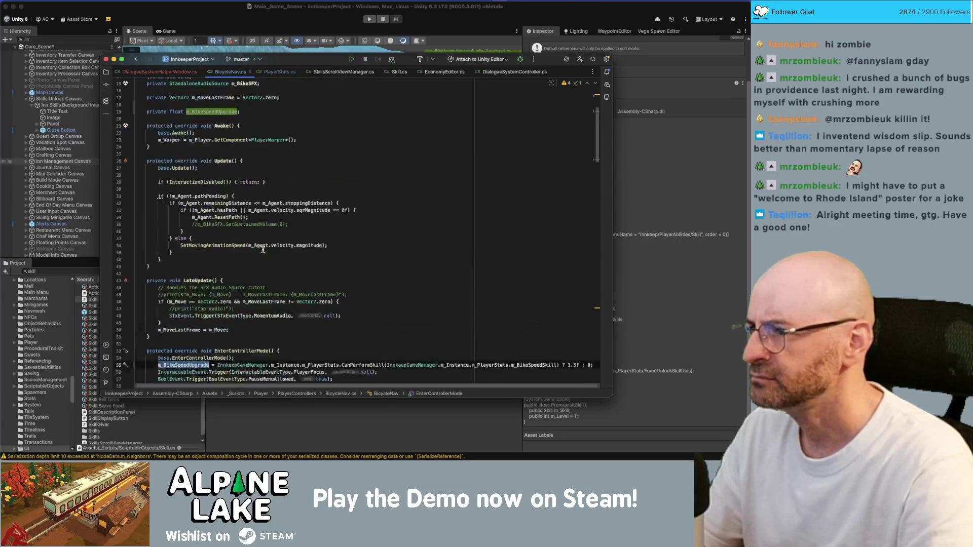
pyautogui.scroll(-20, 264, 247)
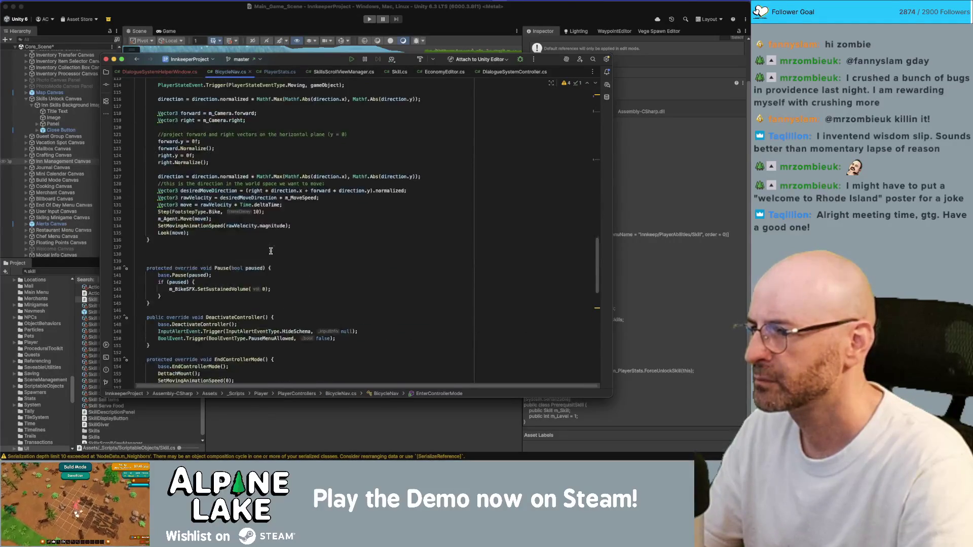
pyautogui.scroll(2, 269, 249)
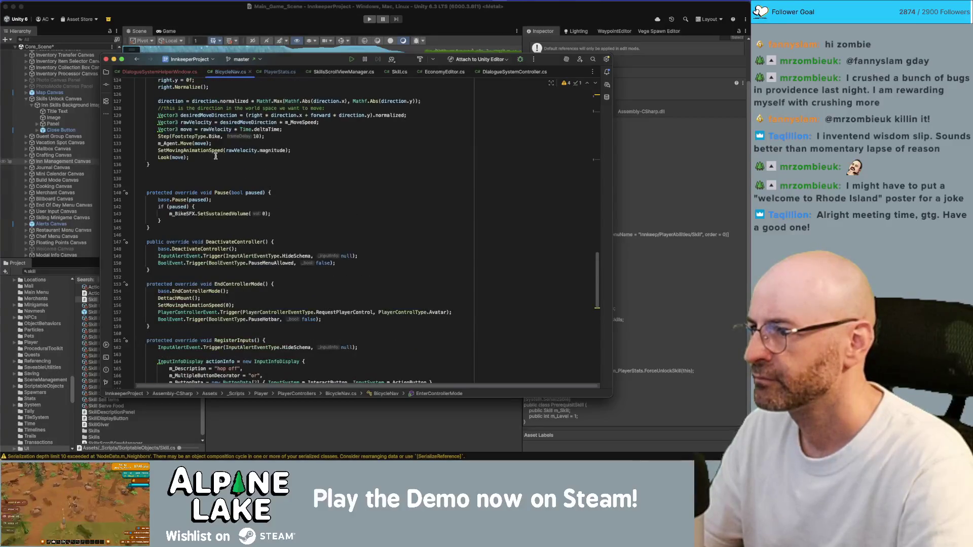
pyautogui.doubleClick(216, 130)
pyautogui.click(248, 130)
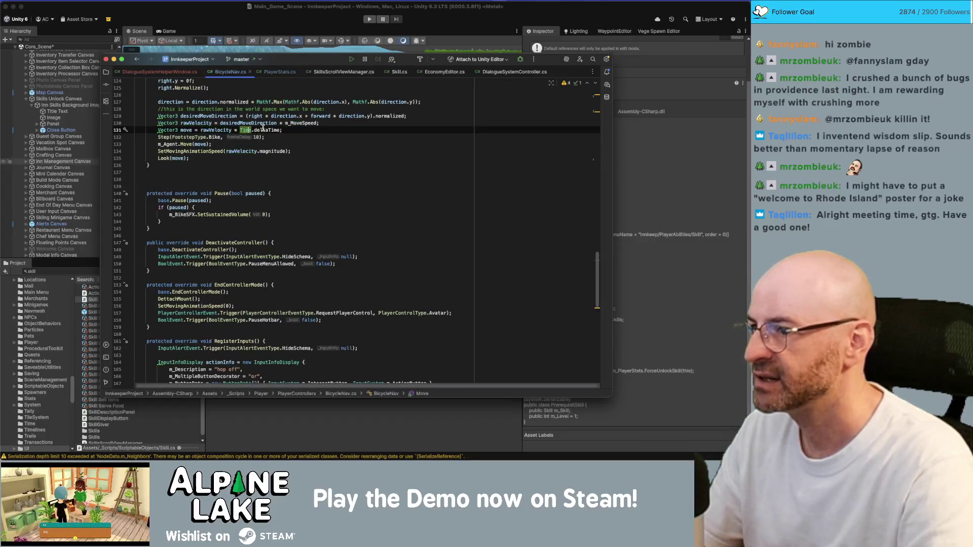
# Change rawVelocity to desiredMoveDirection * (m_MoveSpeed + m_BikeSpeedUpgrade) and add line 127's missing semicolon
pyautogui.scroll(1, 226, 130)
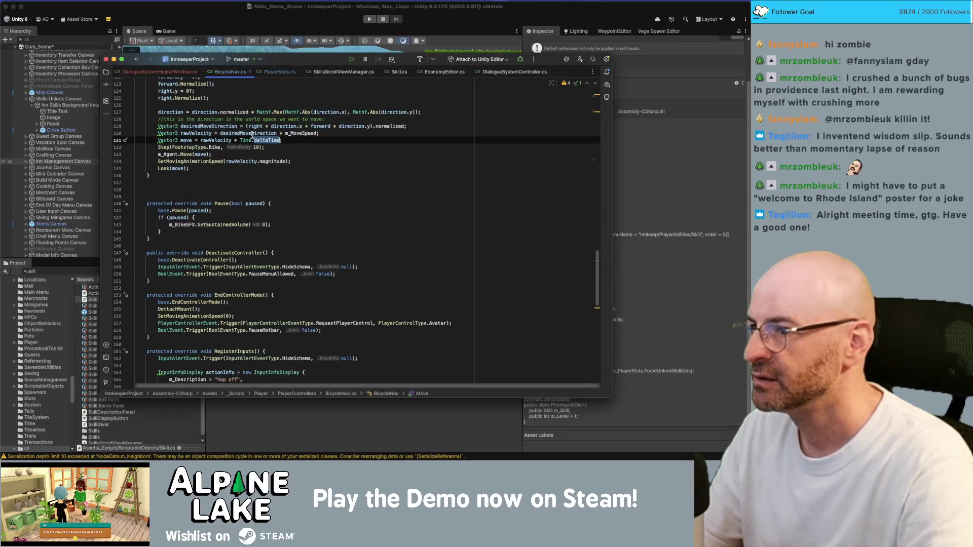
pyautogui.doubleClick(303, 134)
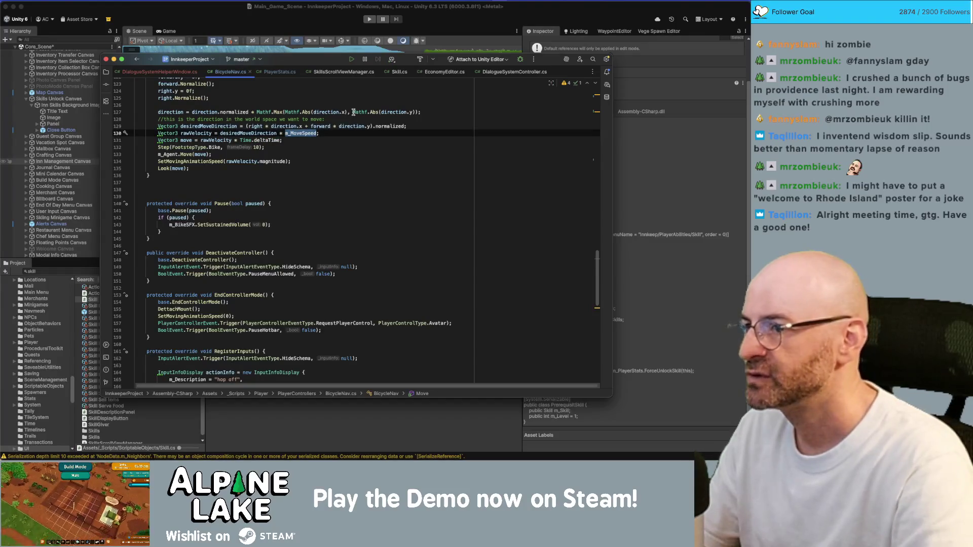
pyautogui.press('Right')
pyautogui.write('* m_BikeSpeedUpgrade')
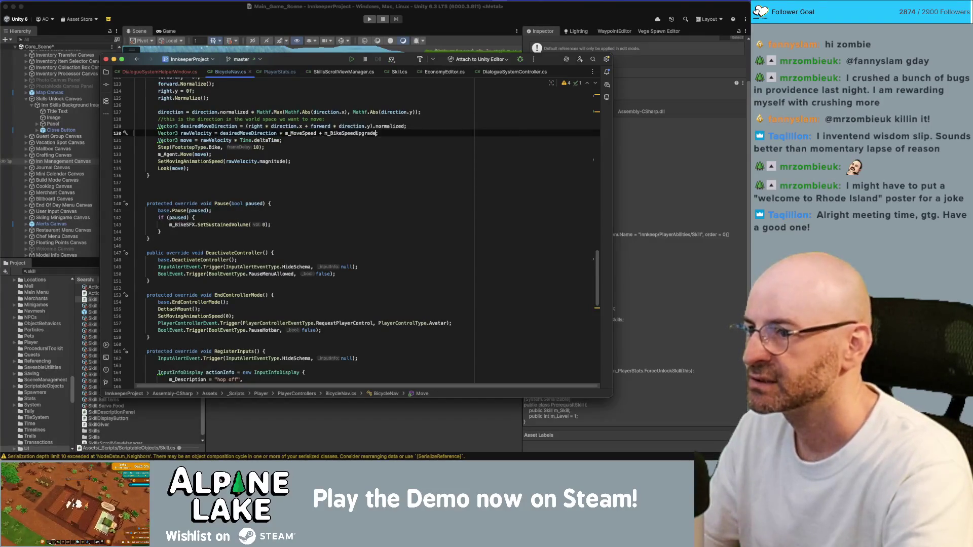
pyautogui.write('(')
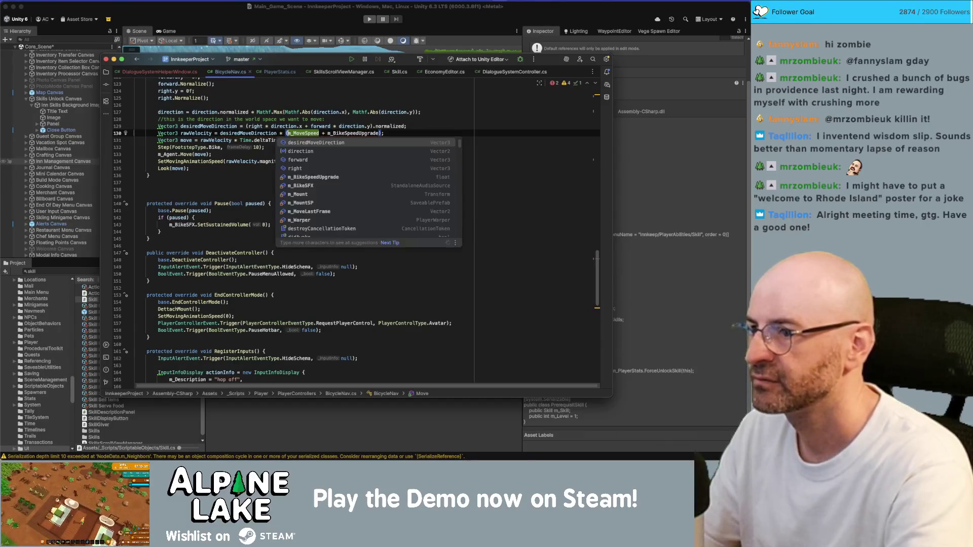
pyautogui.click(421, 112)
pyautogui.write(';')
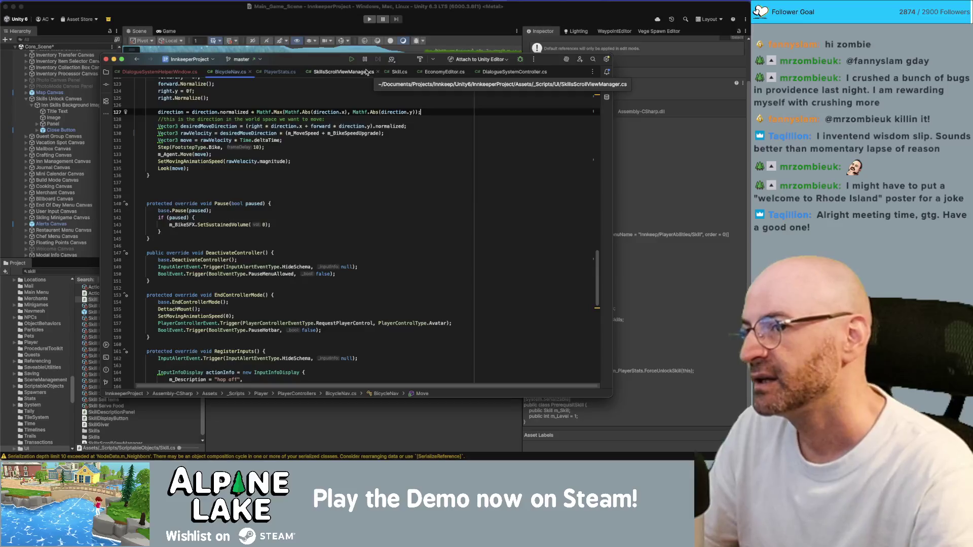
pyautogui.click(498, 73)
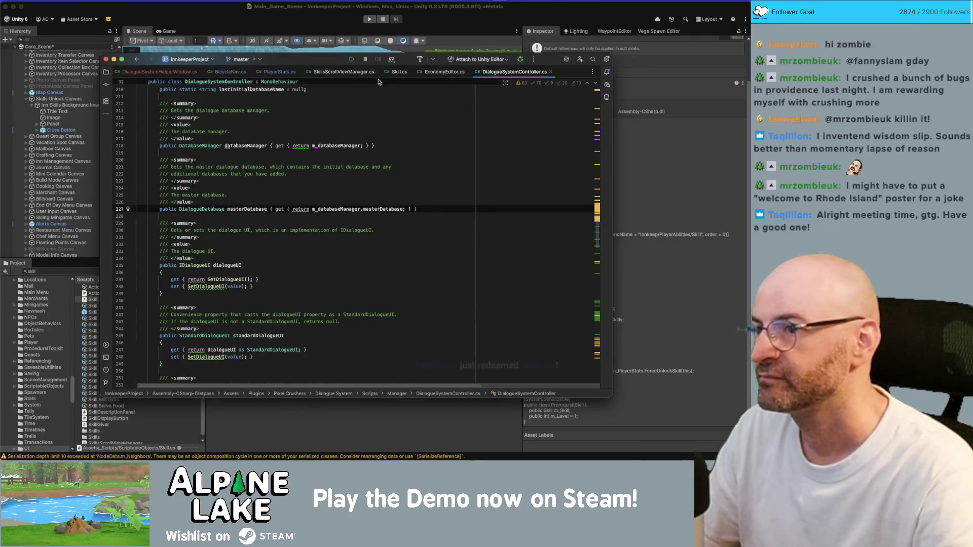
# Switch to PlayerStats.cs and look over the code around lines 56–60
pyautogui.click(274, 72)
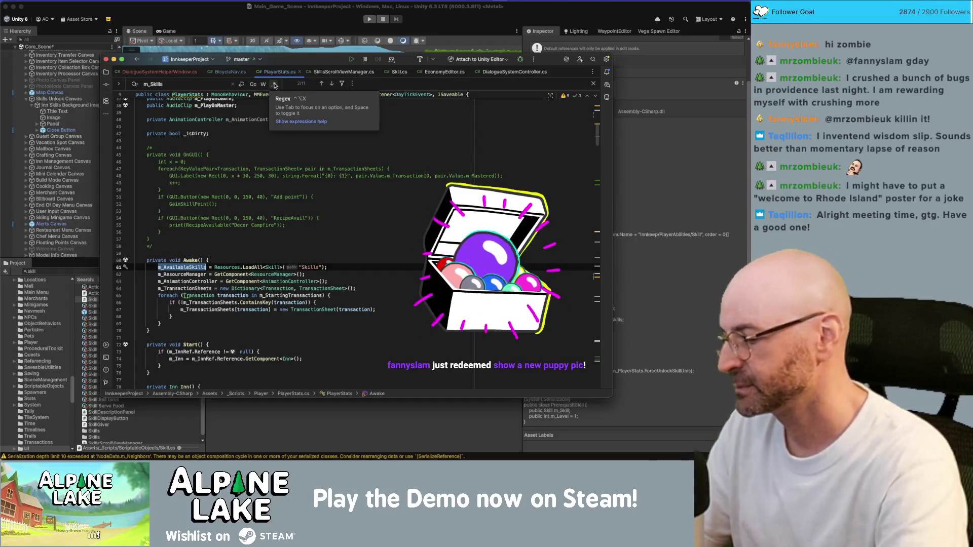
pyautogui.click(352, 259)
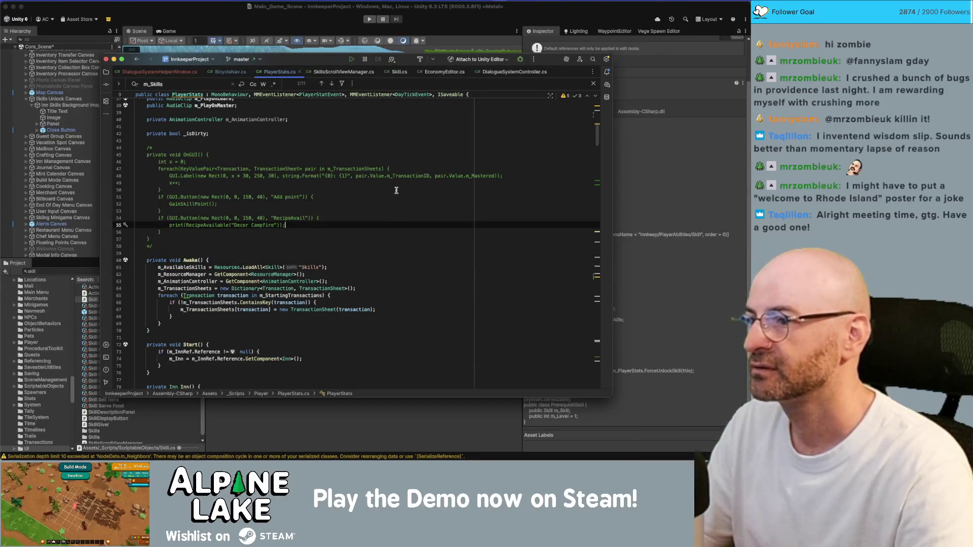
pyautogui.click(391, 232)
pyautogui.press('Down')
pyautogui.press('Down')
pyautogui.press('Down')
pyautogui.press('Up')
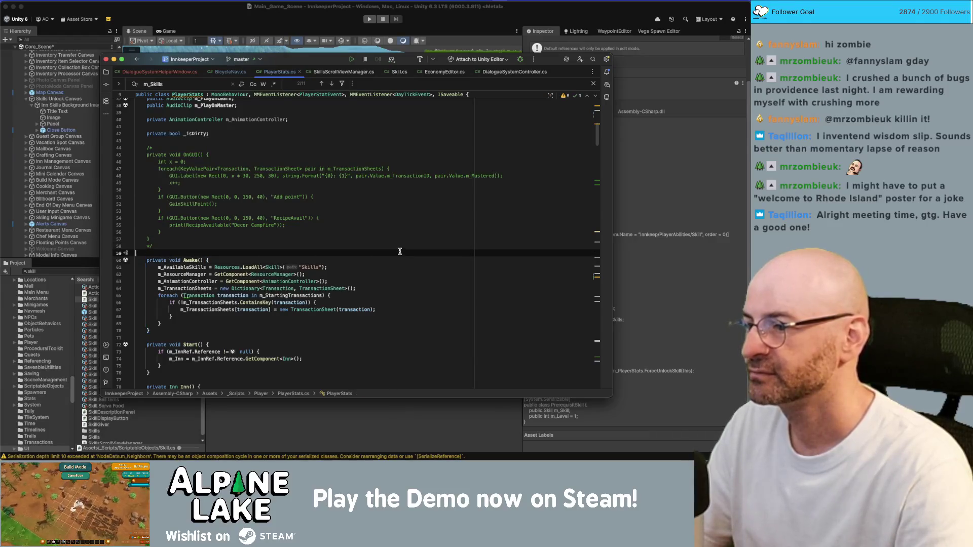
pyautogui.scroll(-3, 396, 247)
pyautogui.scroll(-6, 399, 248)
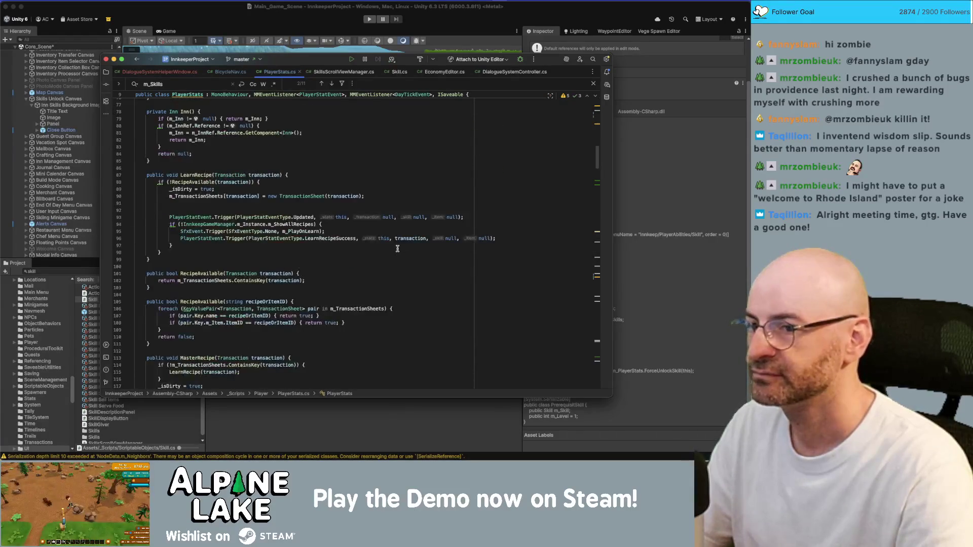
pyautogui.scroll(5, 397, 249)
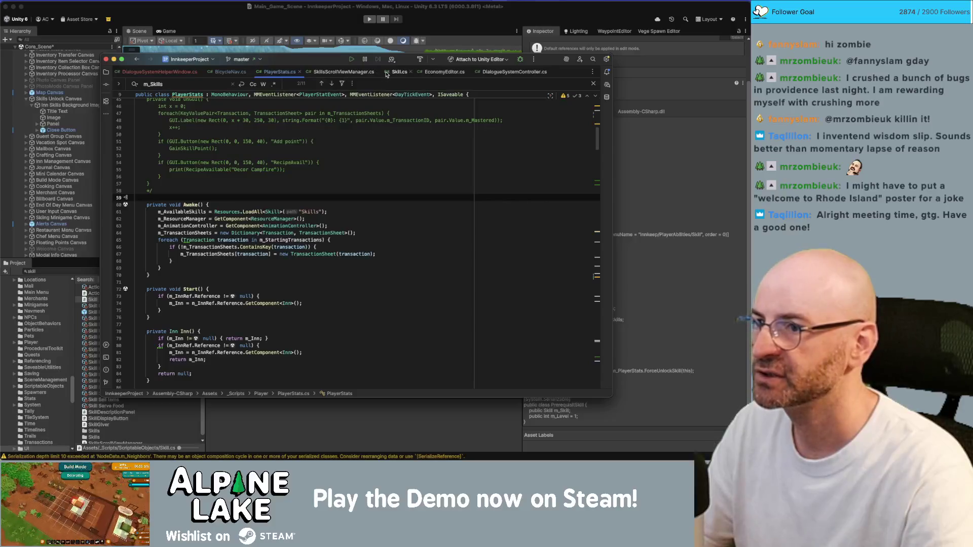
# Glance at SkillsScrollViewManager.cs, then scroll PlayerStats.cs to its OnEnable and OnDisable methods
pyautogui.click(349, 72)
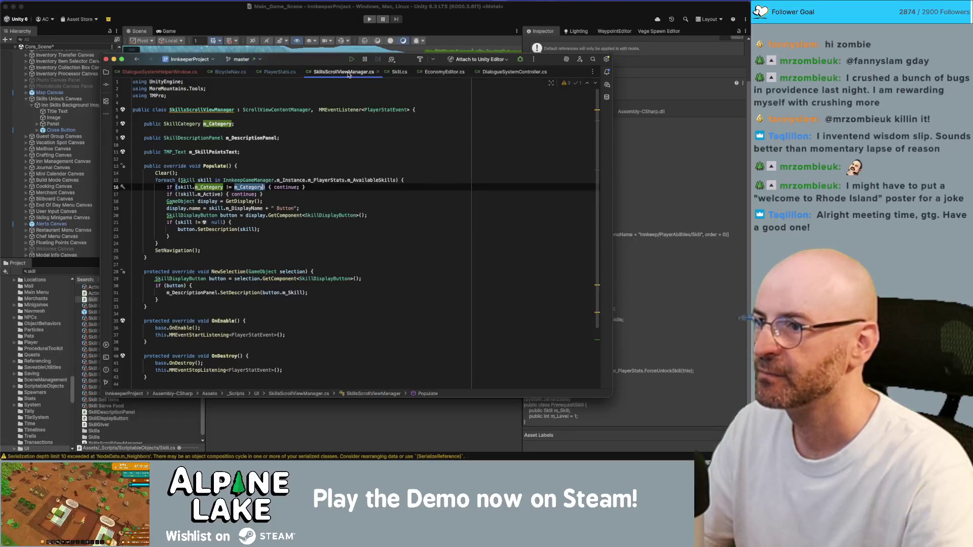
pyautogui.click(282, 72)
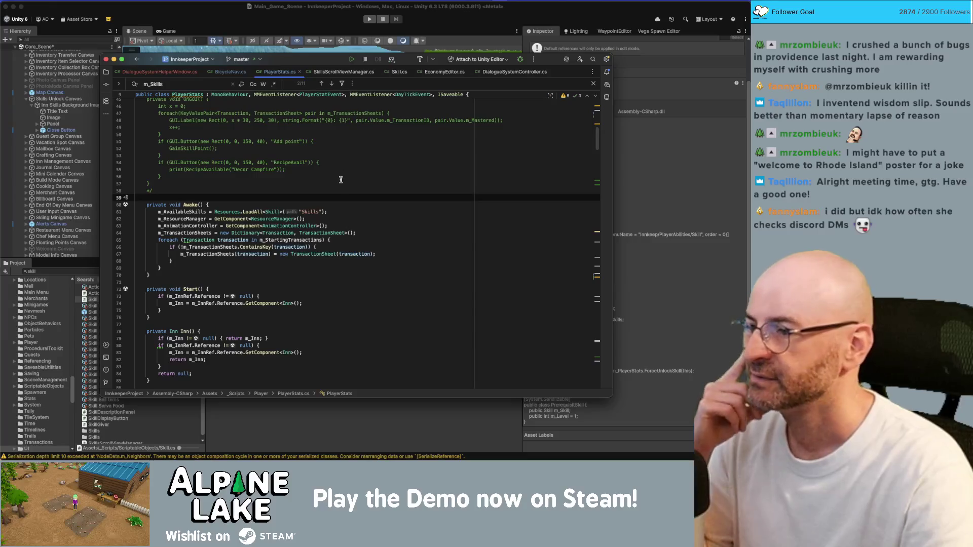
pyautogui.scroll(-5, 345, 210)
pyautogui.scroll(-8, 345, 211)
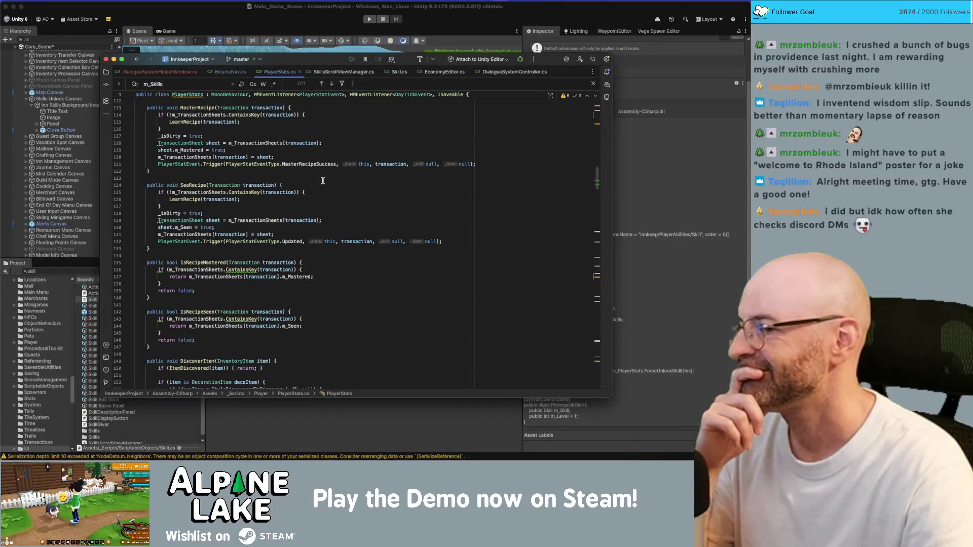
pyautogui.scroll(-5, 323, 180)
pyautogui.scroll(-7, 322, 183)
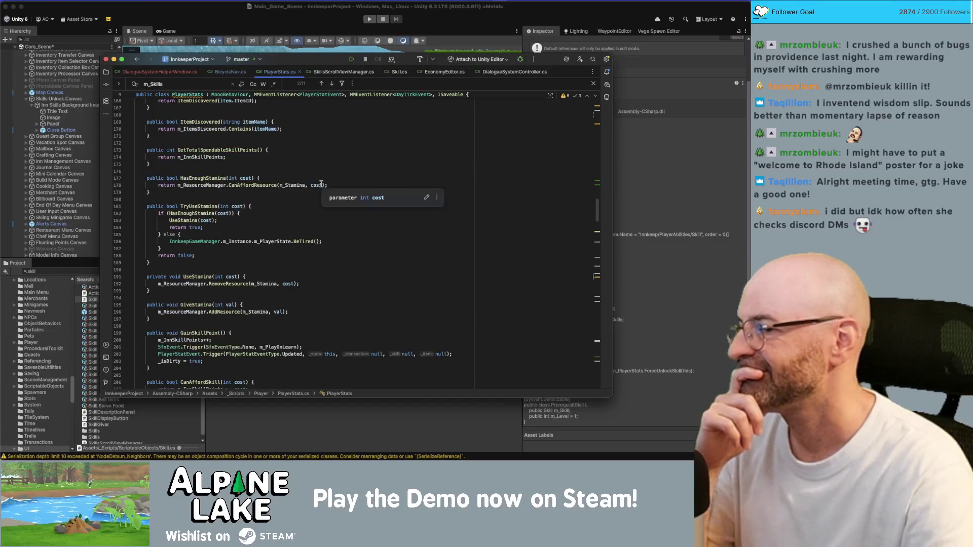
pyautogui.scroll(-20, 321, 184)
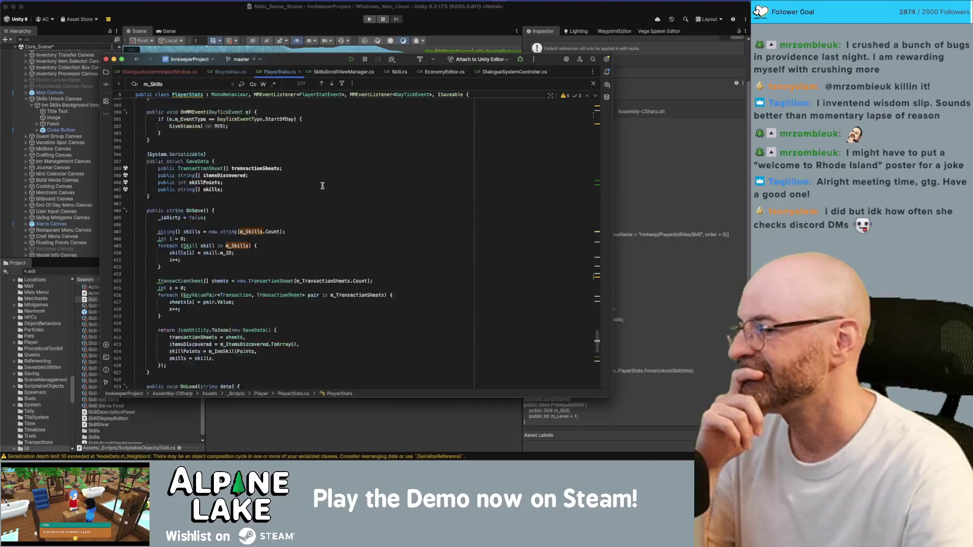
pyautogui.scroll(13, 322, 185)
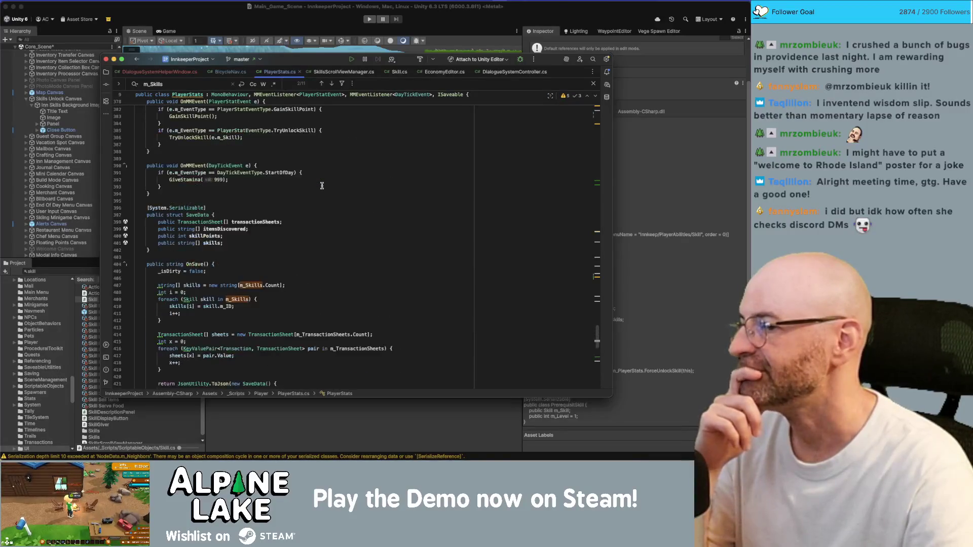
pyautogui.scroll(3, 322, 186)
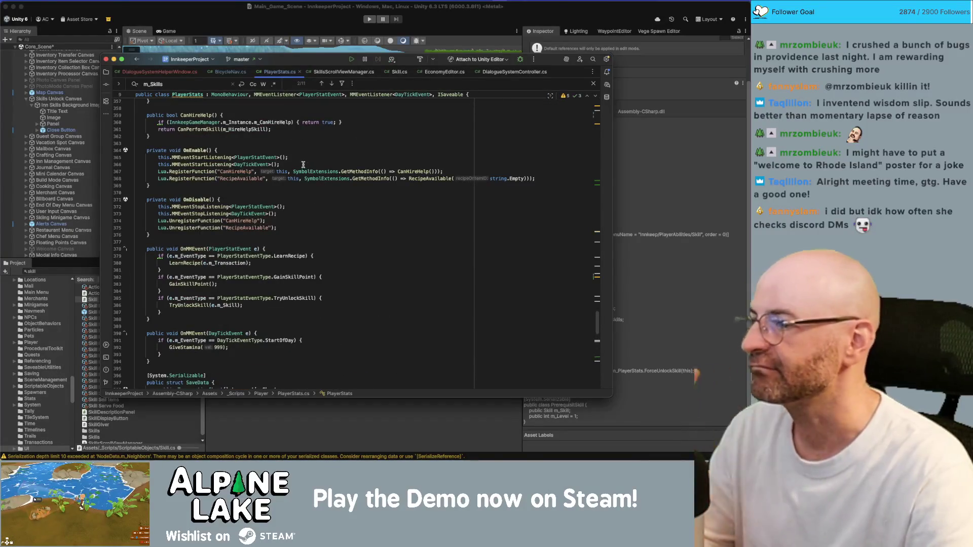
# Duplicate the RecipeAvailable RegisterFunction line in OnEnable
pyautogui.click(254, 165)
pyautogui.press('Down')
pyautogui.press('Down')
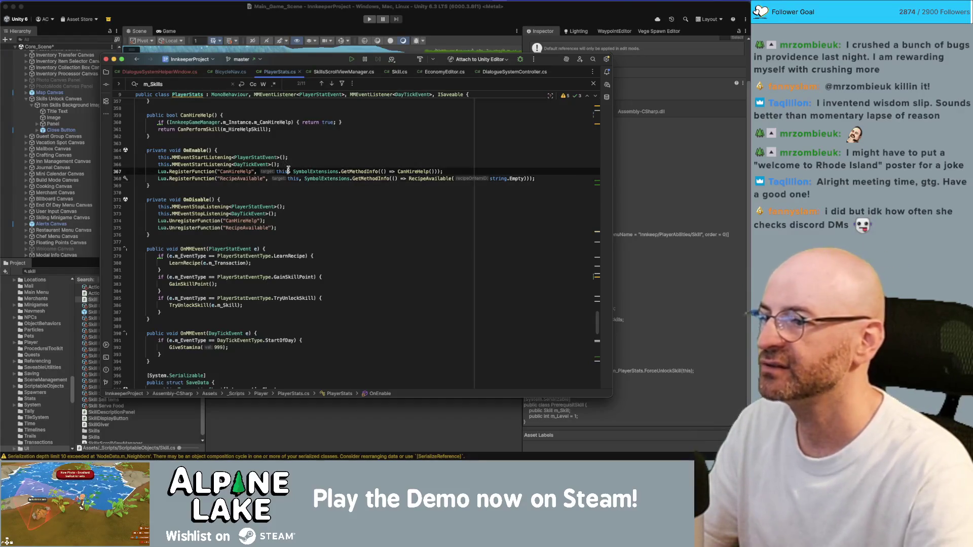
pyautogui.press('Up')
pyautogui.press('End')
pyautogui.press('Down')
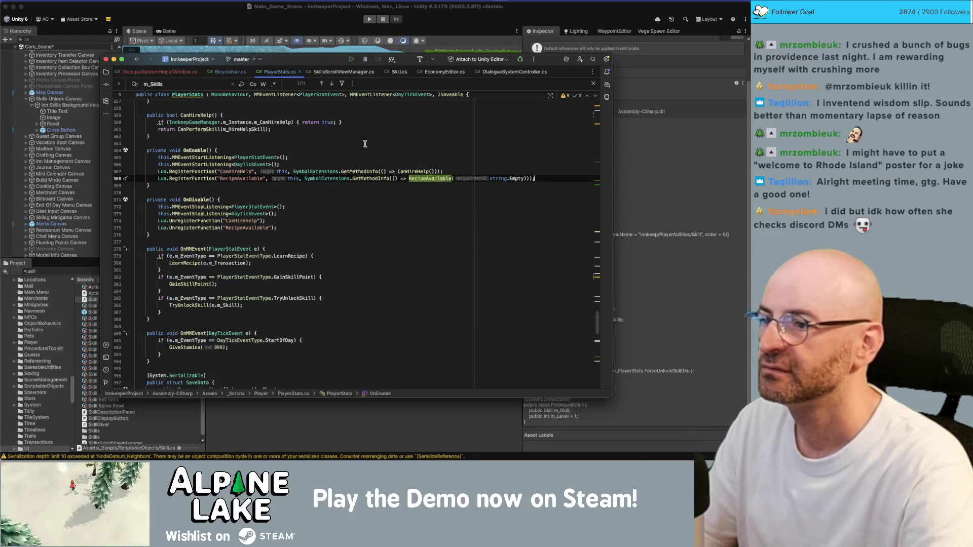
pyautogui.press('super+d')
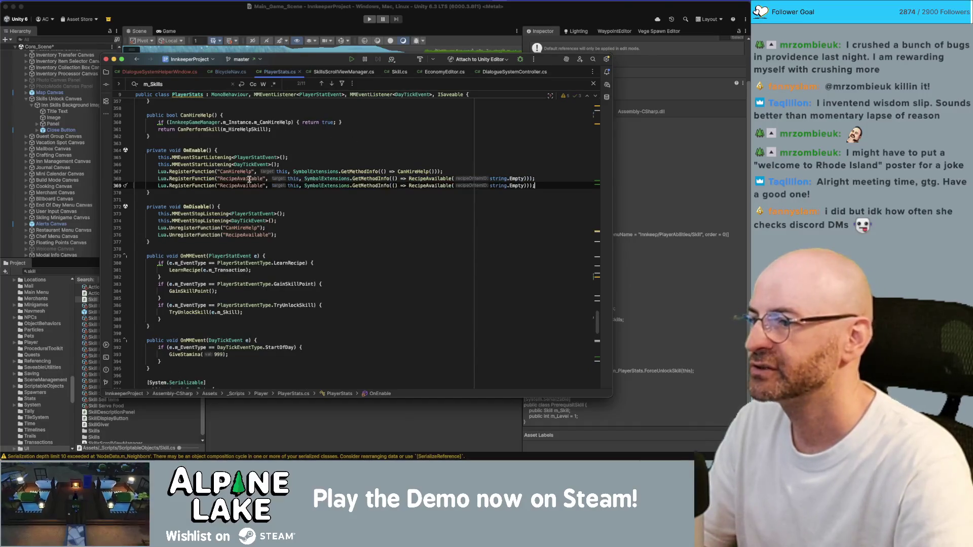
# Make the copied line register a 'LearnSkill' function that calls UnlockSkill
pyautogui.doubleClick(248, 186)
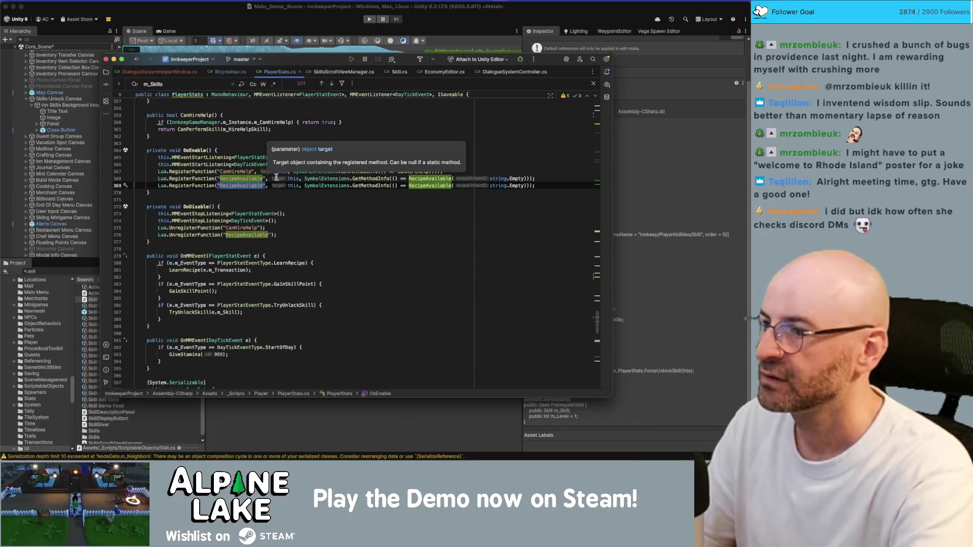
pyautogui.write('LearnSkill')
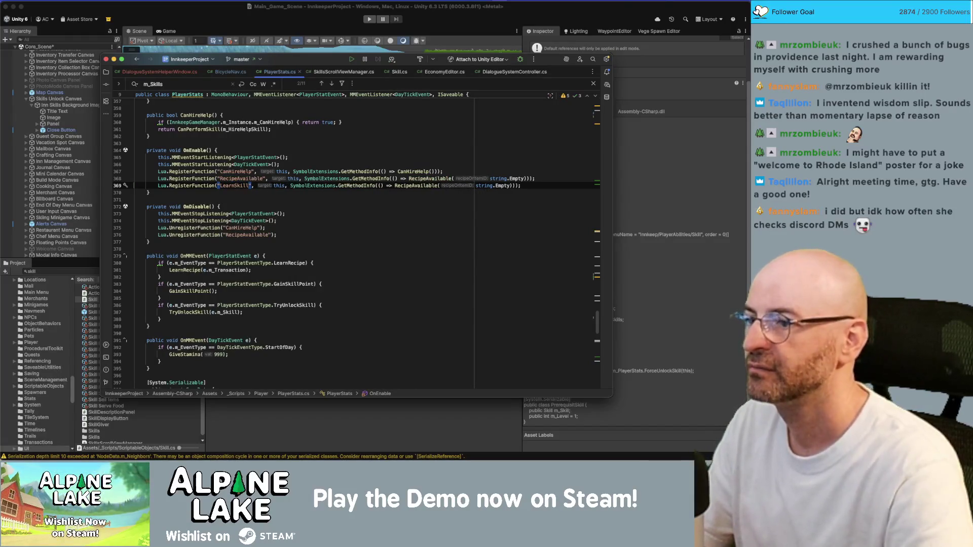
pyautogui.doubleClick(396, 184)
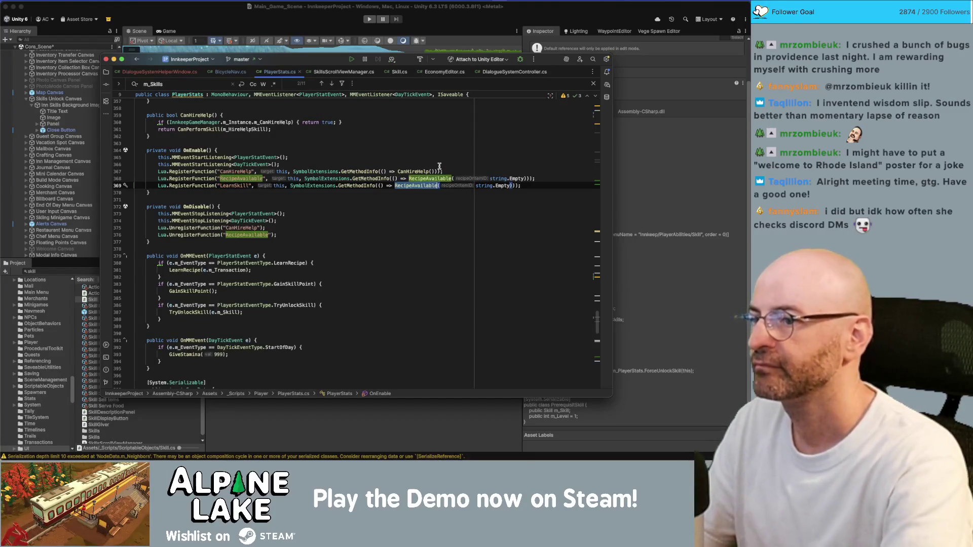
pyautogui.write('Learn')
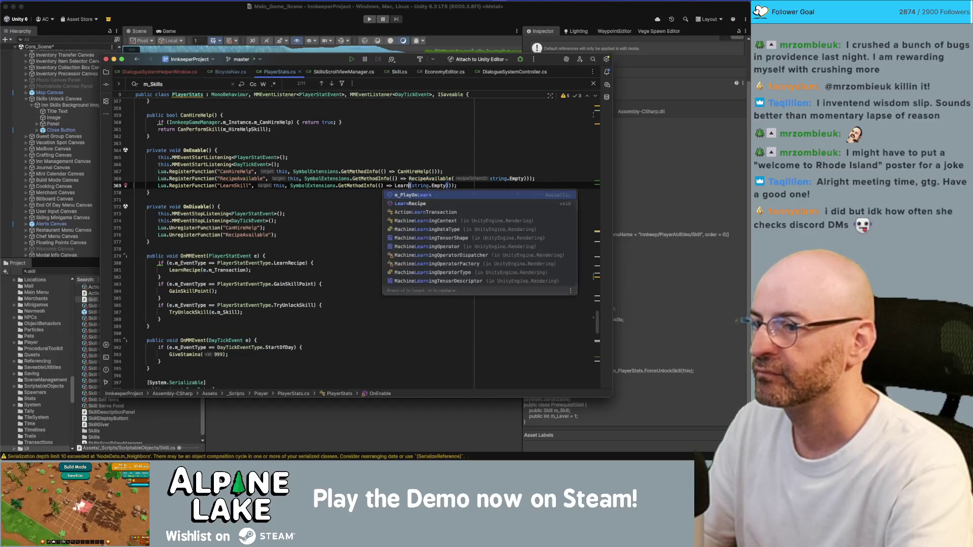
pyautogui.press('BackSpace')
pyautogui.press('BackSpace')
pyautogui.write('skill')
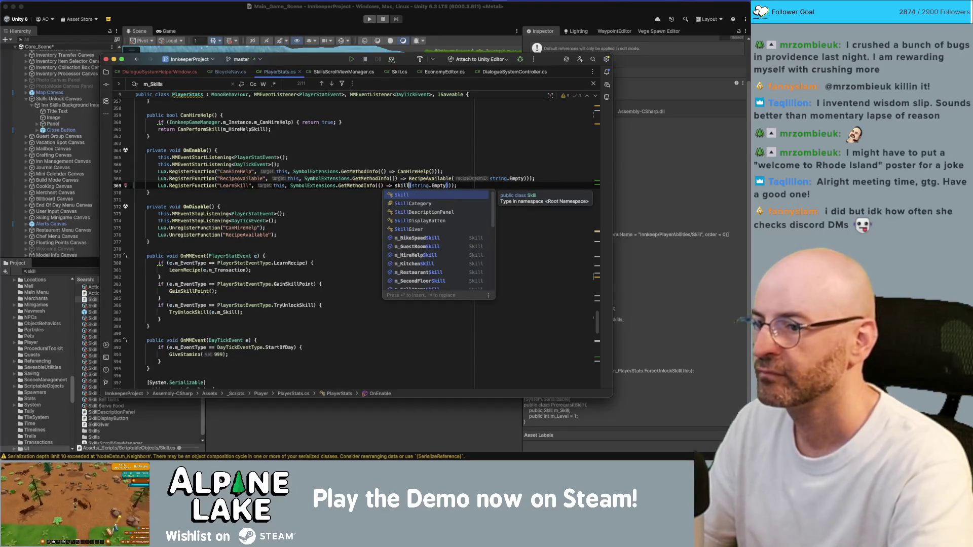
pyautogui.press('BackSpace')
pyautogui.press('BackSpace')
pyautogui.press('BackSpace')
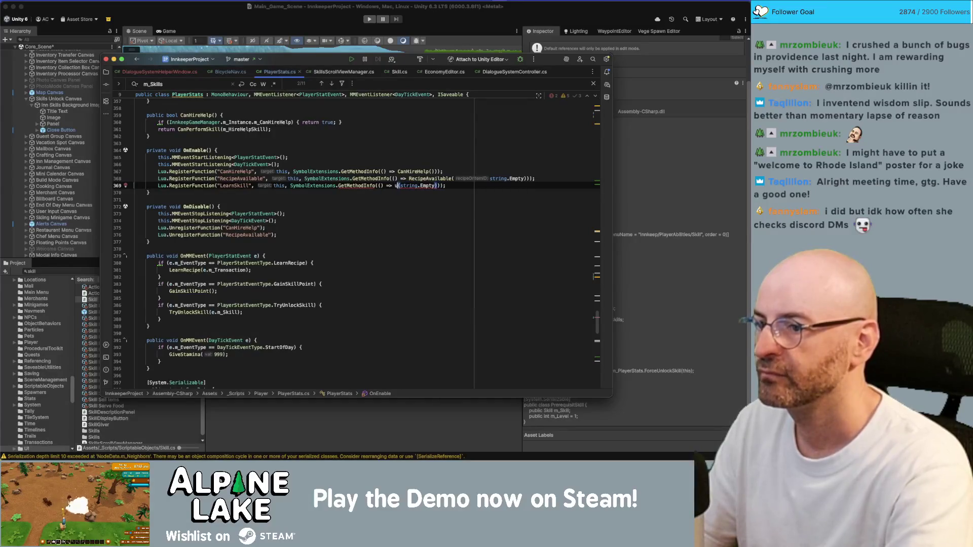
pyautogui.write('u')
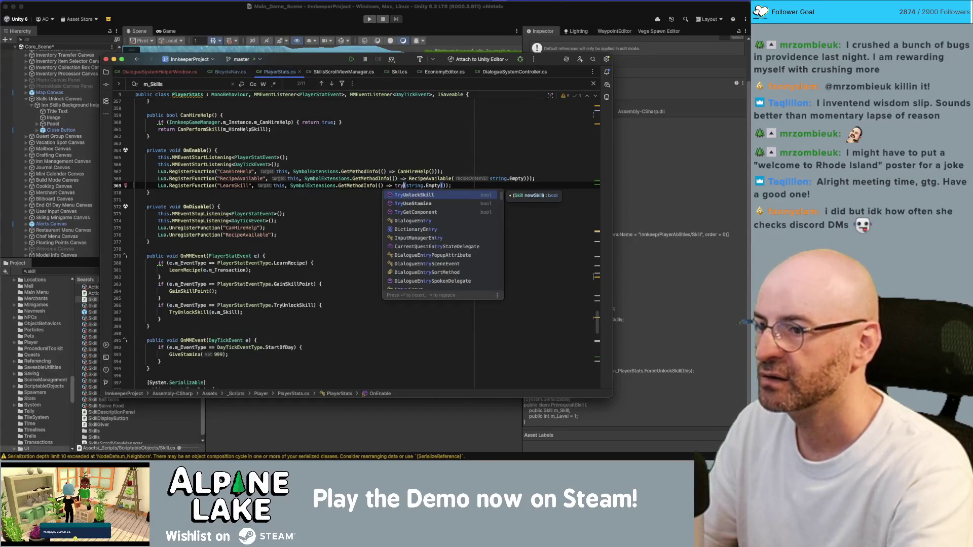
pyautogui.press('Escape')
pyautogui.write('nlockskil')
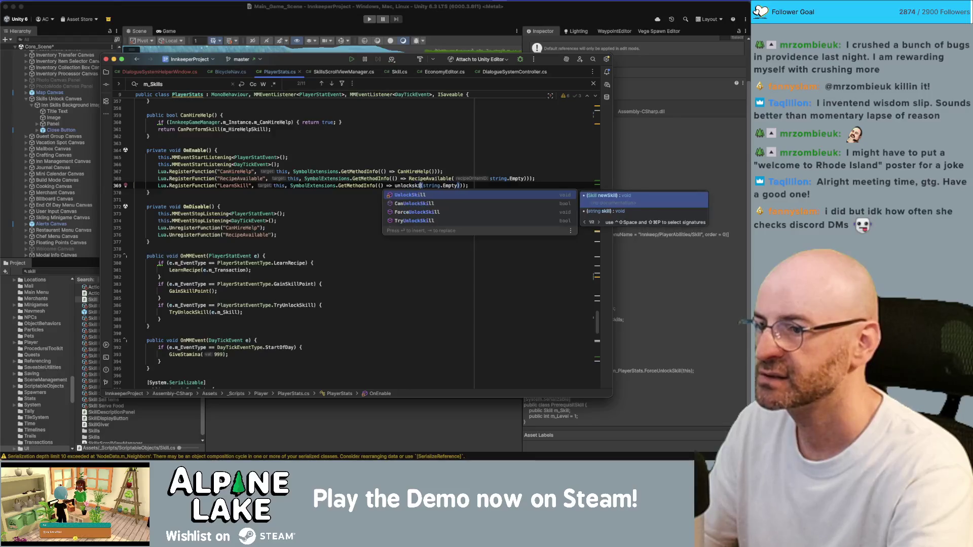
pyautogui.press('Return')
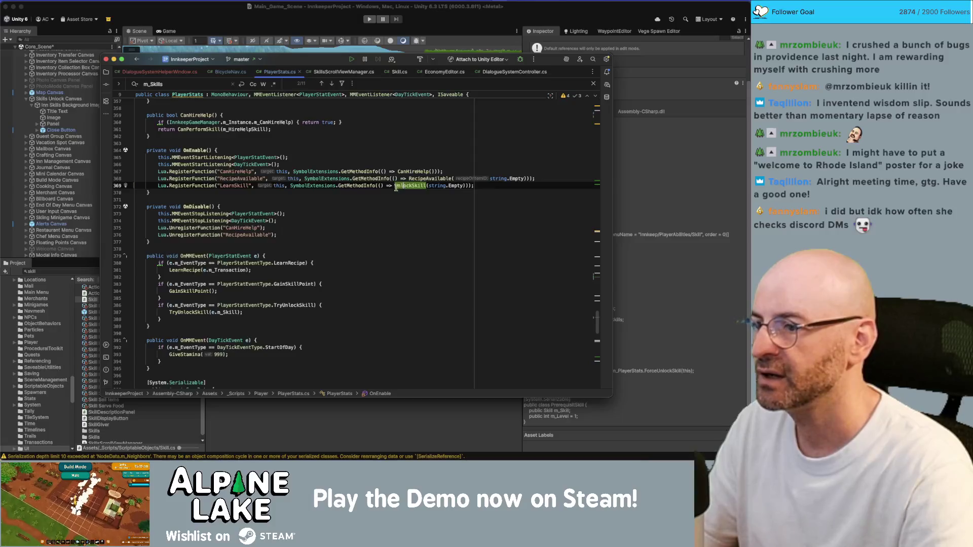
# Rename the registration to 'UnlockSkill' and add UnregisterFunction("UnlockSkill") in OnDisable
pyautogui.click(358, 228)
pyautogui.press('super+d')
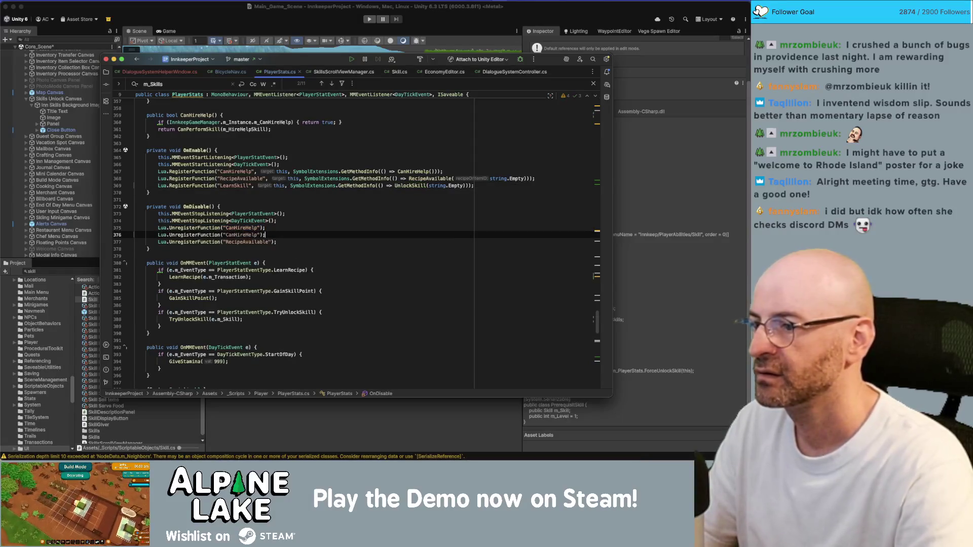
pyautogui.click(233, 186)
pyautogui.write('UnlockSkill')
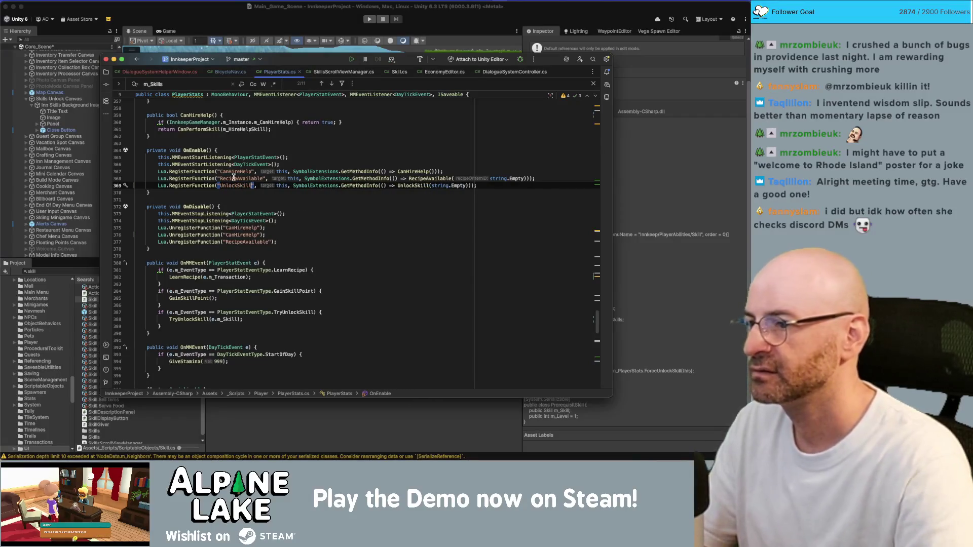
pyautogui.doubleClick(235, 185)
pyautogui.press('super+c')
pyautogui.doubleClick(245, 236)
pyautogui.press('super+v')
pyautogui.hotkey('alt', 'shift', 'Down')
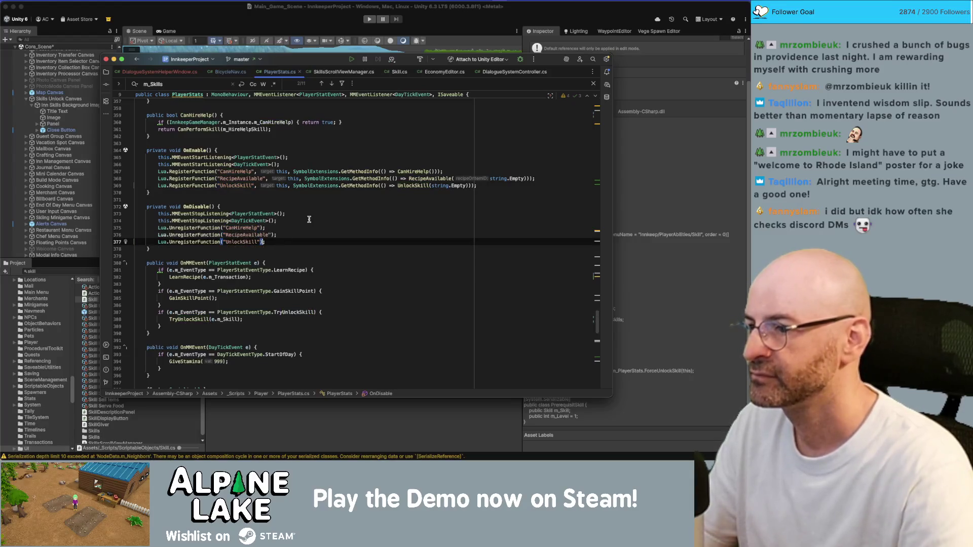
# Go to the new UnlockSkill(string) method to write its body
pyautogui.click(343, 207)
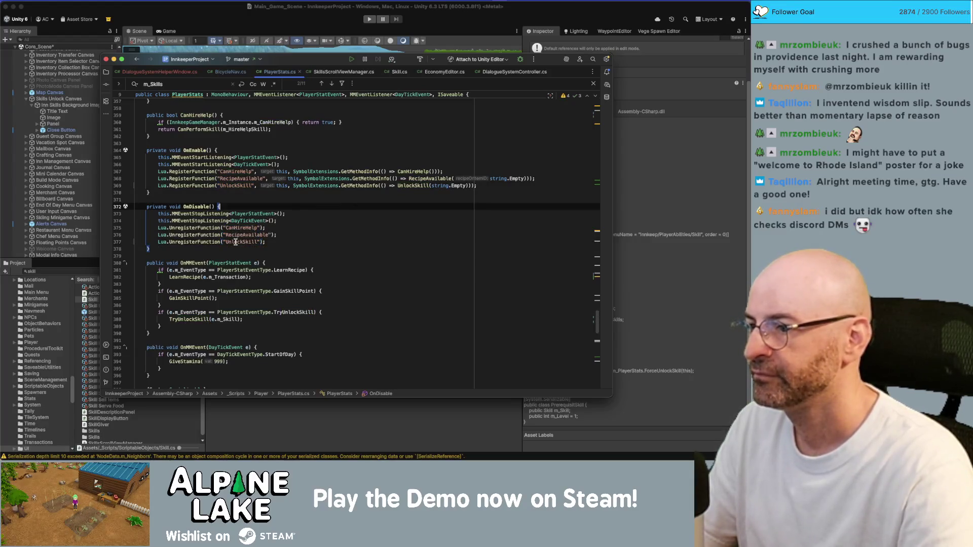
pyautogui.keyDown('super'); pyautogui.click(408, 186); pyautogui.keyUp('super')
pyautogui.click(276, 204)
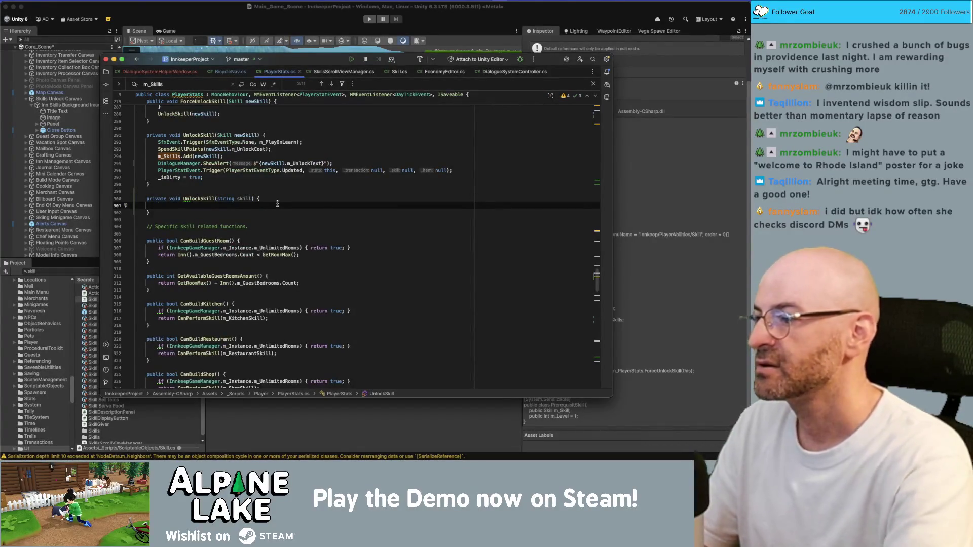
# Add a foreach over m_AvailableSkills with an if testing skill.name against the argument
pyautogui.write('foreach(')
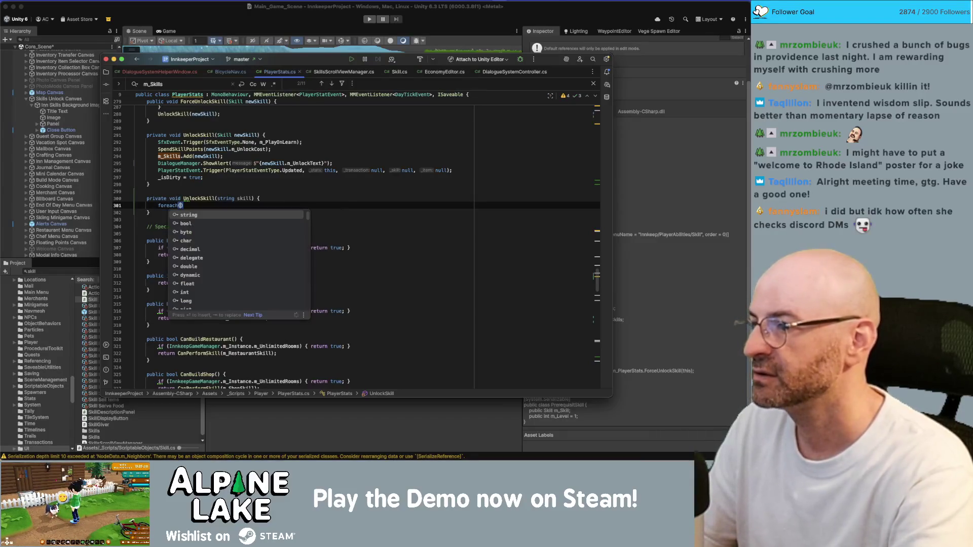
pyautogui.write('Skill in a')
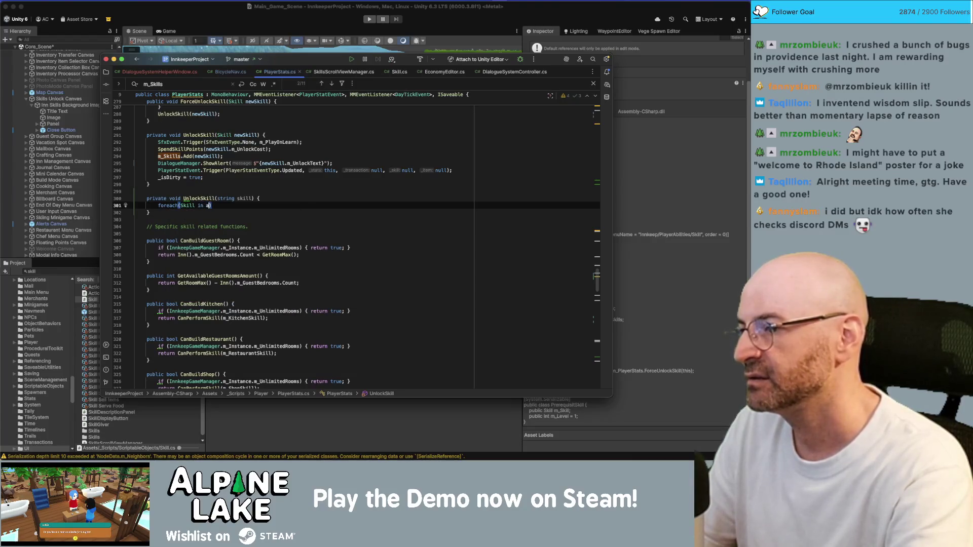
pyautogui.write('skill in avail')
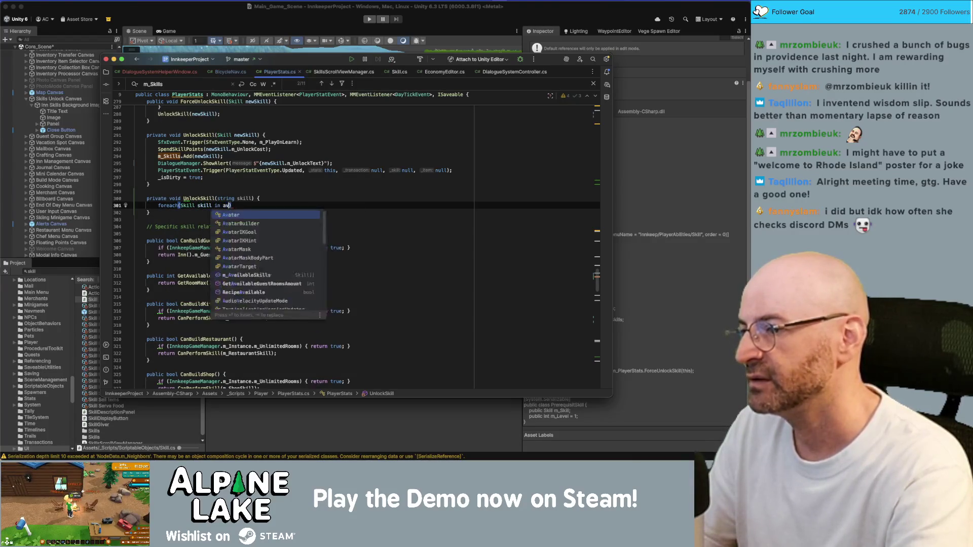
pyautogui.press('BackSpace')
pyautogui.press('BackSpace')
pyautogui.press('BackSpace')
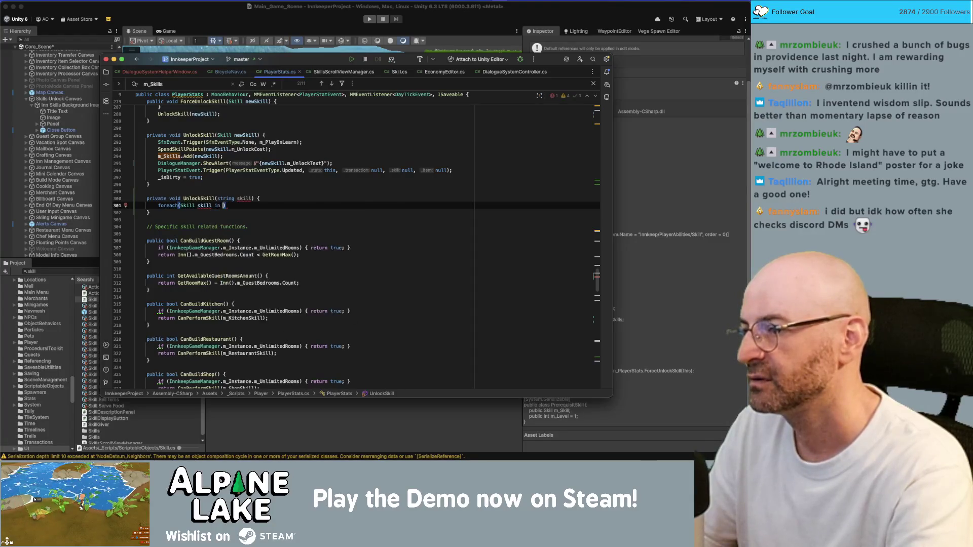
pyautogui.write('m_A')
pyautogui.press('Return')
pyautogui.write('{')
pyautogui.press('Return')
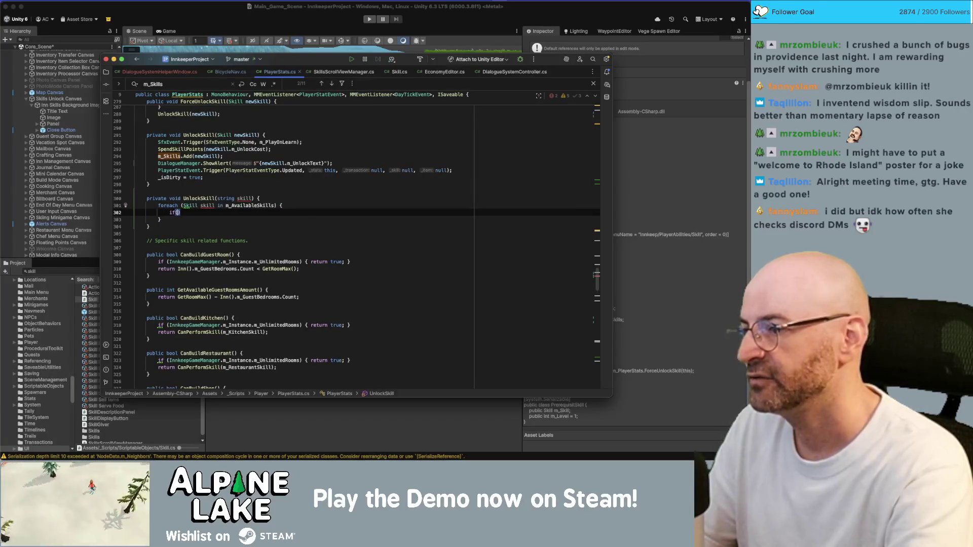
pyautogui.write('skill')
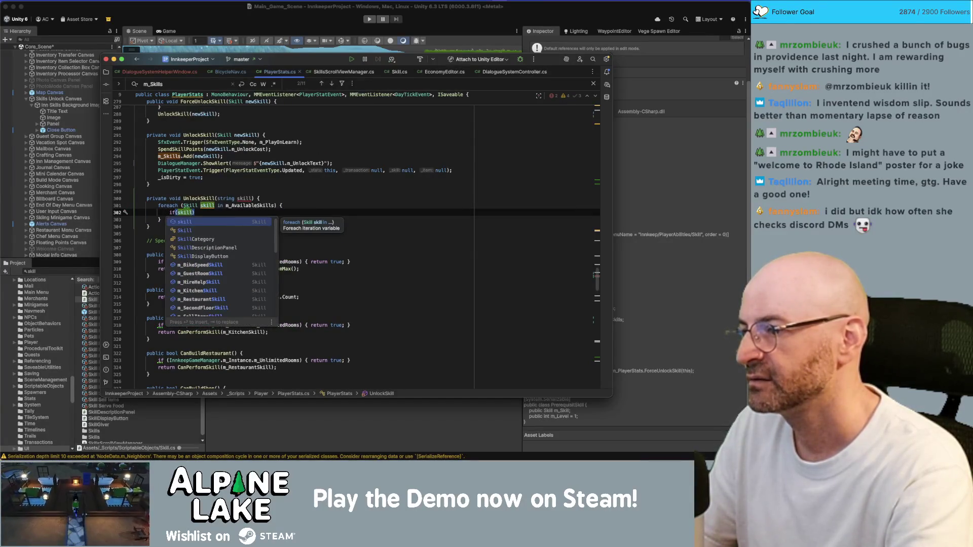
pyautogui.write('.name == ')
pyautogui.write('skill')
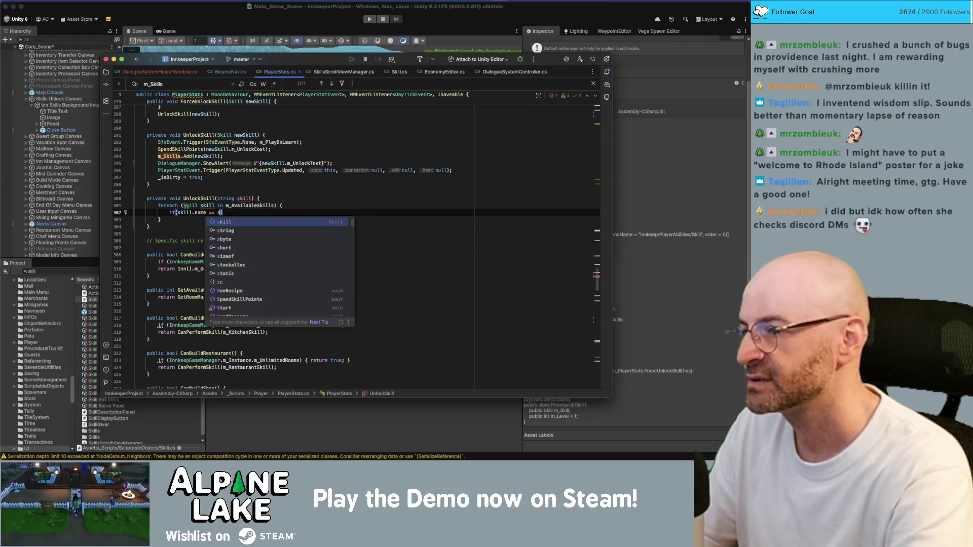
pyautogui.press('End')
pyautogui.press('Return')
pyautogui.write('{')
pyautogui.press('Return')
pyautogui.press('super+alt+l')
pyautogui.press('Up')
pyautogui.press('Up')
pyautogui.press('Up')
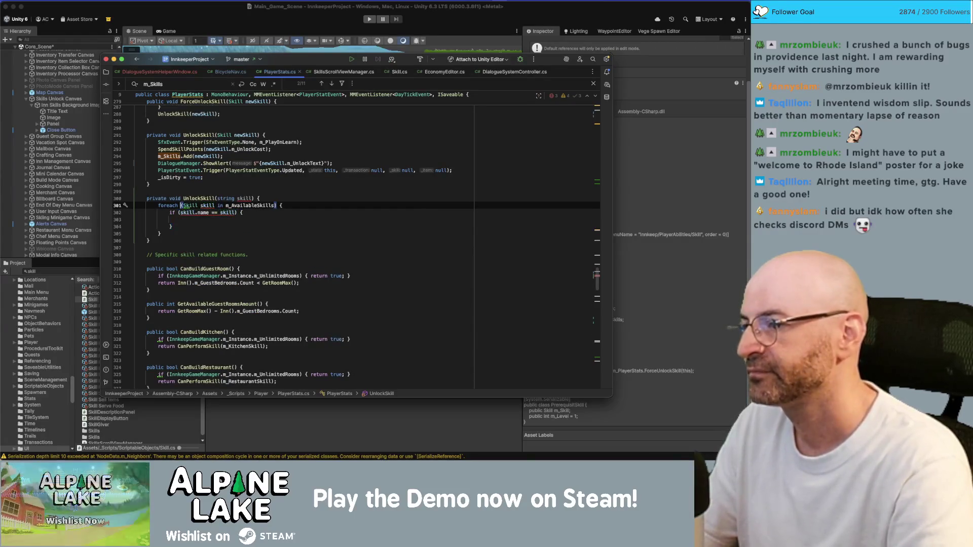
# Compare against skillName and call TryUnlockSkill() inside the matching branch
pyautogui.click(252, 198)
pyautogui.write('Name')
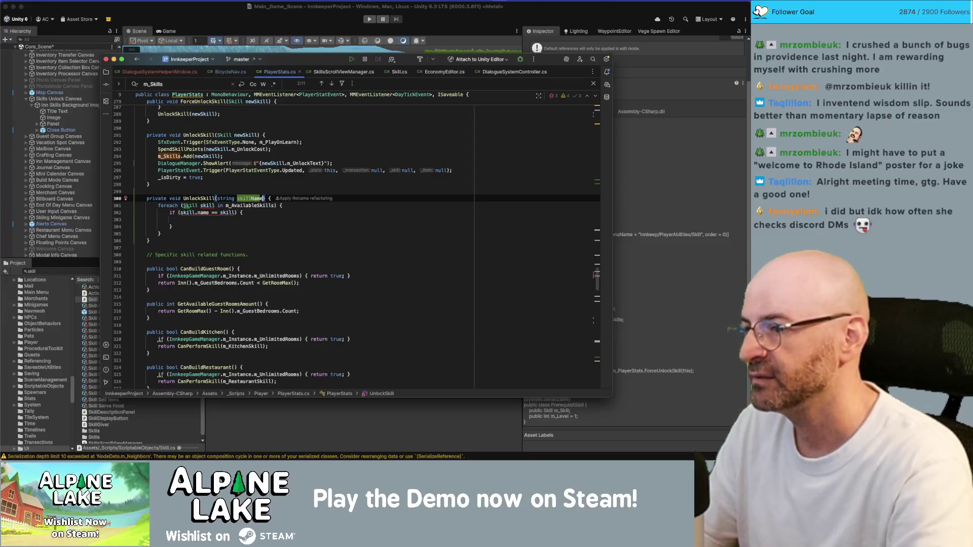
pyautogui.click(177, 212)
pyautogui.click(203, 212)
pyautogui.write('Name')
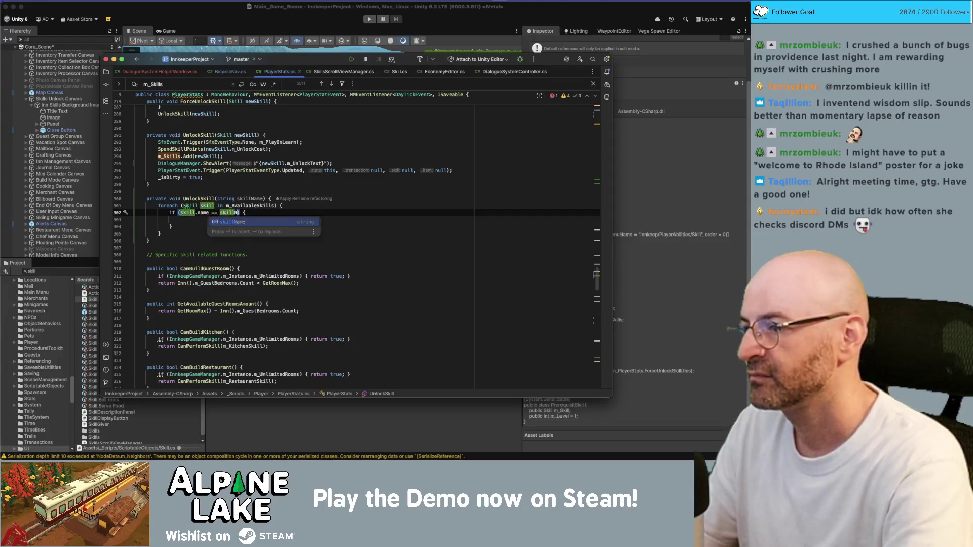
pyautogui.click(180, 220)
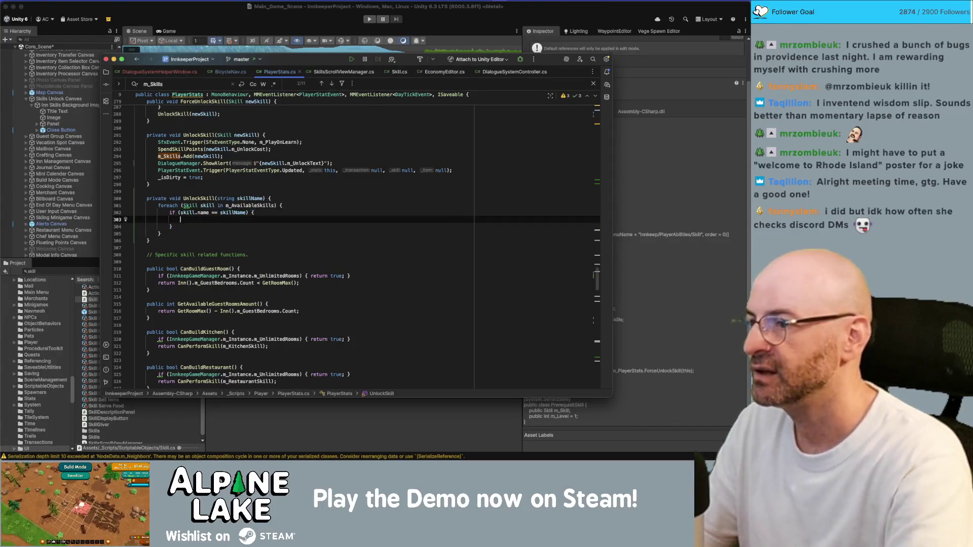
pyautogui.write('Unlock')
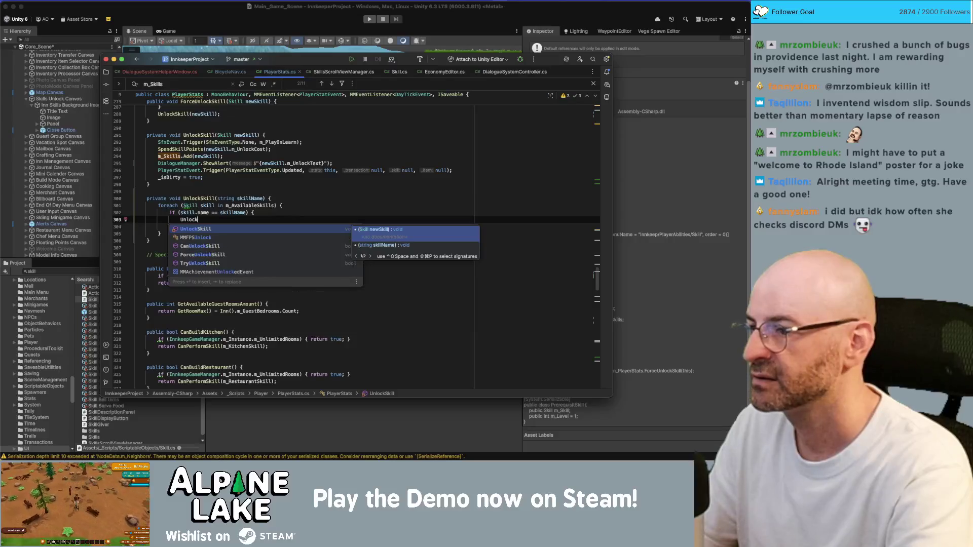
pyautogui.press('BackSpace')
pyautogui.press('BackSpace')
pyautogui.press('BackSpace')
pyautogui.write('TryU')
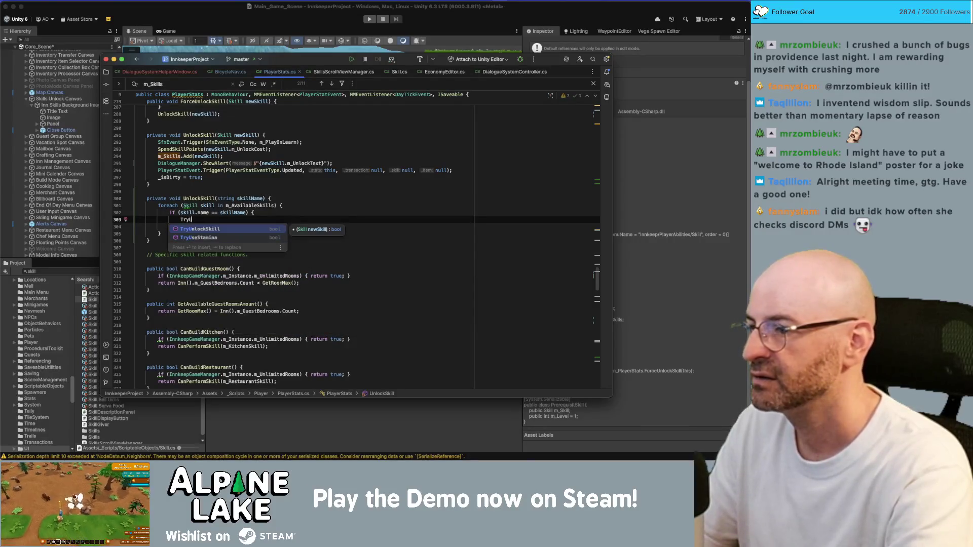
pyautogui.press('Return')
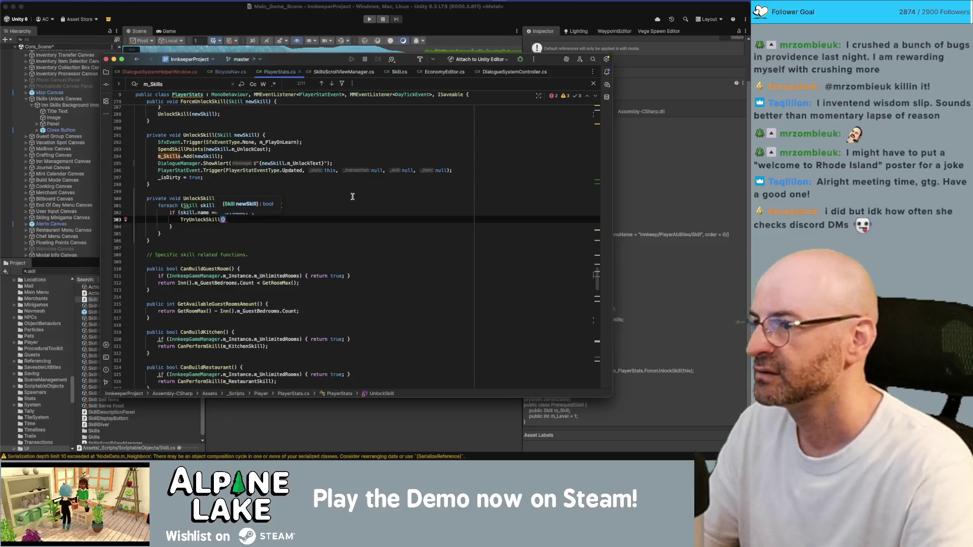
# Replace the TryUnlockSkill call on line 303 with UnlockSkill(skill)
pyautogui.scroll(4, 346, 235)
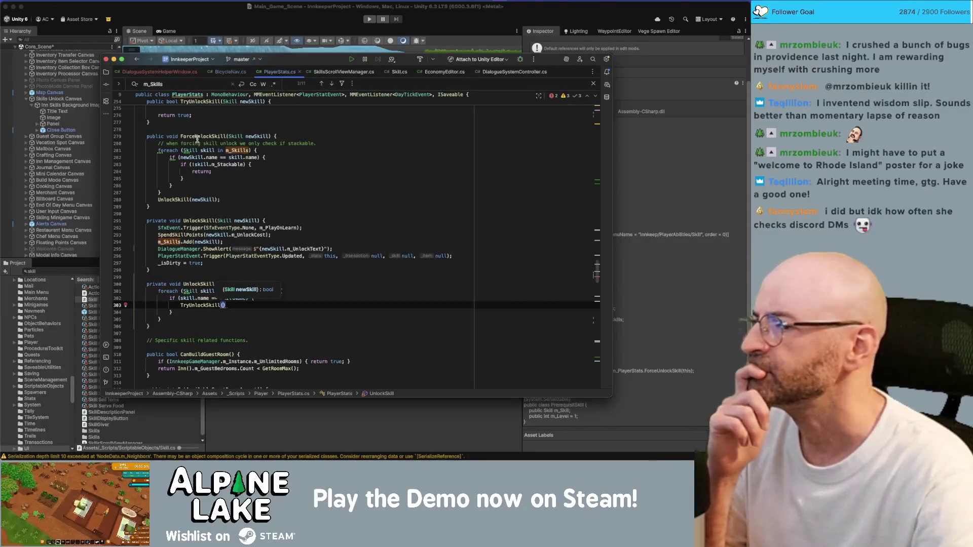
pyautogui.scroll(6, 228, 204)
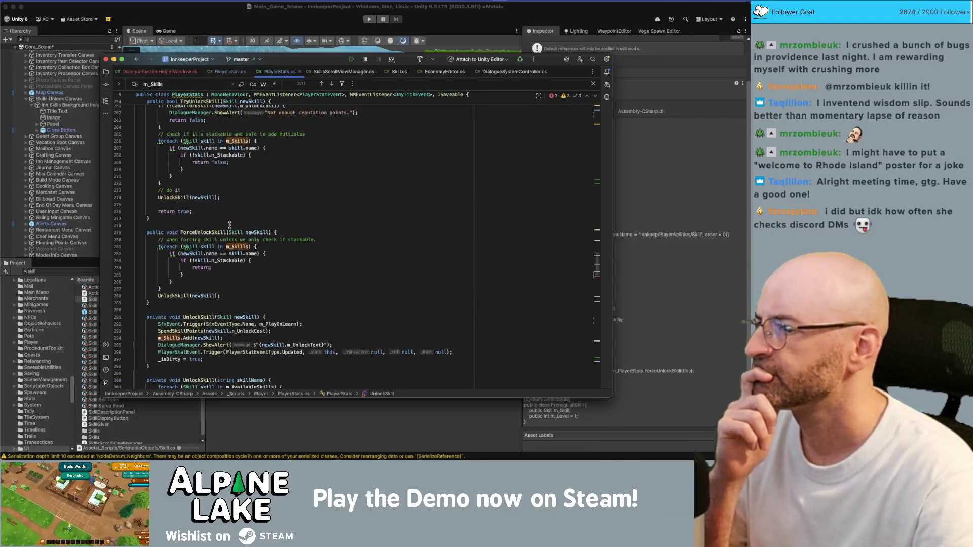
pyautogui.scroll(2, 229, 224)
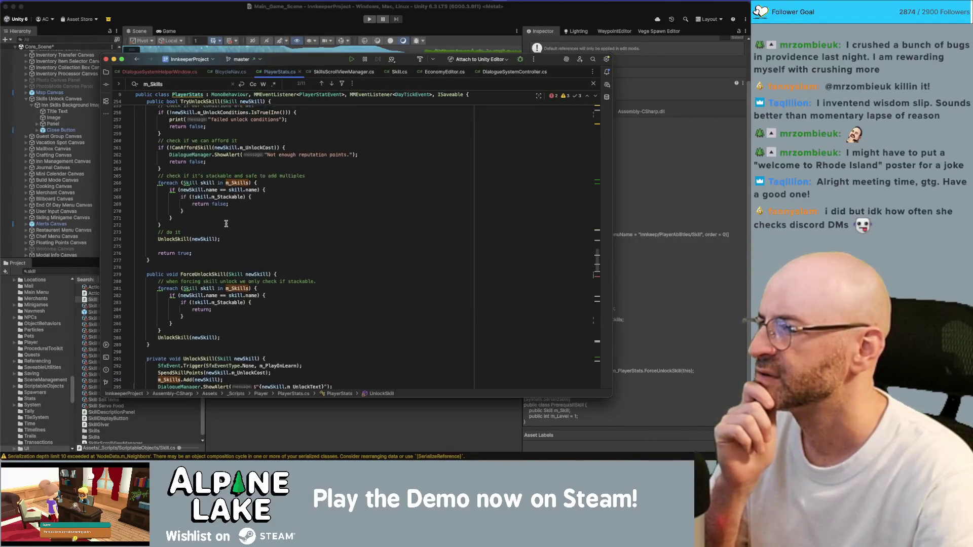
pyautogui.scroll(2, 239, 182)
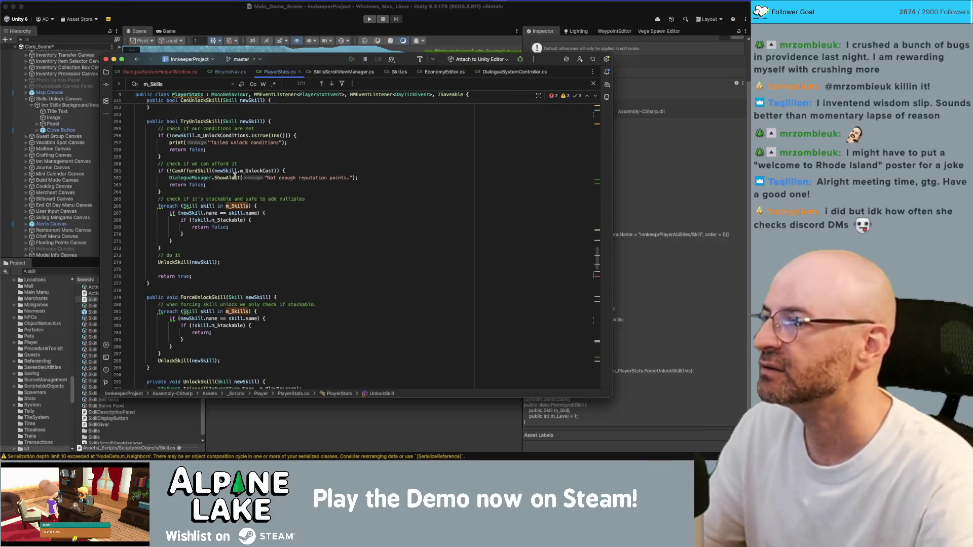
pyautogui.scroll(-2, 210, 241)
pyautogui.doubleClick(206, 261)
pyautogui.scroll(-4, 208, 258)
pyautogui.doubleClick(205, 269)
pyautogui.hotkey('ctrl', 'c')
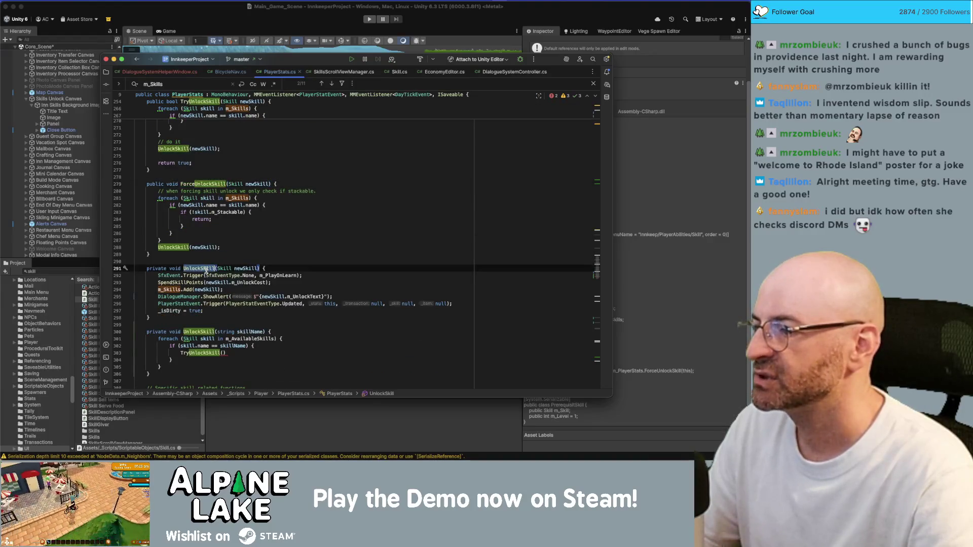
pyautogui.doubleClick(207, 351)
pyautogui.hotkey('ctrl', 'v')
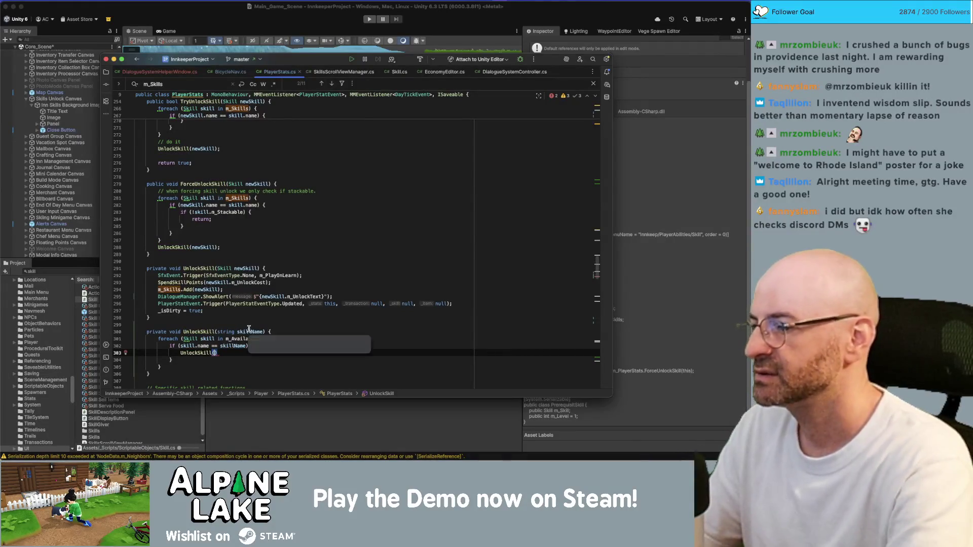
pyautogui.write('skill')
pyautogui.press('Escape')
# End the UnlockSkill(skill) call with a semicolon and add a return; line below it
pyautogui.press('Down')
pyautogui.press('End')
pyautogui.press('Return')
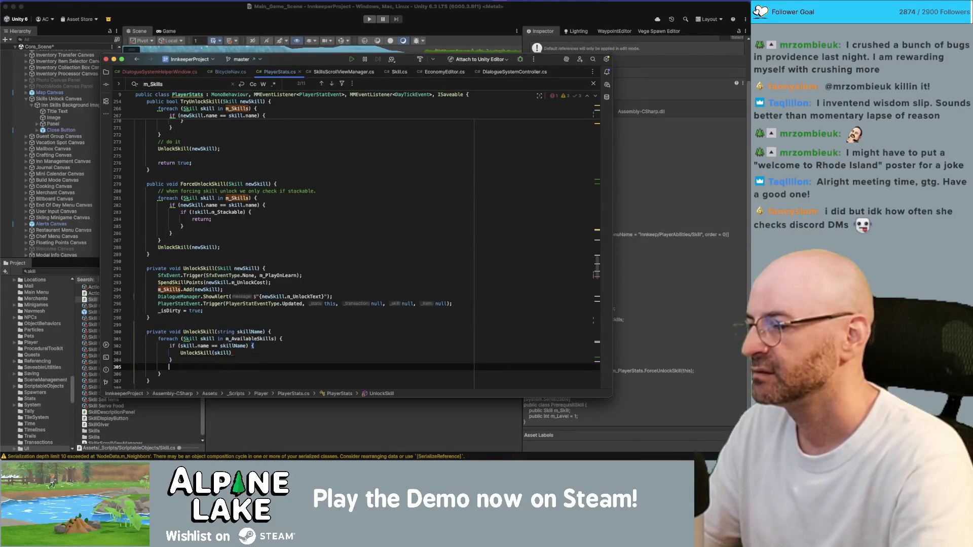
pyautogui.press('Up')
pyautogui.press('Up')
pyautogui.press('End')
pyautogui.write(';')
pyautogui.press('Return')
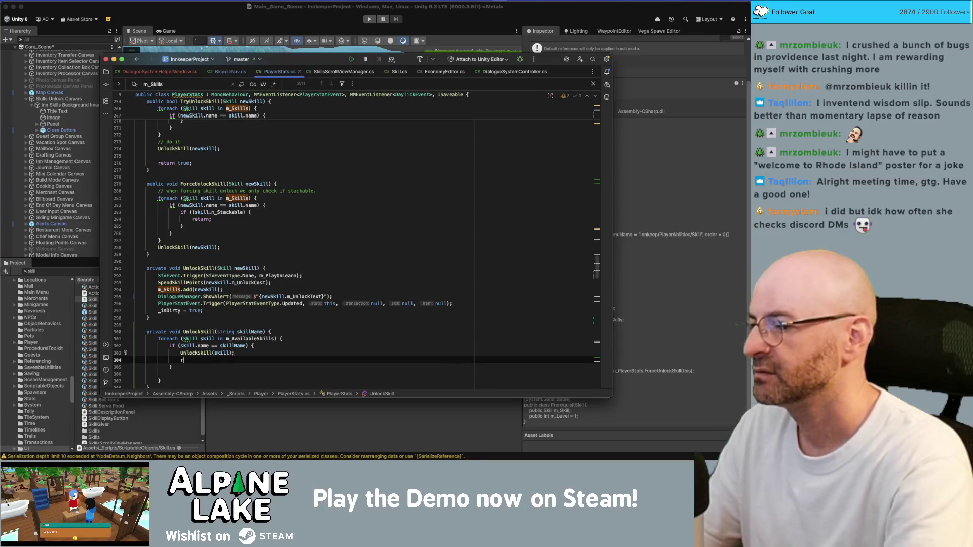
pyautogui.write('return;')
# Remove the extra blank line below the loop and return to the Unity editor
pyautogui.press('Down')
pyautogui.press('Delete')
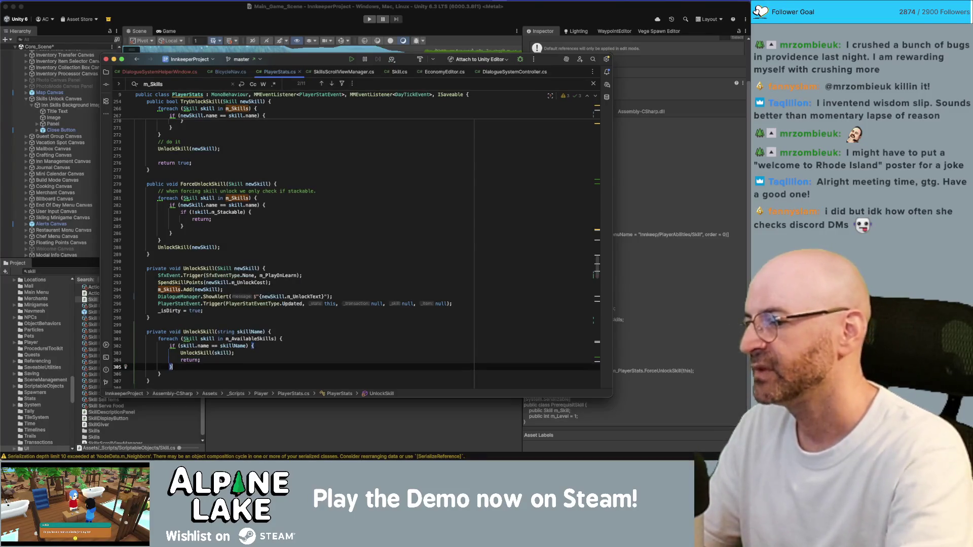
pyautogui.click(198, 330)
pyautogui.click(313, 296)
pyautogui.click(238, 12)
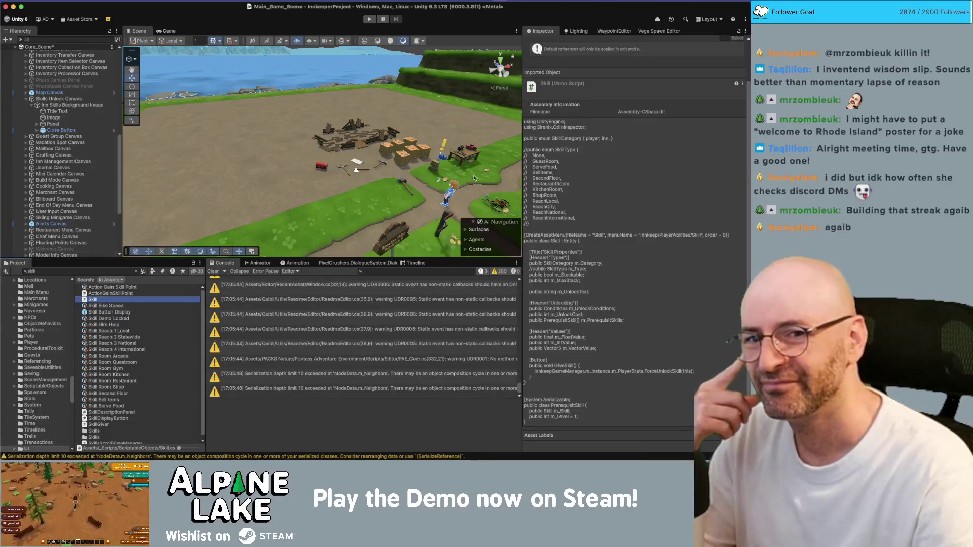
# Collapse _Content, _ScriptableObjects and _Scripts, then select Custom Lua Function Info in _DialogueExtensions
pyautogui.scroll(15, 47, 306)
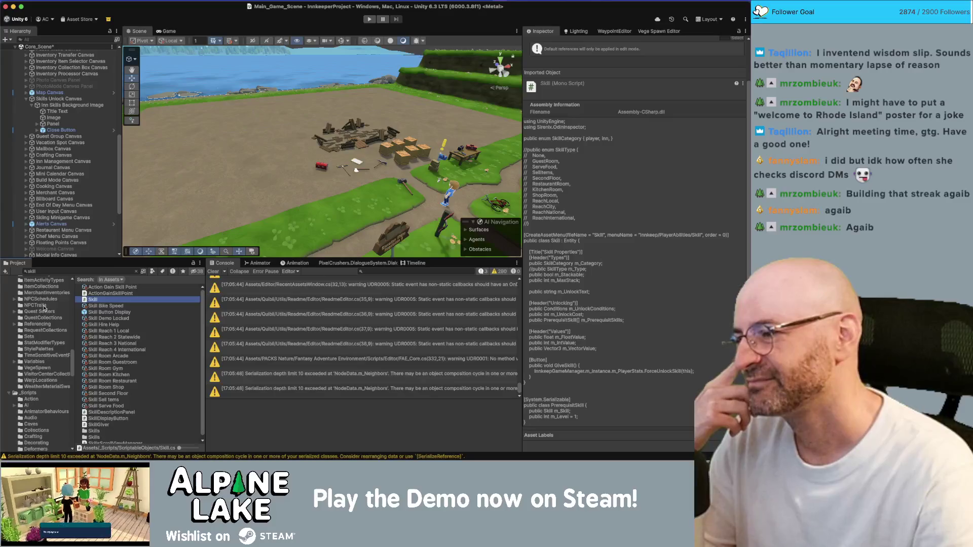
pyautogui.click(8, 317)
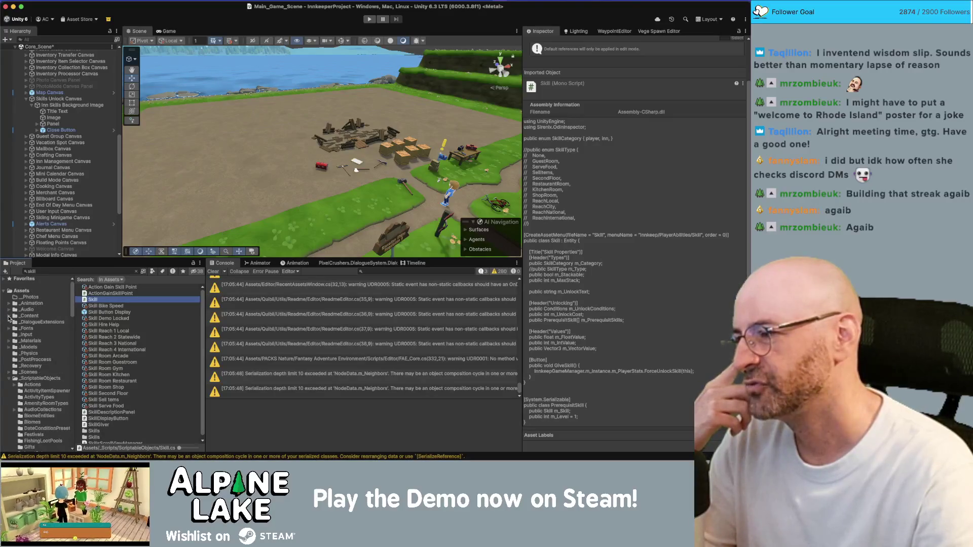
pyautogui.click(9, 379)
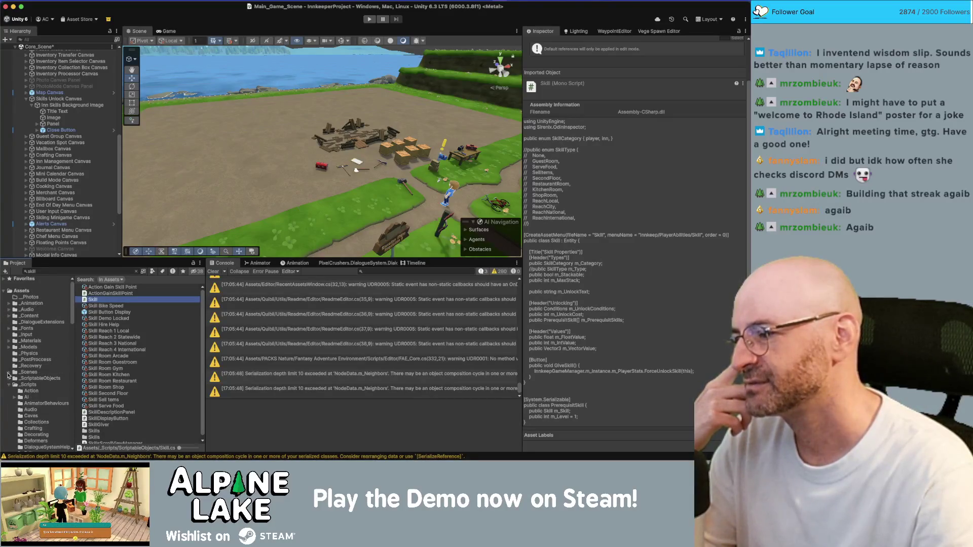
pyautogui.click(10, 385)
pyautogui.click(28, 322)
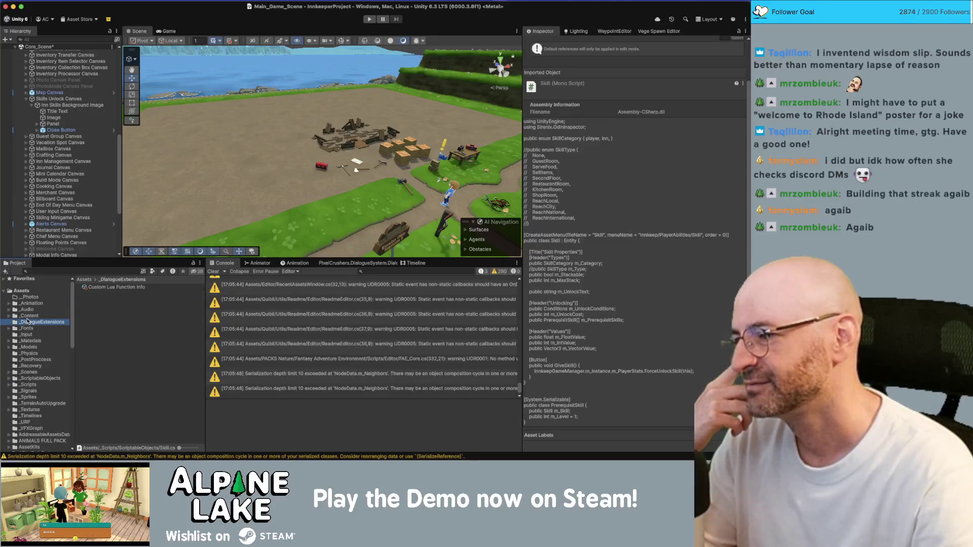
pyautogui.click(129, 288)
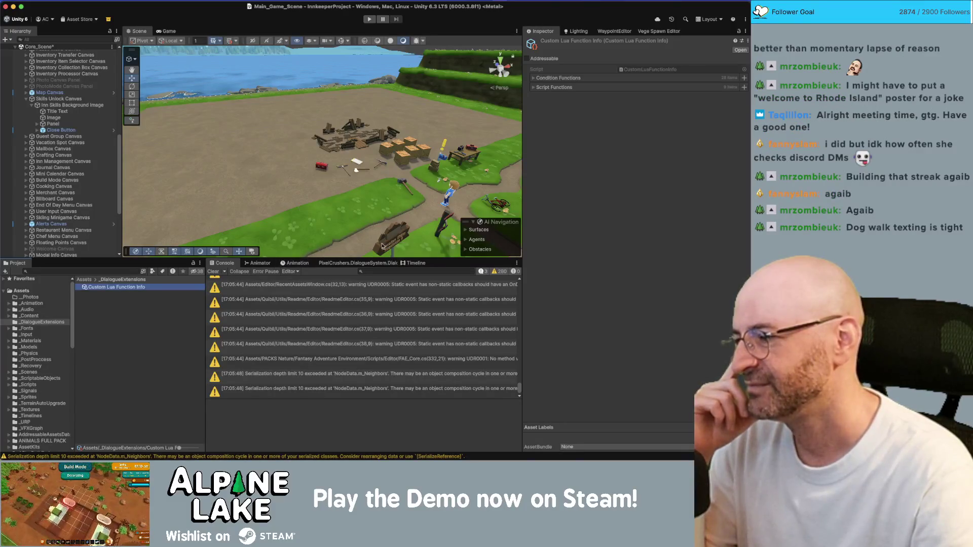
# Give the Player/UnlockSkill script function one String parameter, then bring up the dialogue database editor
pyautogui.click(533, 88)
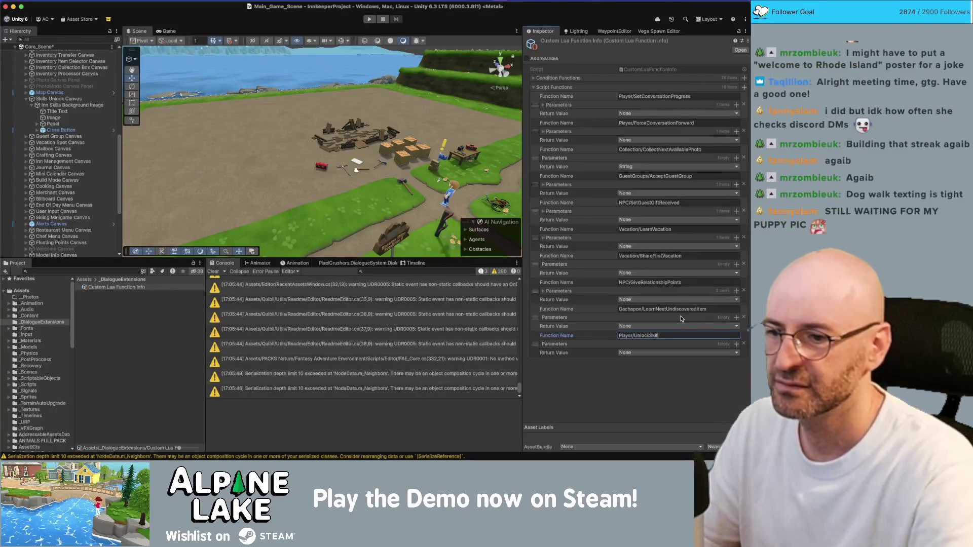
pyautogui.click(735, 344)
pyautogui.click(578, 353)
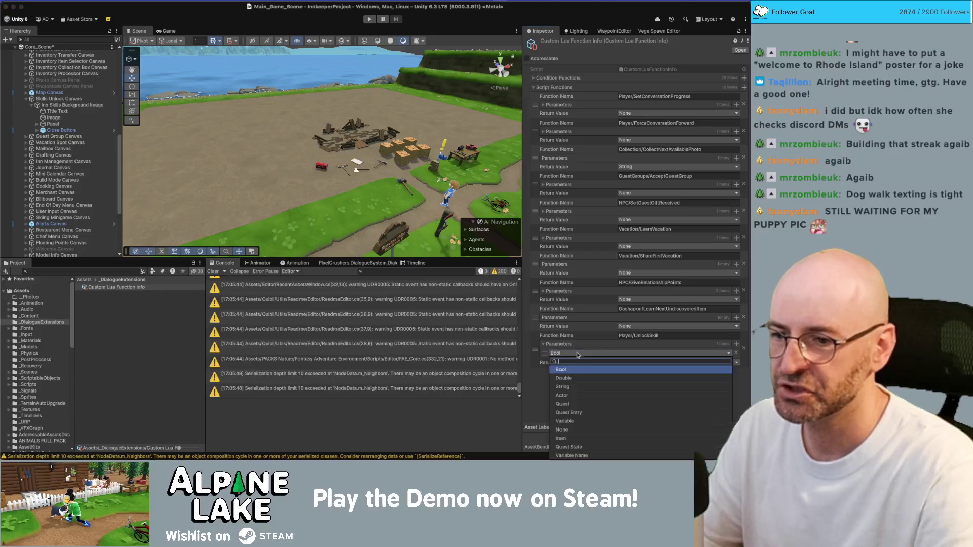
pyautogui.click(570, 387)
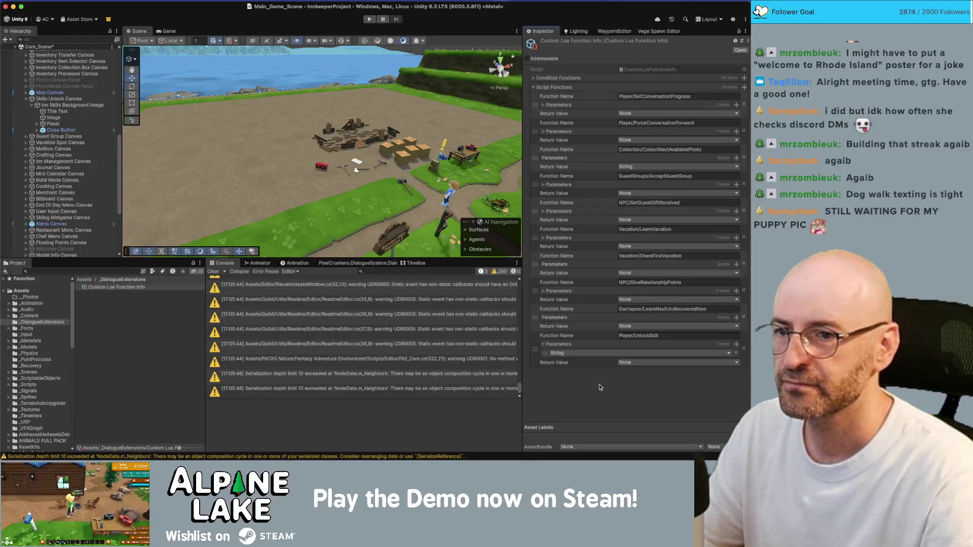
pyautogui.click(117, 333)
pyautogui.click(337, 263)
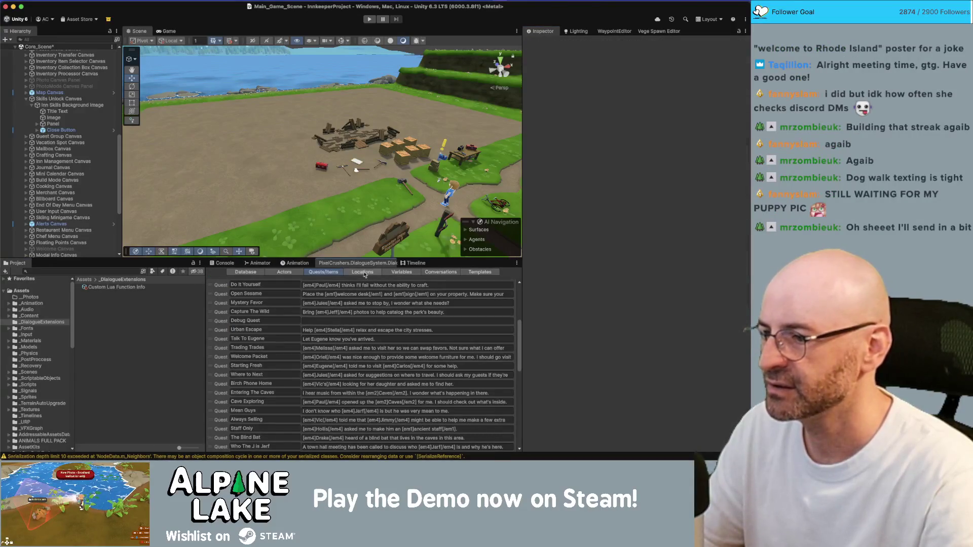
# Open the Basic/Ruby/Chats conversation and select its 'Be careful though' entry
pyautogui.click(424, 272)
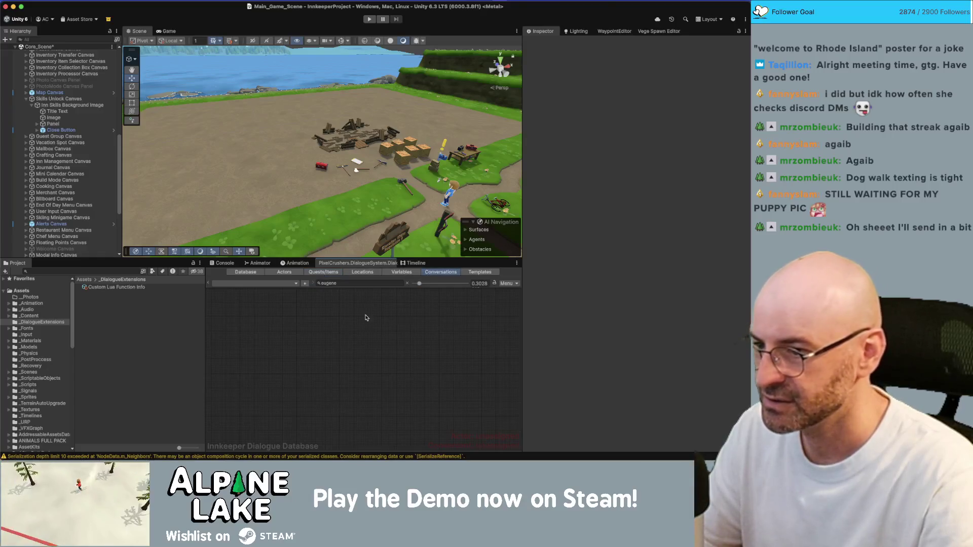
pyautogui.click(288, 284)
pyautogui.moveTo(284, 295)
pyautogui.moveTo(335, 295)
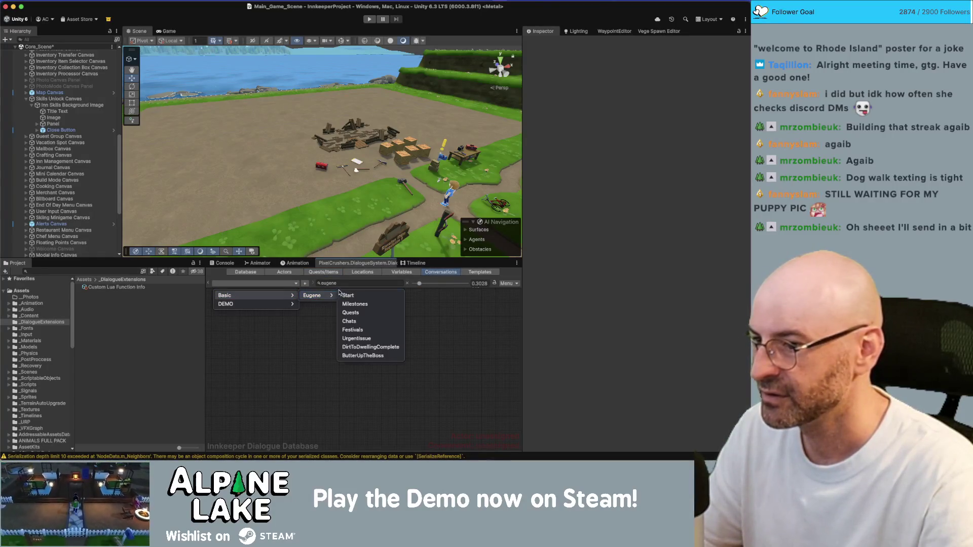
pyautogui.press('Escape')
pyautogui.click(407, 284)
pyautogui.click(296, 284)
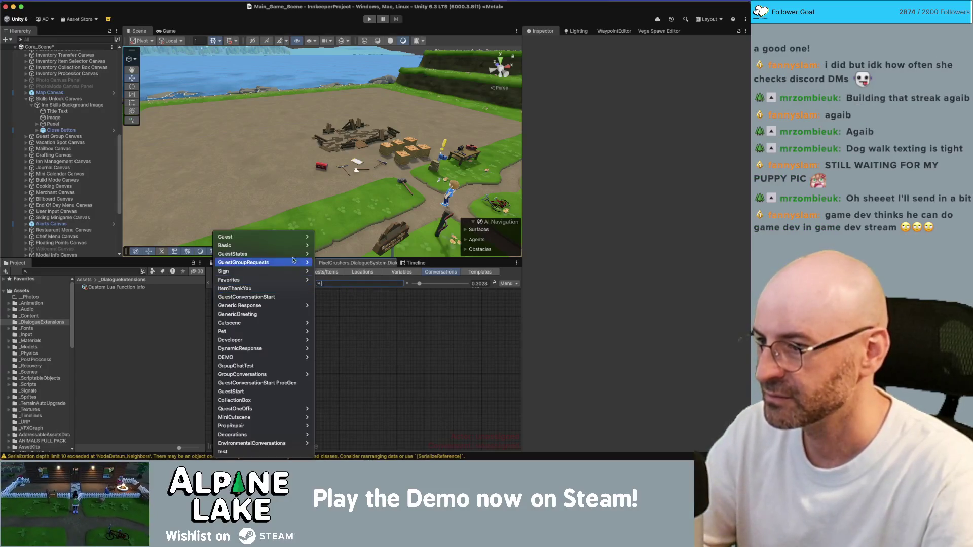
pyautogui.moveTo(299, 246)
pyautogui.moveTo(339, 306)
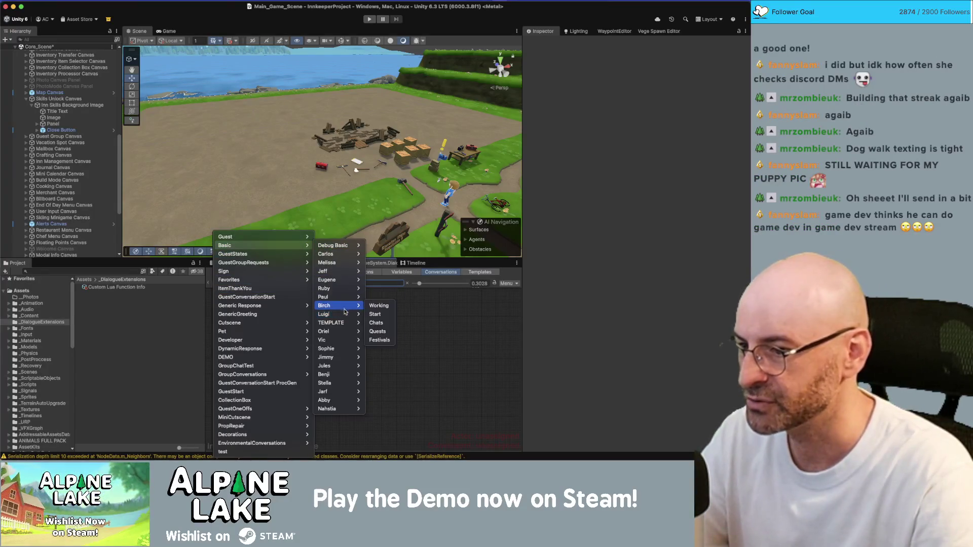
pyautogui.moveTo(337, 288)
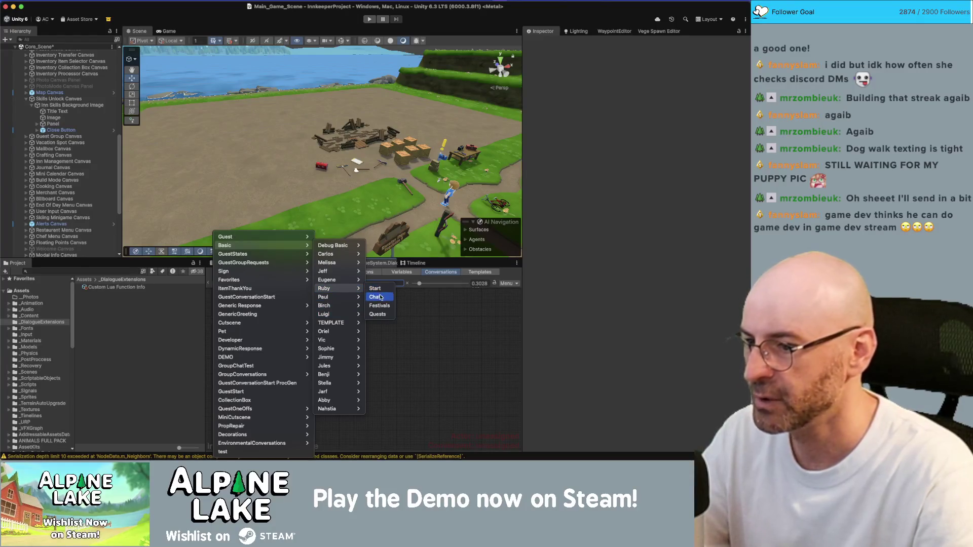
pyautogui.click(376, 297)
pyautogui.scroll(-10, 461, 328)
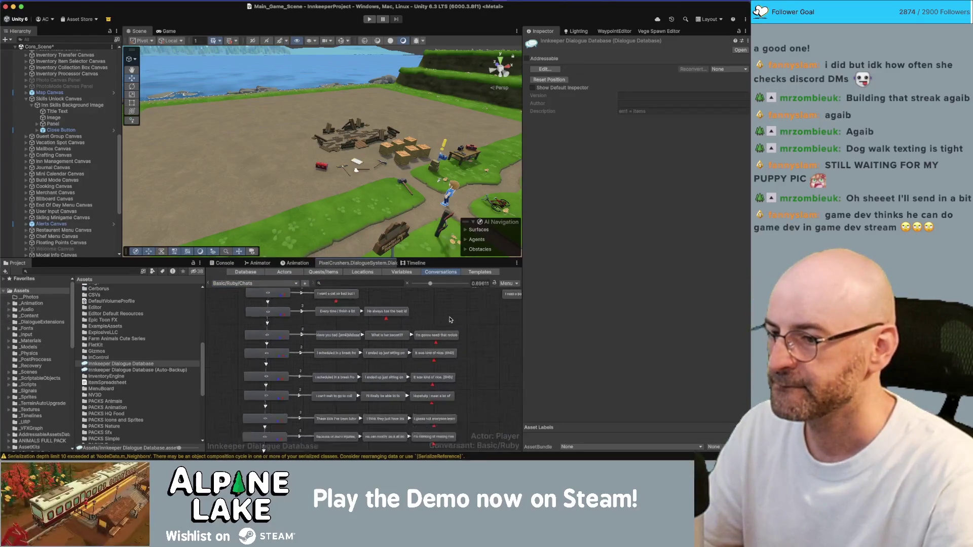
pyautogui.click(347, 391)
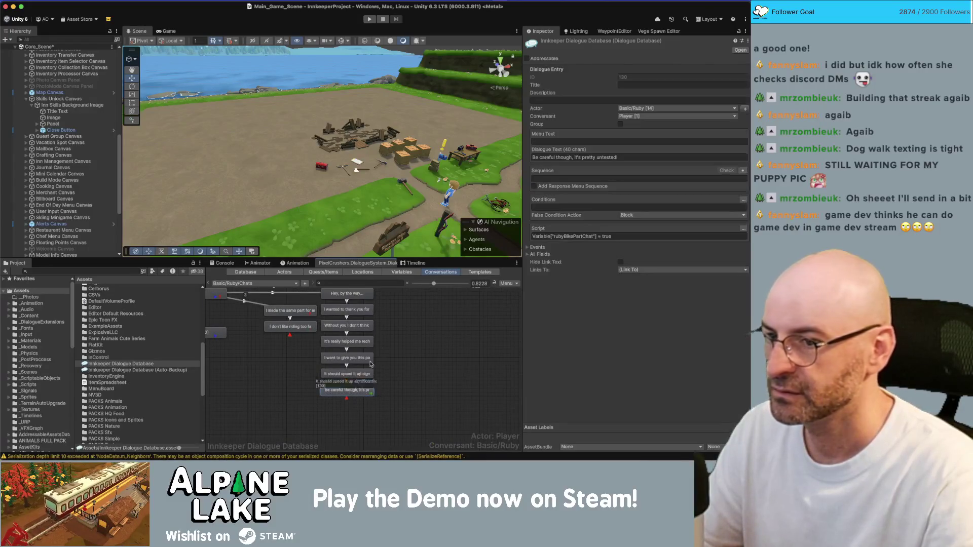
# Add a Player/UnlockSkill call to the entry's script through the Script wizard
pyautogui.click(743, 229)
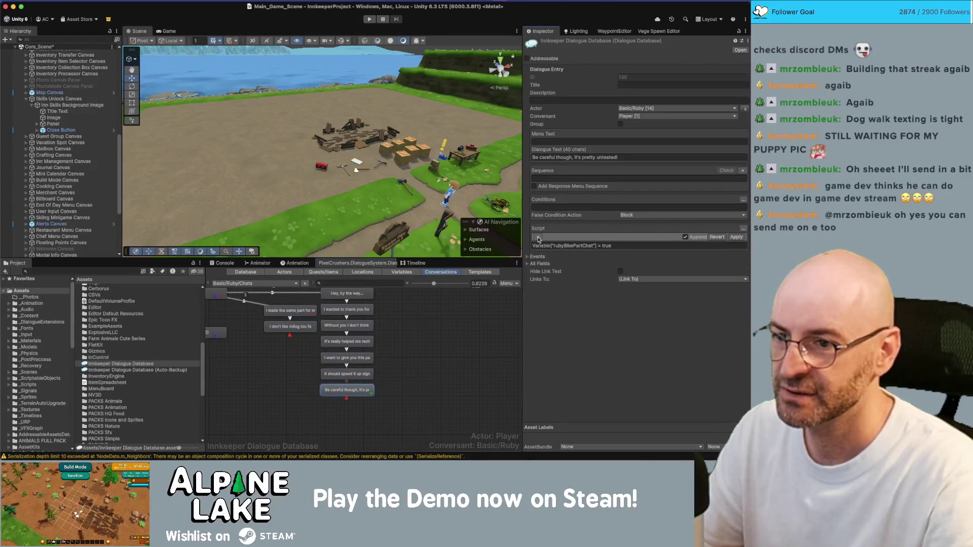
pyautogui.click(539, 238)
pyautogui.click(550, 238)
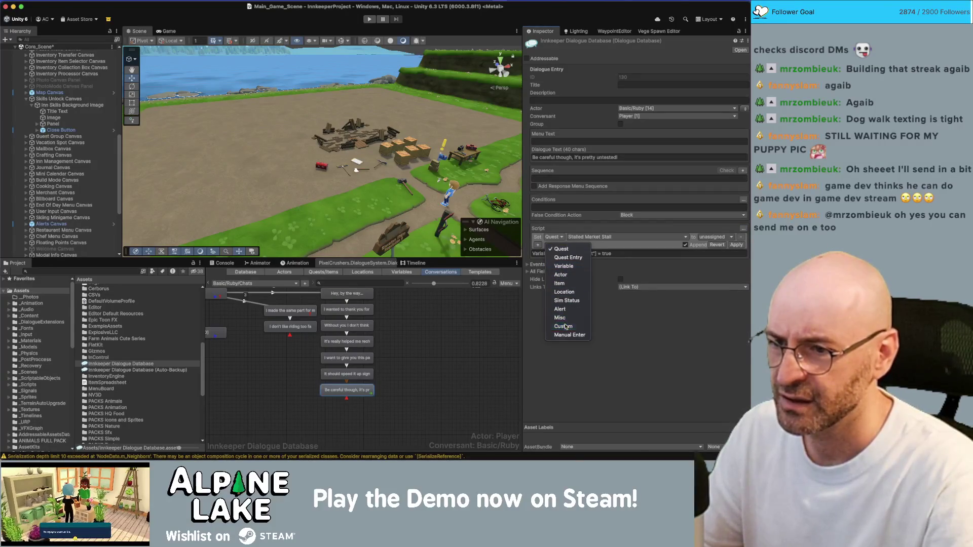
pyautogui.click(563, 326)
pyautogui.click(591, 236)
pyautogui.moveTo(593, 249)
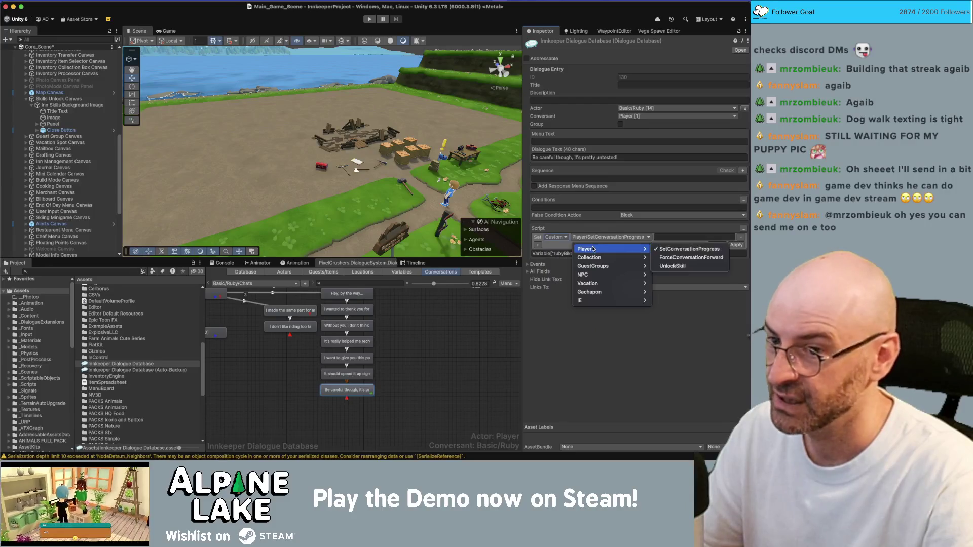
pyautogui.click(661, 252)
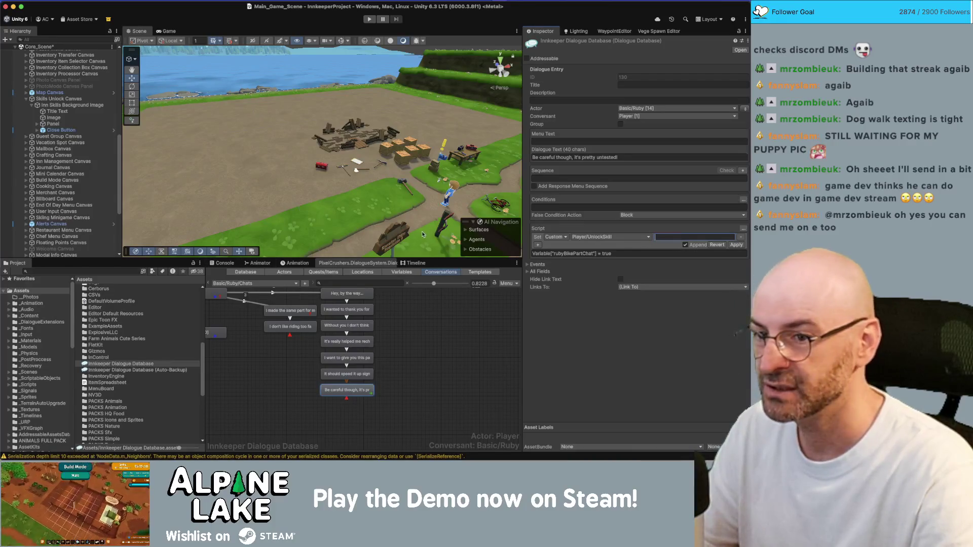
pyautogui.write('Skil')
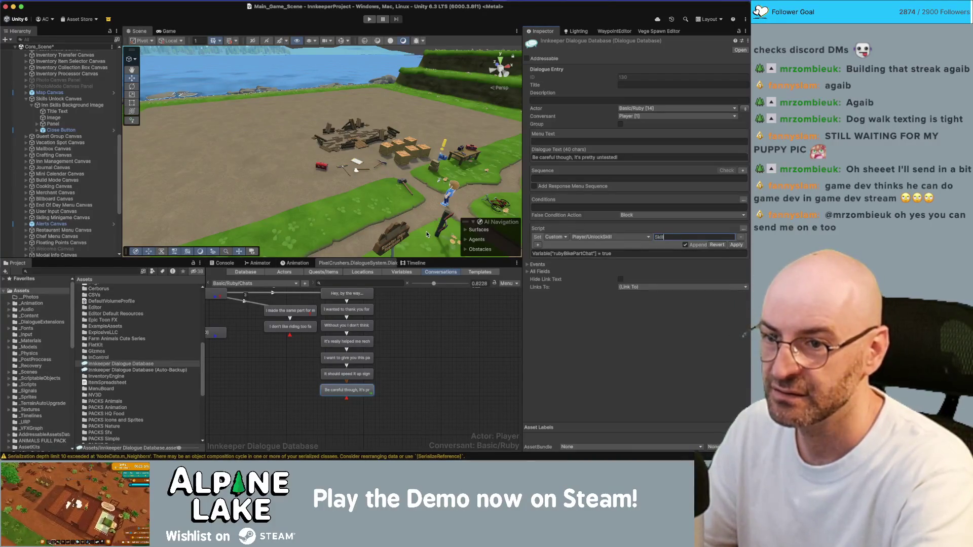
pyautogui.write('d')
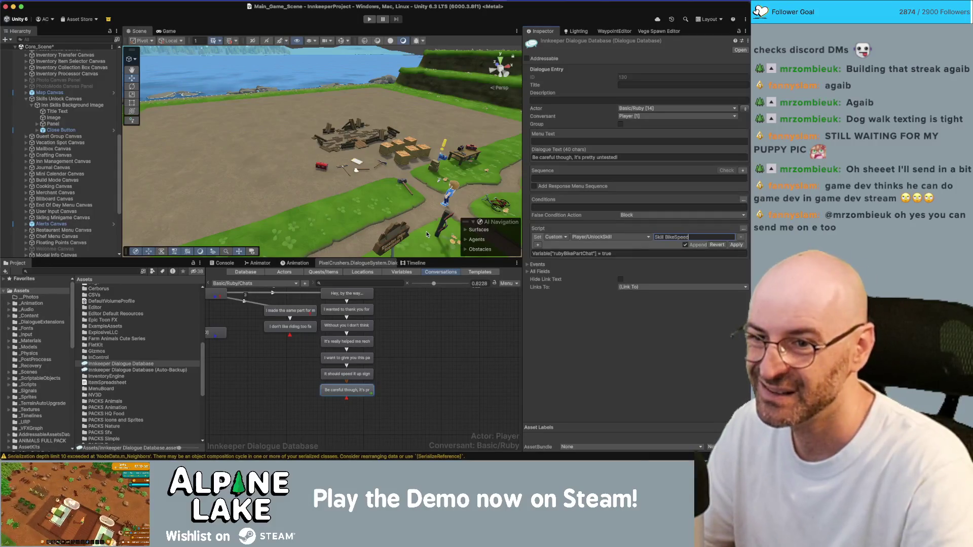
pyautogui.click(736, 245)
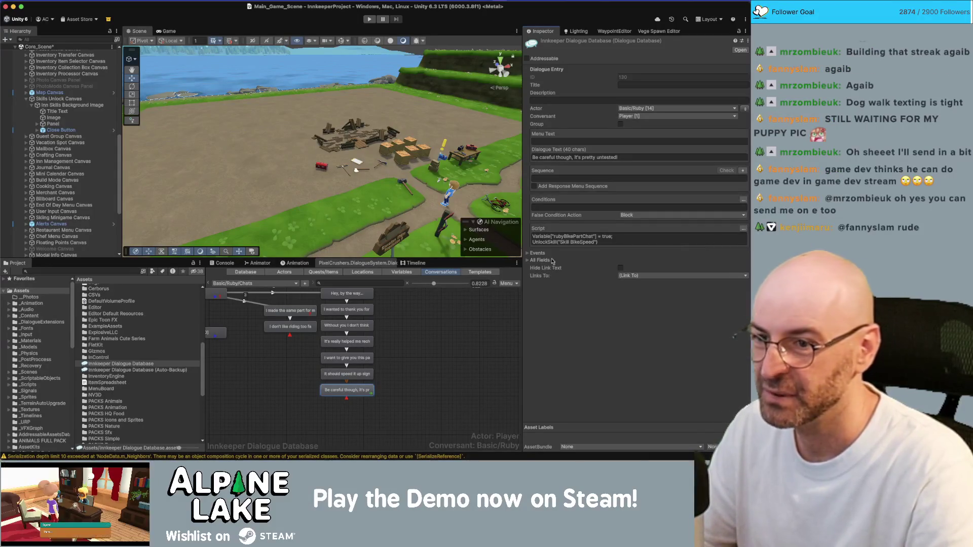
# Correct the skill name to "Skill Bike Speed" to match the Project asset and commit the script
pyautogui.click(93, 271)
pyautogui.write('skill b')
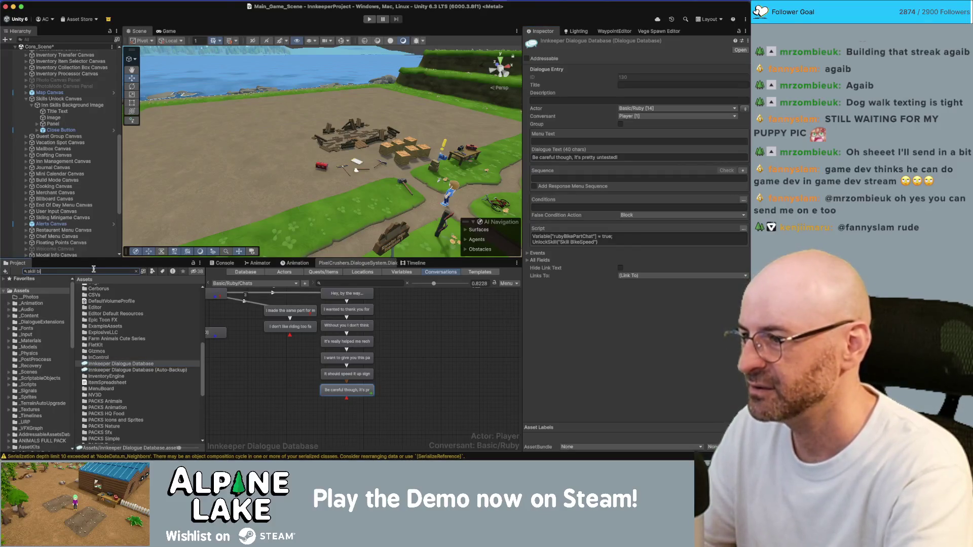
pyautogui.write('ke')
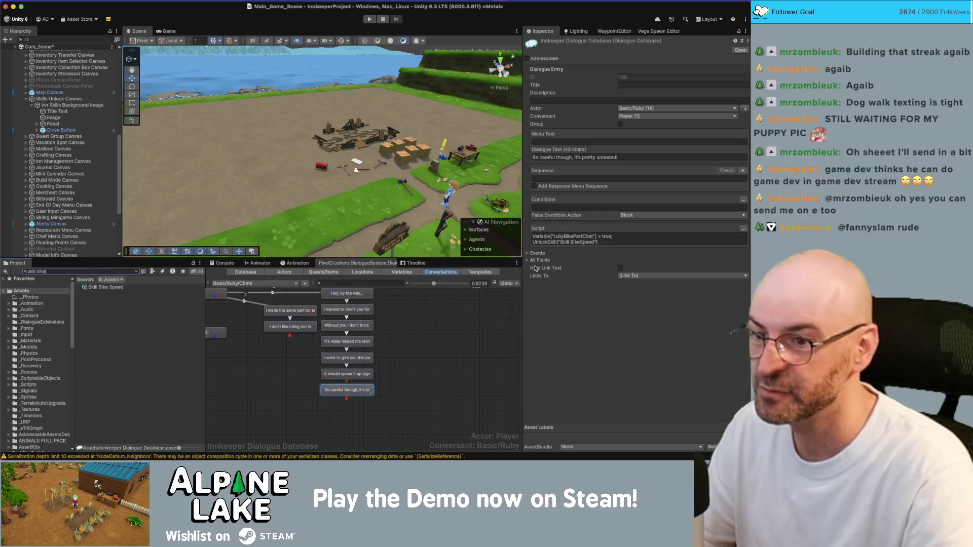
pyautogui.click(582, 241)
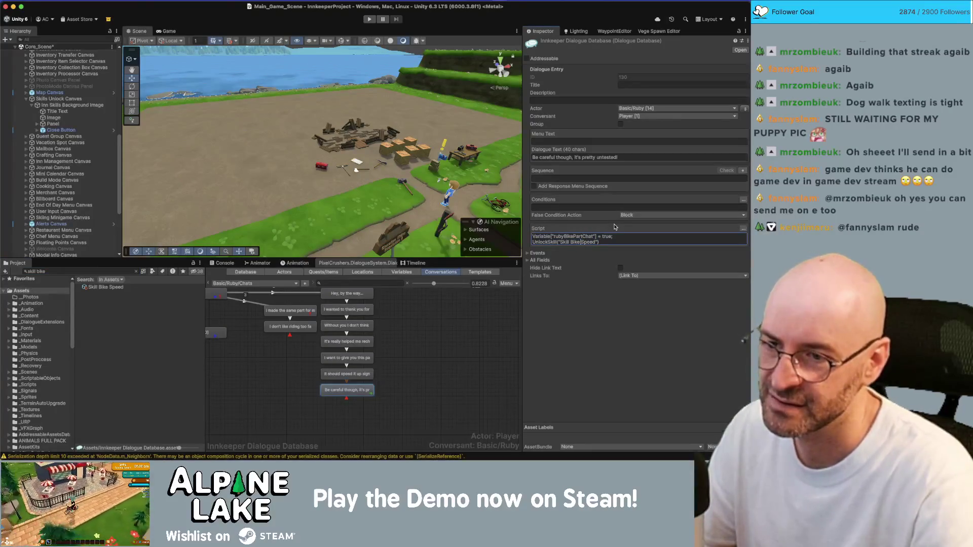
pyautogui.click(465, 330)
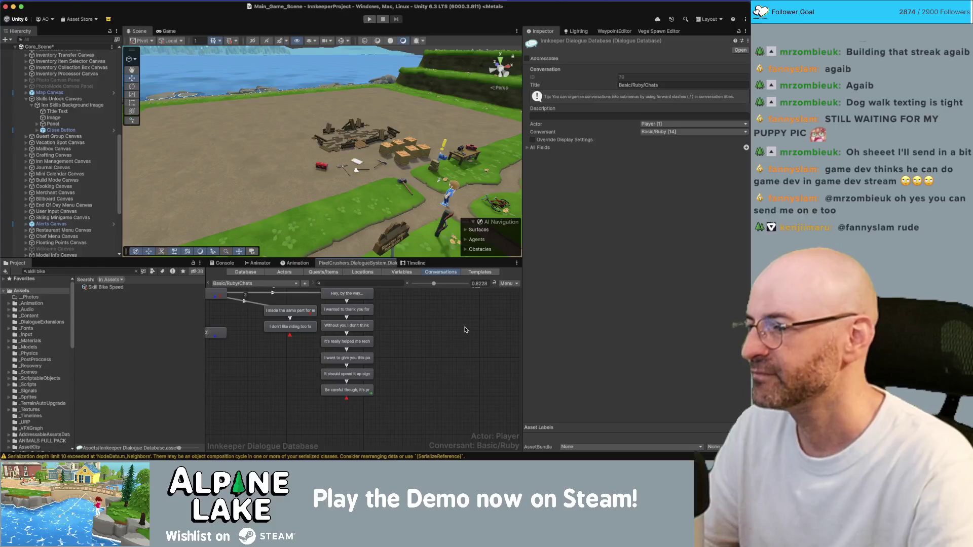
# Select and copy the UnlockSkill line from the 'Be careful though' entry's script
pyautogui.scroll(5, 419, 334)
pyautogui.hscroll(-5, 419, 335)
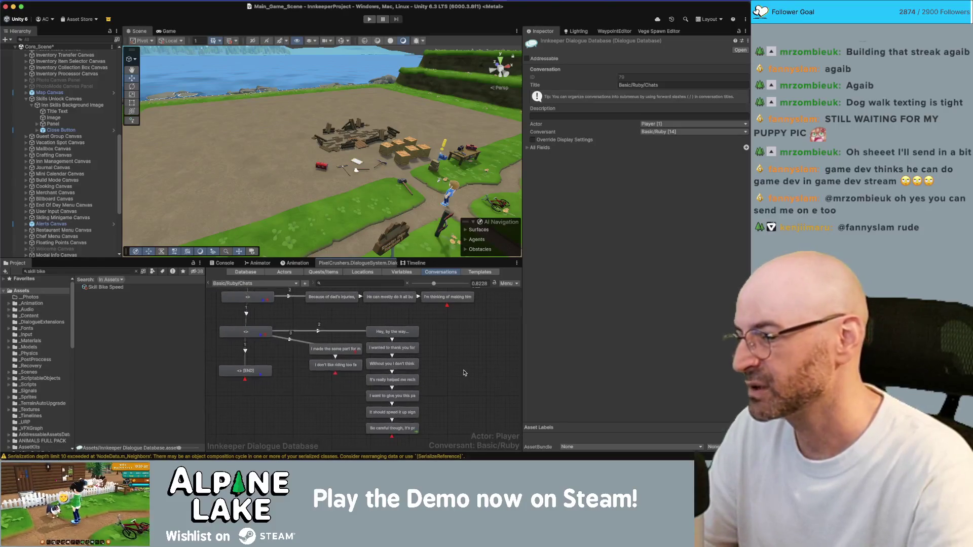
pyautogui.scroll(-3, 449, 342)
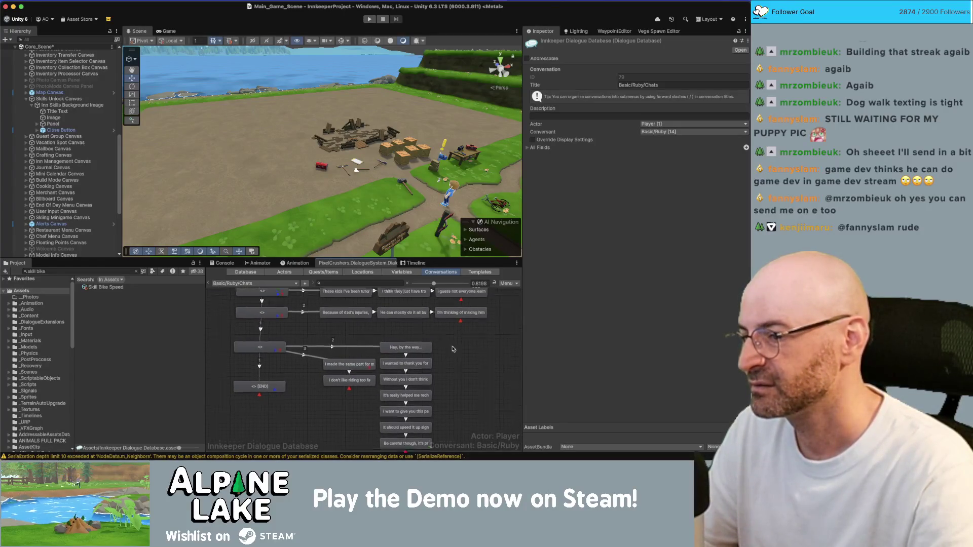
pyautogui.click(411, 417)
pyautogui.click(594, 237)
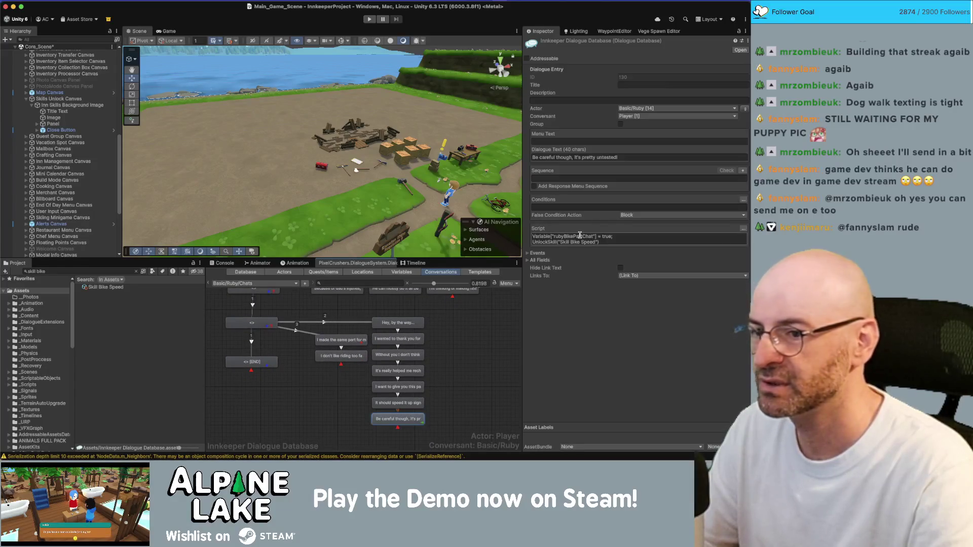
pyautogui.click(599, 241)
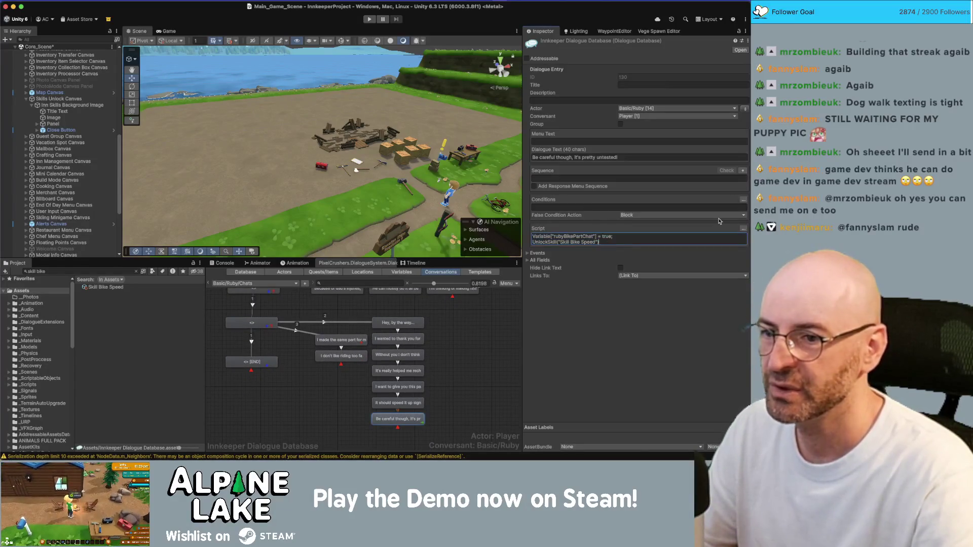
pyautogui.hotkey('shift', 'Home')
pyautogui.hotkey('ctrl', 'c')
# Switch the graph to the Sign/InnSign conversation and select its (West) Town entry
pyautogui.click(296, 403)
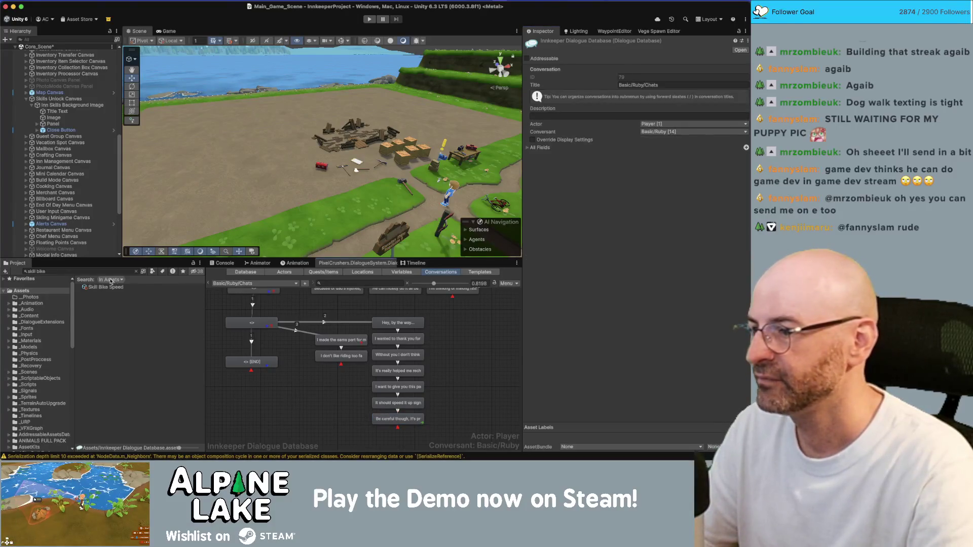
pyautogui.click(247, 284)
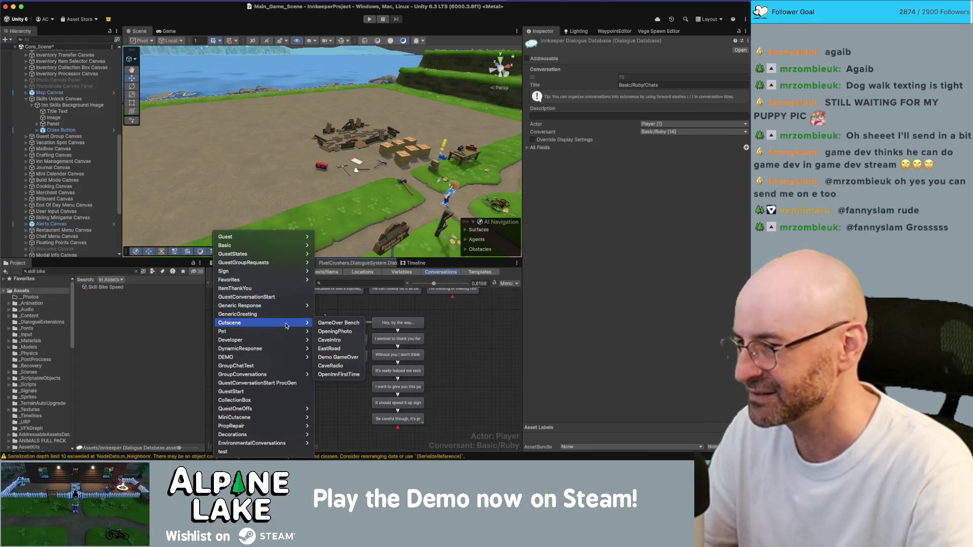
pyautogui.moveTo(264, 428)
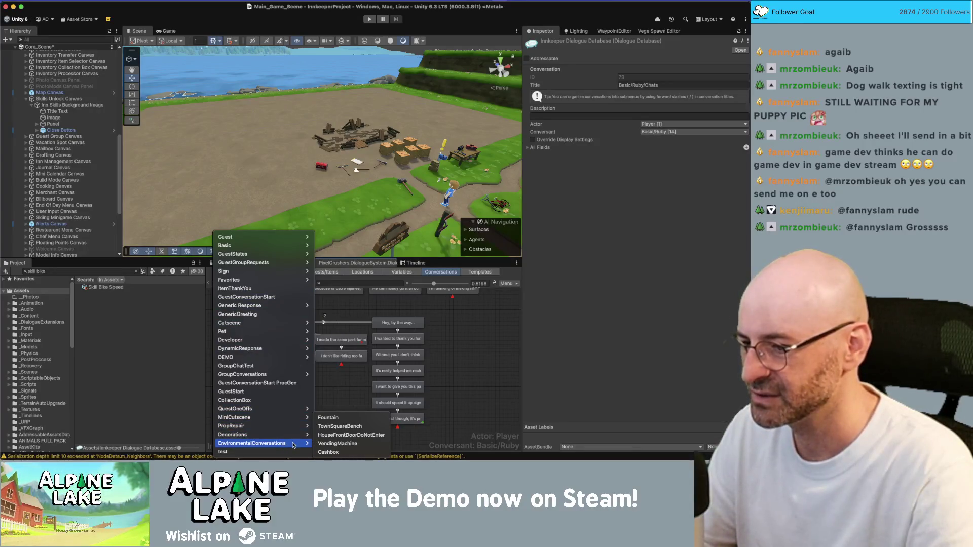
pyautogui.moveTo(278, 279)
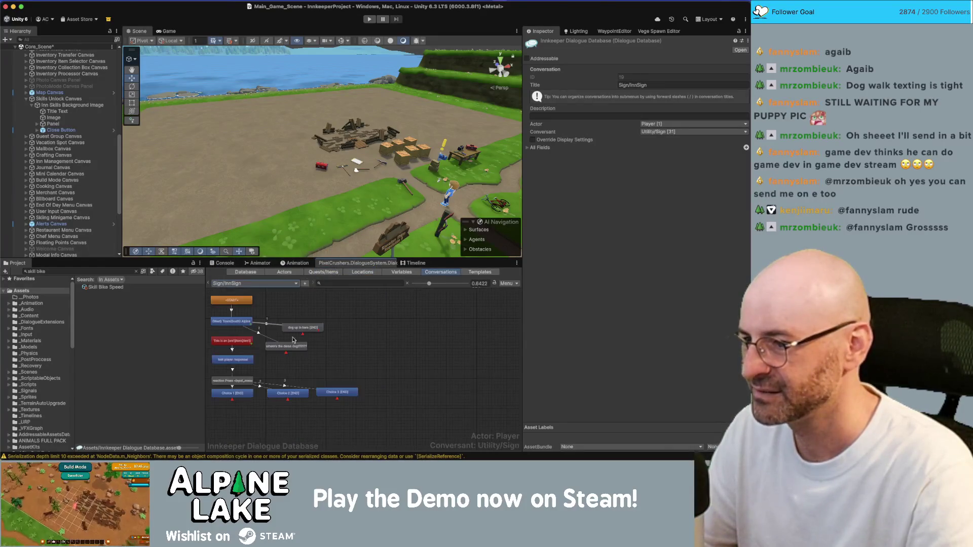
pyautogui.click(242, 326)
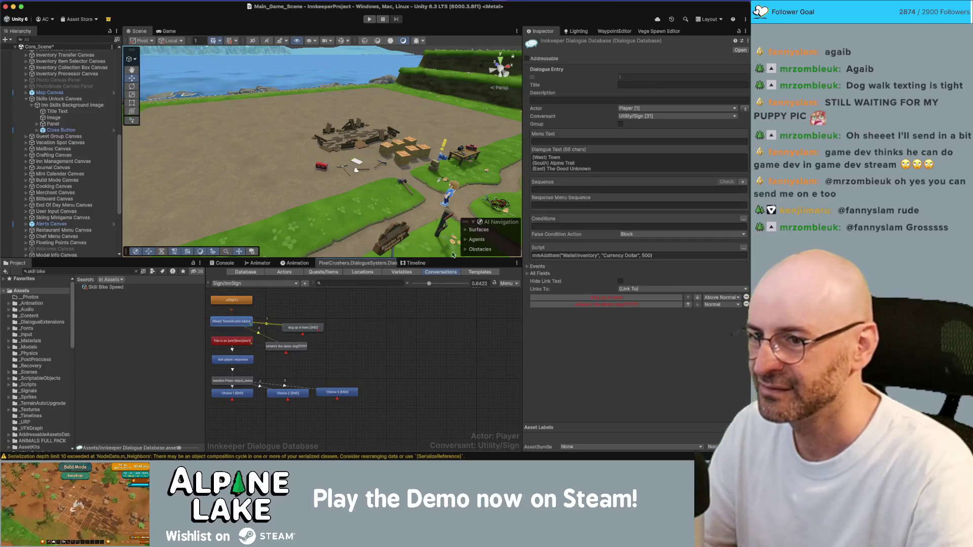
# Paste UnlockSkill("Skill Bike Speed") into the (West) Town entry's script, save the scene, and start Play mode
pyautogui.click(569, 255)
pyautogui.hotkey('ctrl', 'v')
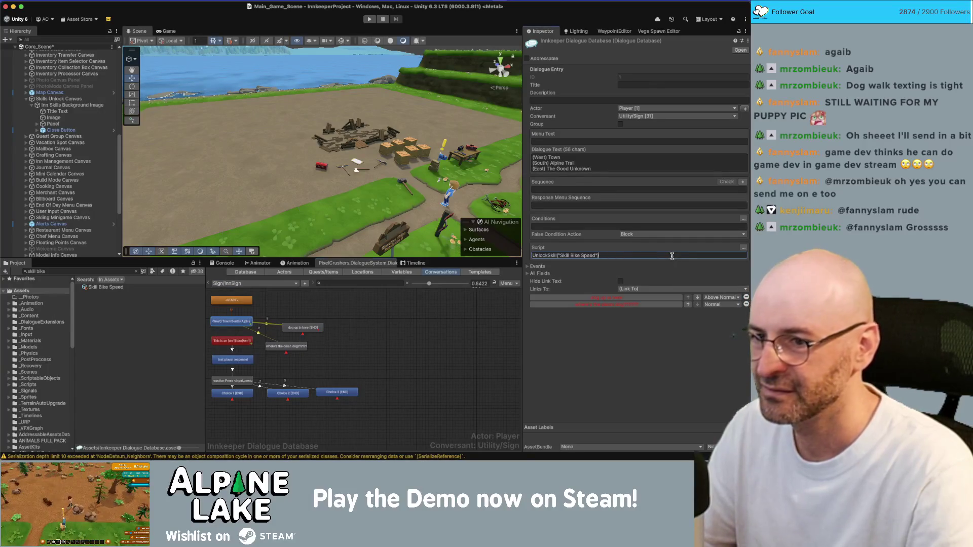
pyautogui.click(430, 336)
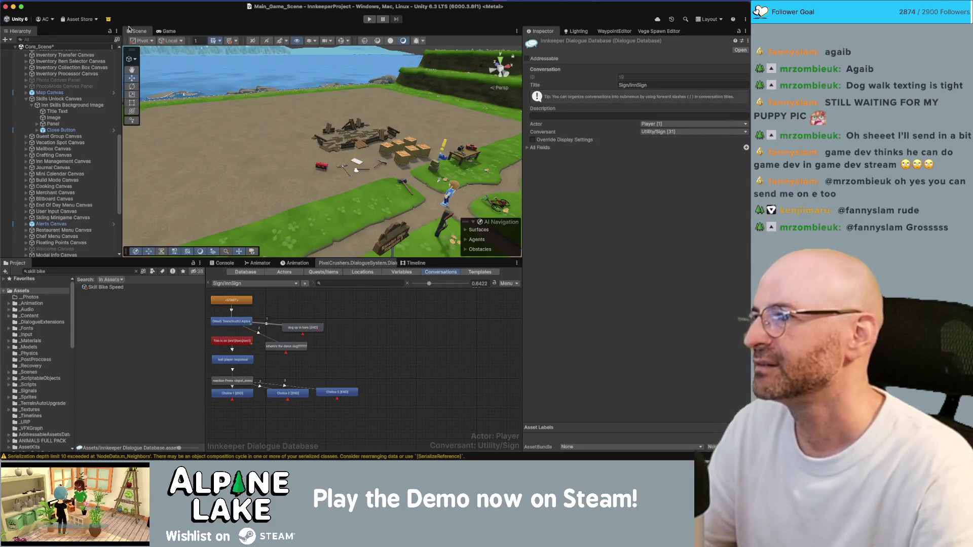
pyautogui.hotkey('ctrl', 's')
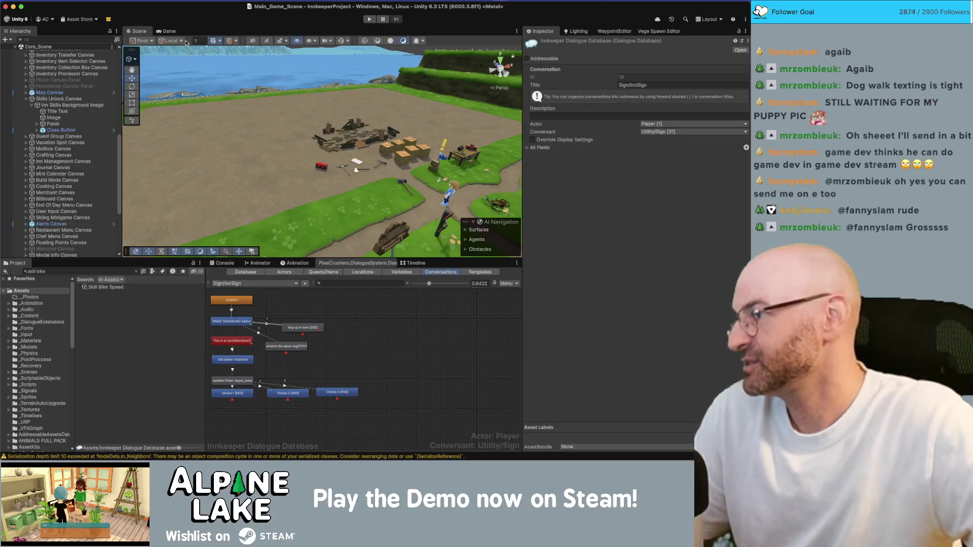
pyautogui.click(367, 20)
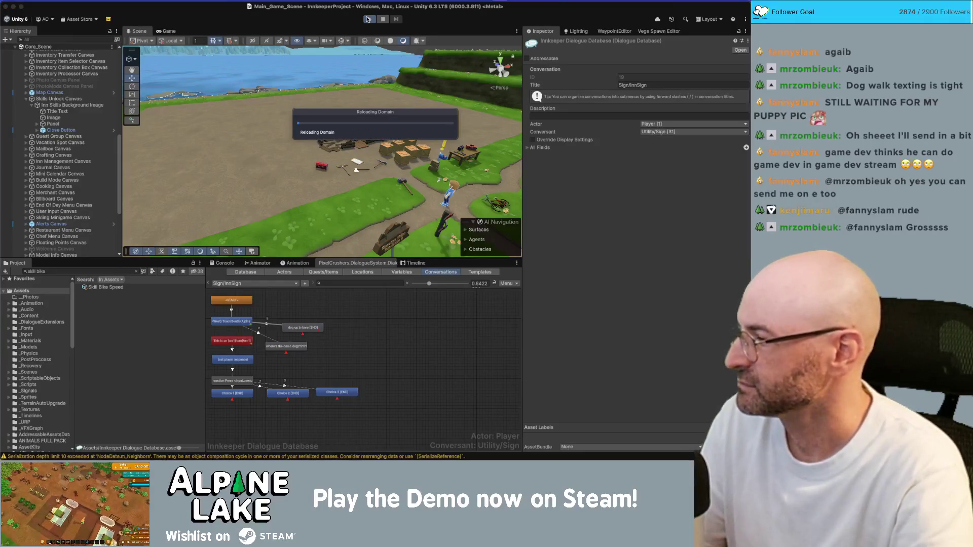
# Launch the Photos app from Spotlight and switch between it and Unity
pyautogui.press('super+space')
pyautogui.write('photos')
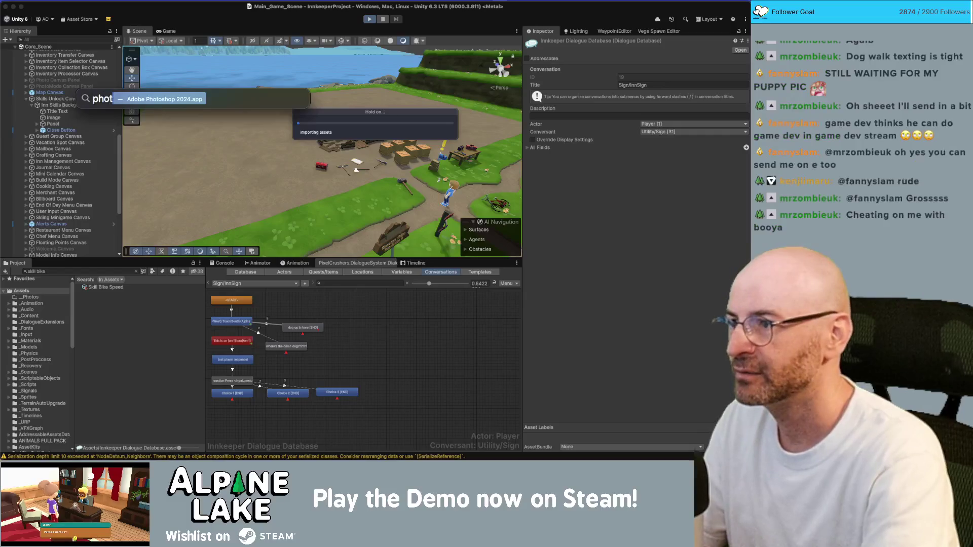
pyautogui.press('Return')
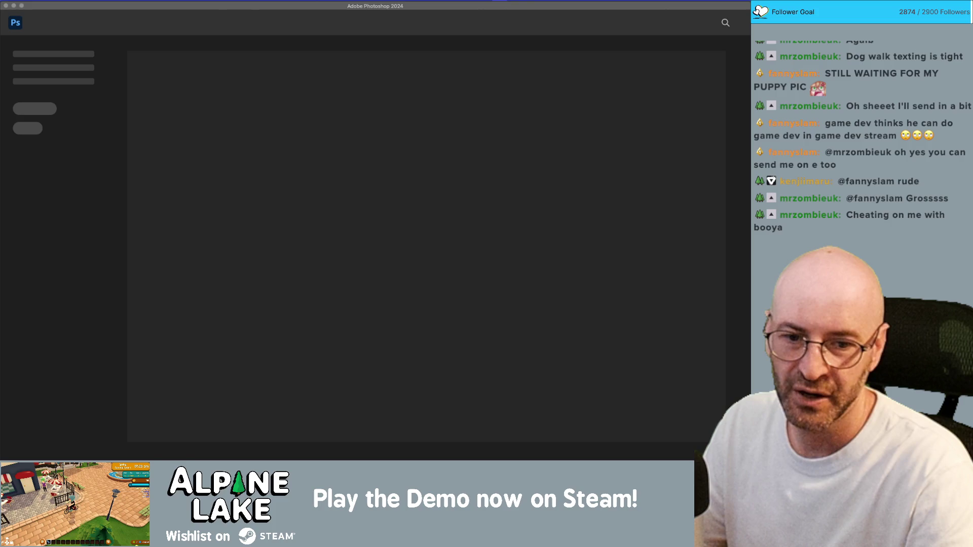
pyautogui.press('super+Tab')
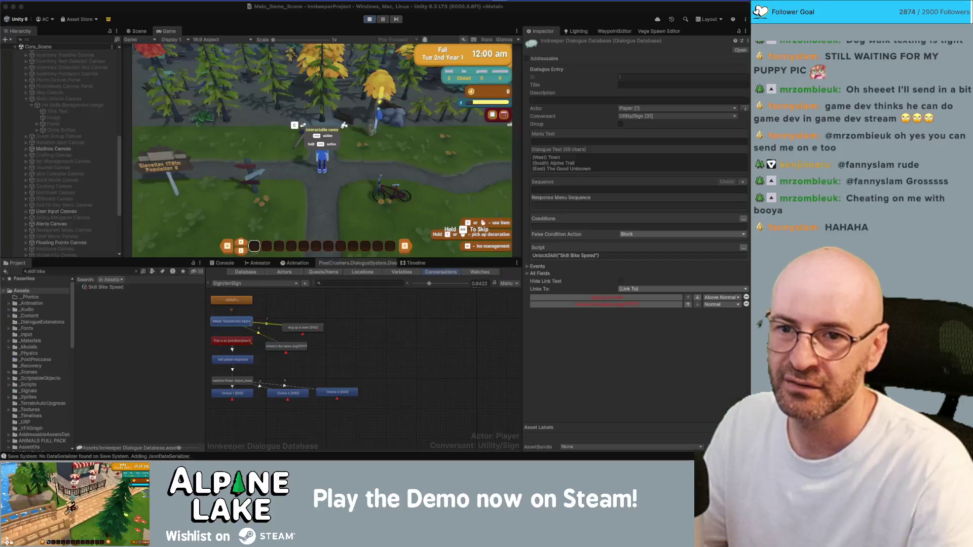
pyautogui.press('super+Tab')
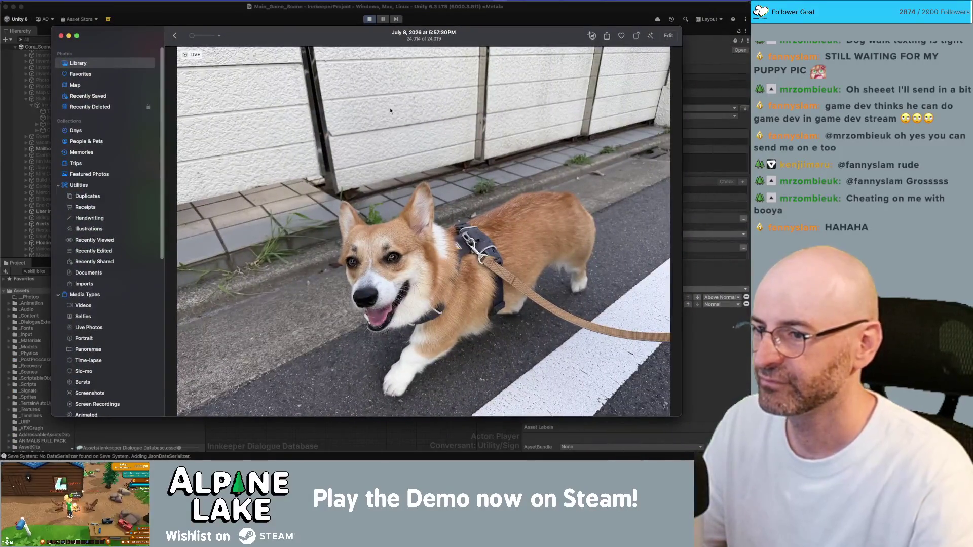
# Alternate between the running Unity game and the Photos viewer showing corgi Live Photos
pyautogui.scroll(2, 428, 222)
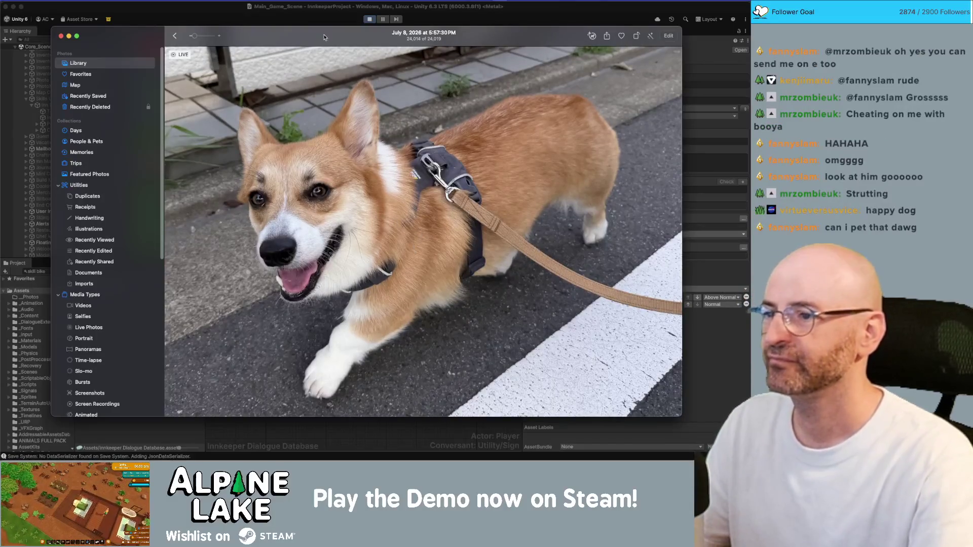
pyautogui.press('super+w')
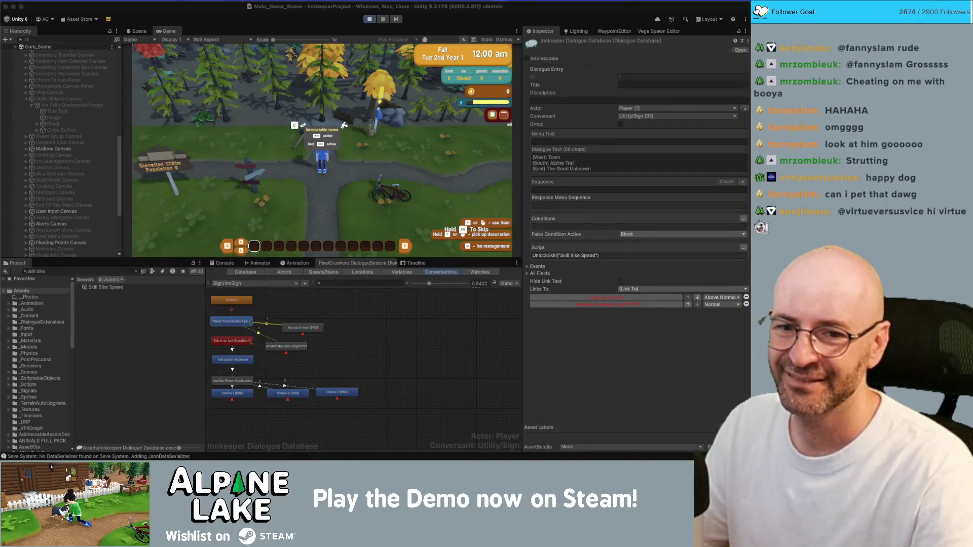
pyautogui.press('super+Tab')
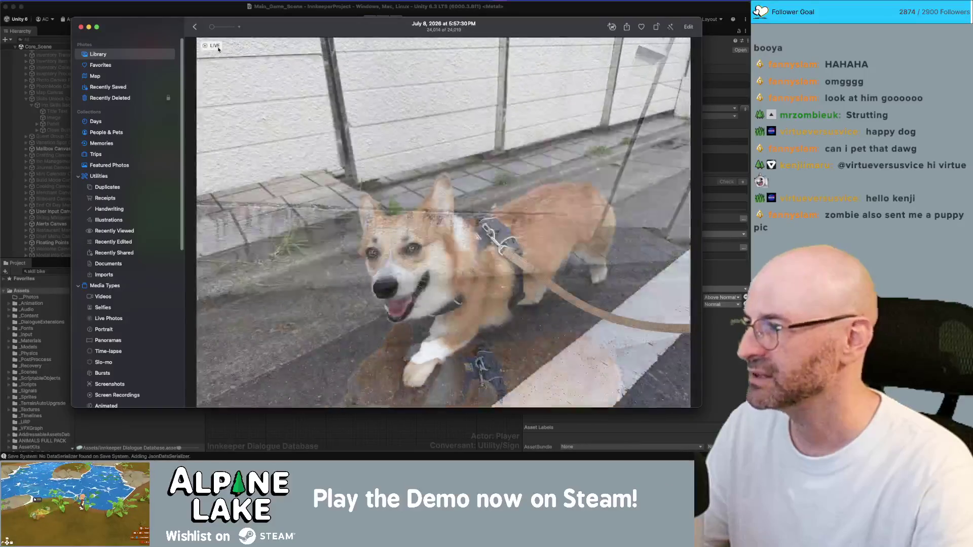
pyautogui.press('super+h')
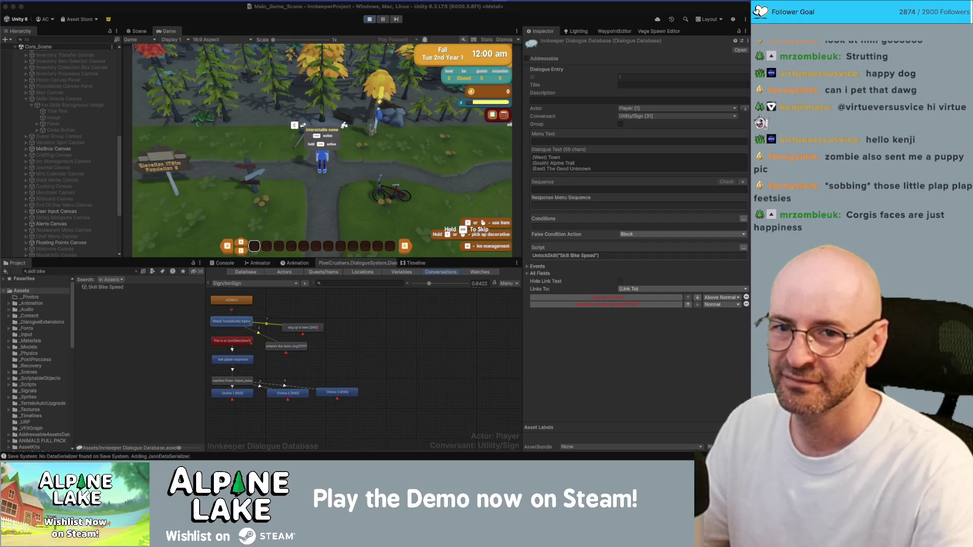
pyautogui.press('super+Tab')
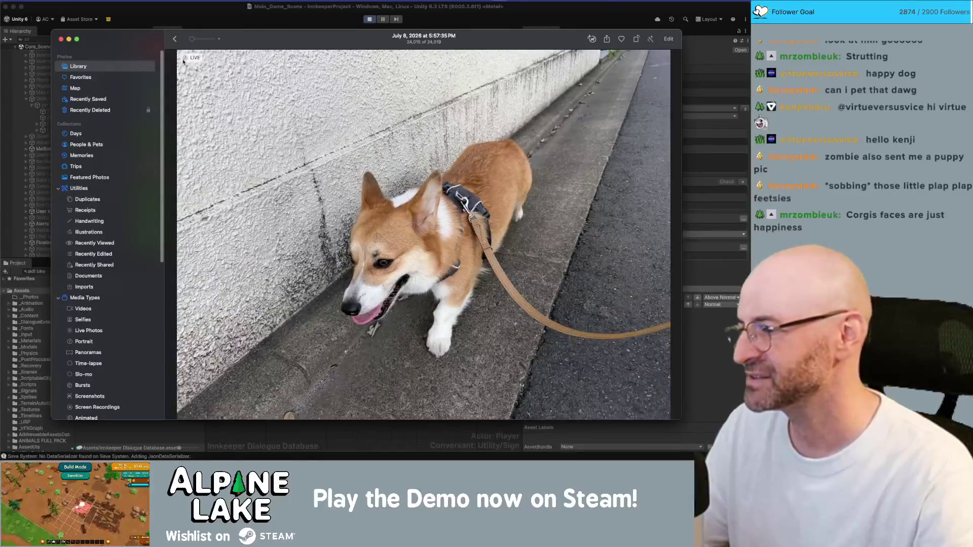
# View the corgi Live Photo, dismiss its shortcut menu, drag the window aside, and switch to Photoshop
pyautogui.moveTo(195, 58)
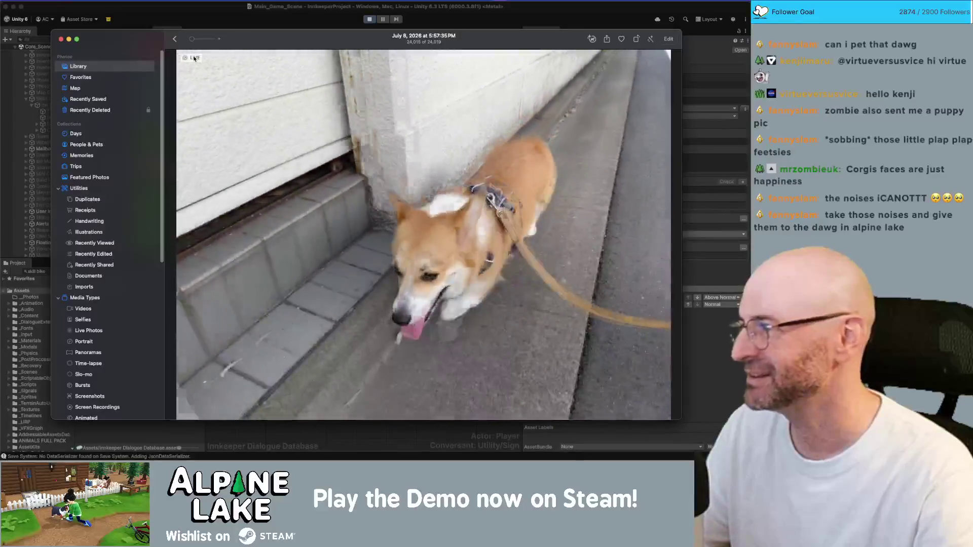
pyautogui.press('super+w')
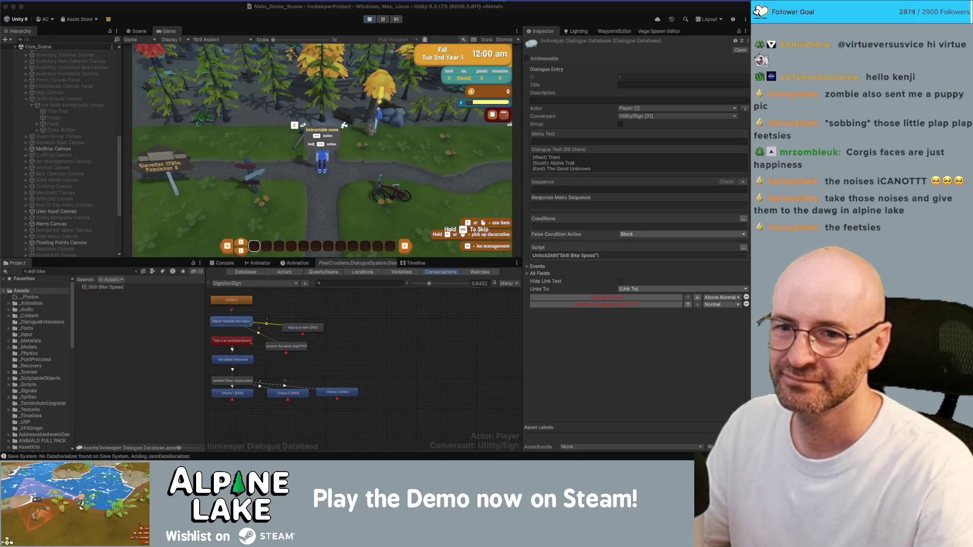
pyautogui.press('super+Tab')
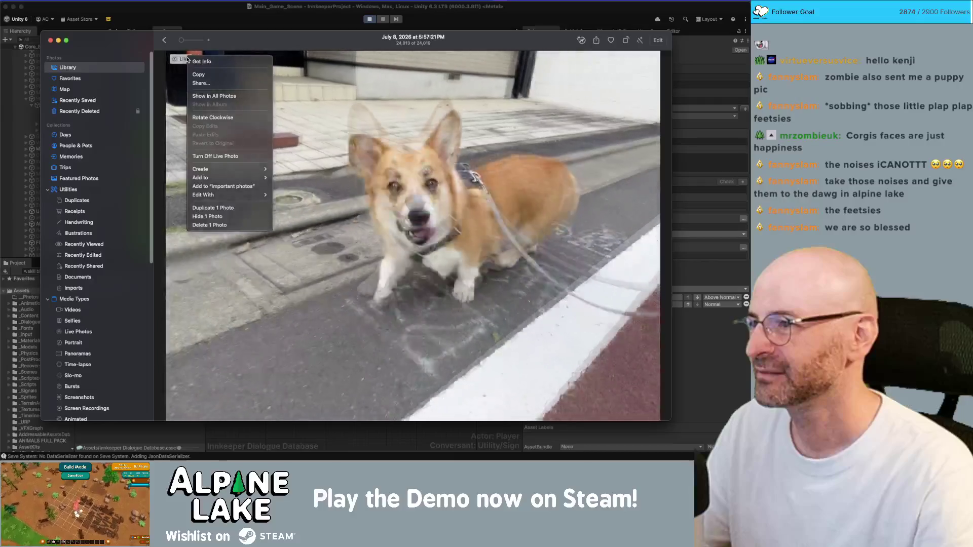
pyautogui.click(177, 61)
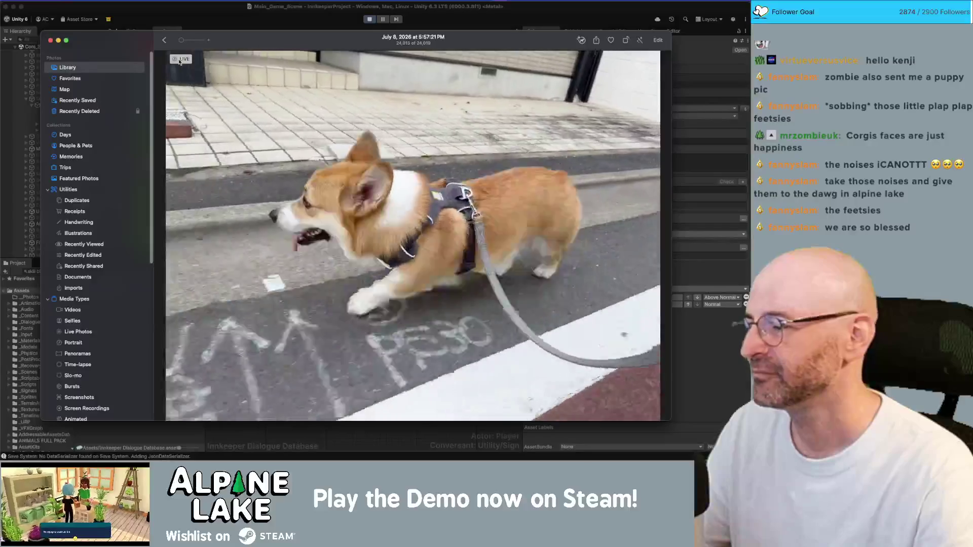
pyautogui.moveTo(234, 36); pyautogui.dragTo(972, 38)
pyautogui.press('super+Tab')
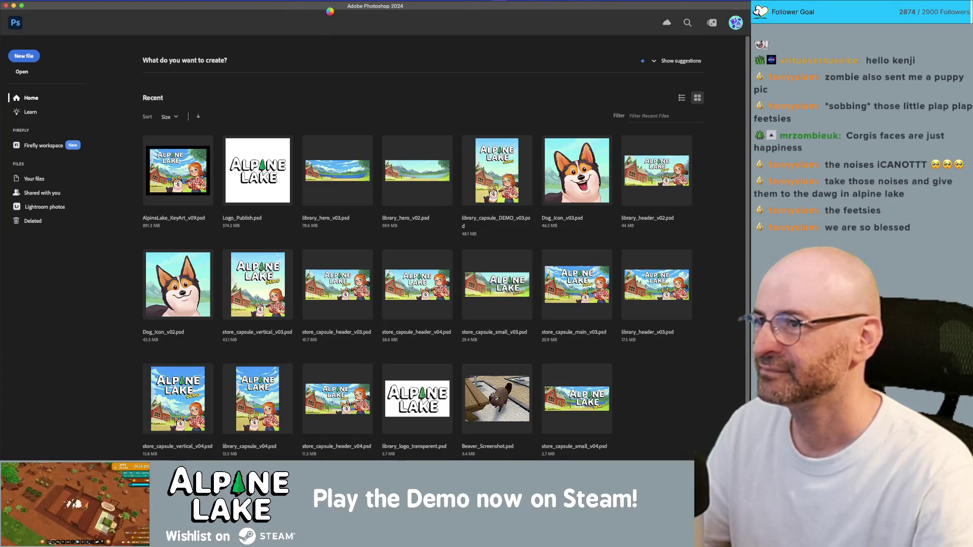
# Back in the running game, mount the bike and read through the signpost dialogue
pyautogui.press('super+Tab')
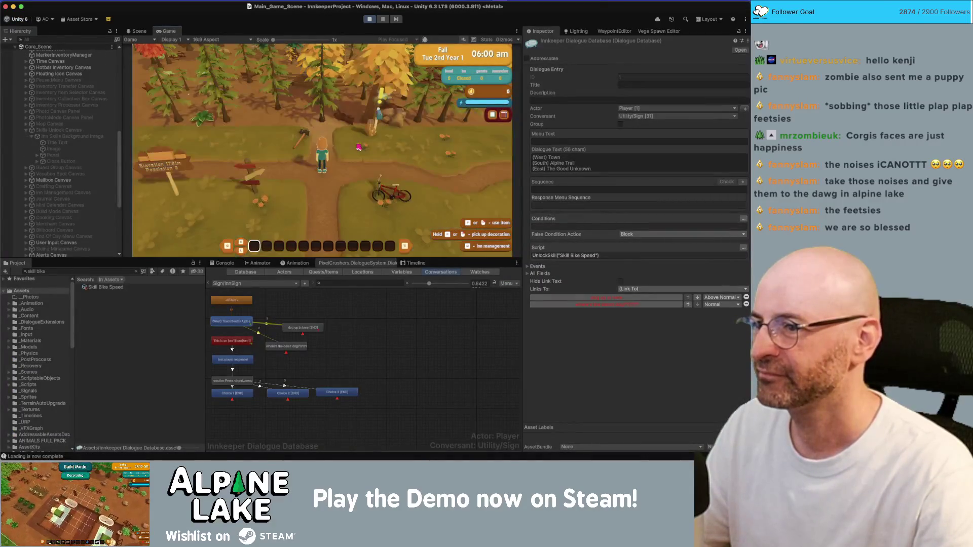
pyautogui.press('e')
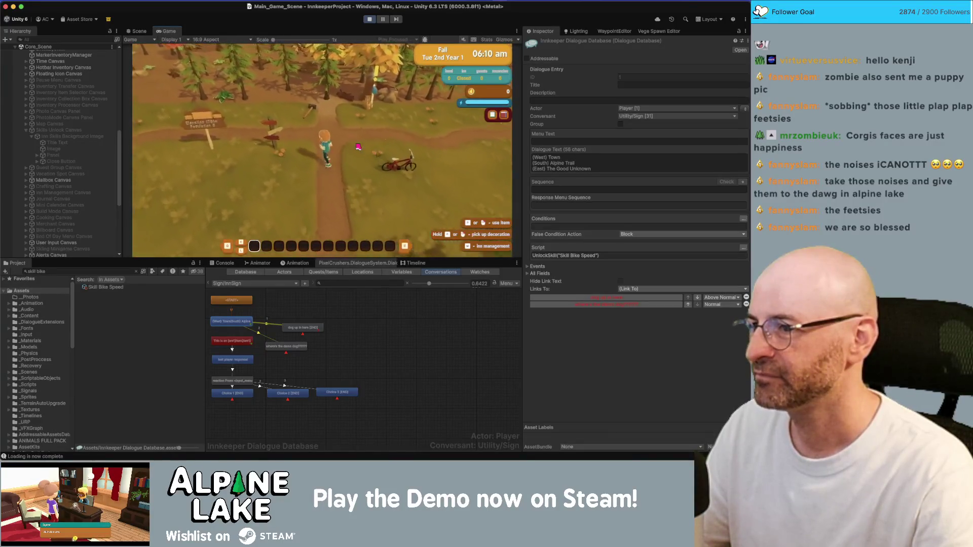
pyautogui.press('a')
pyautogui.press('e')
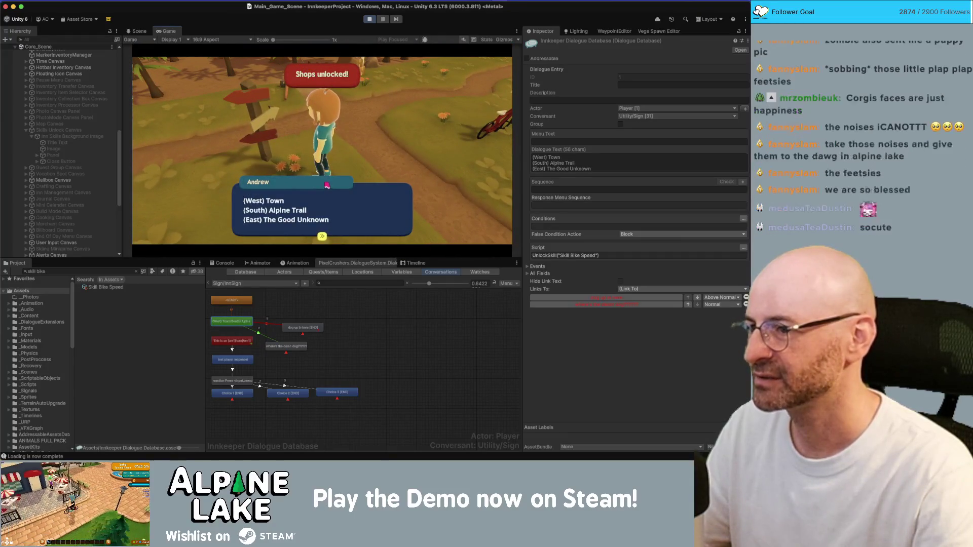
pyautogui.press('e')
pyautogui.press('e')
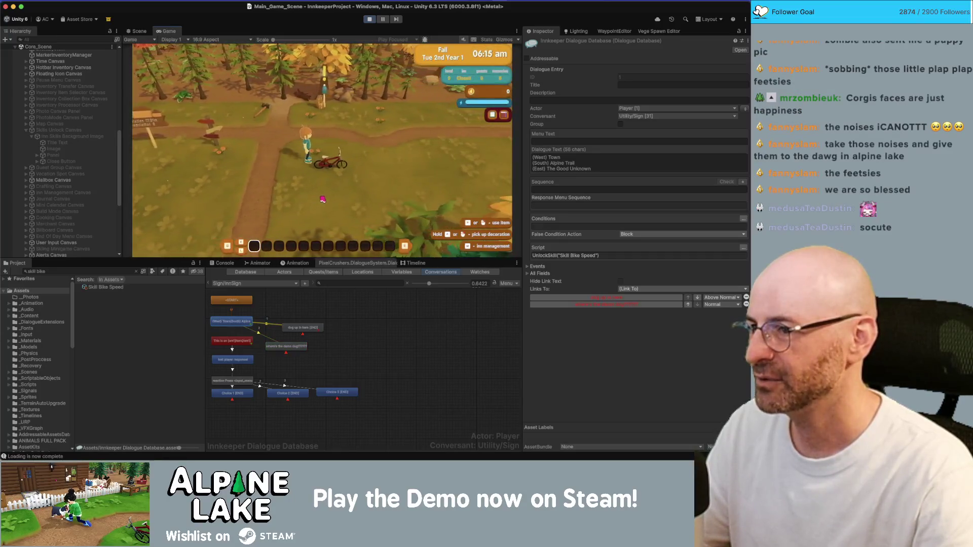
# Ride the bike along the path to Town and back into the main scene
pyautogui.press('d')
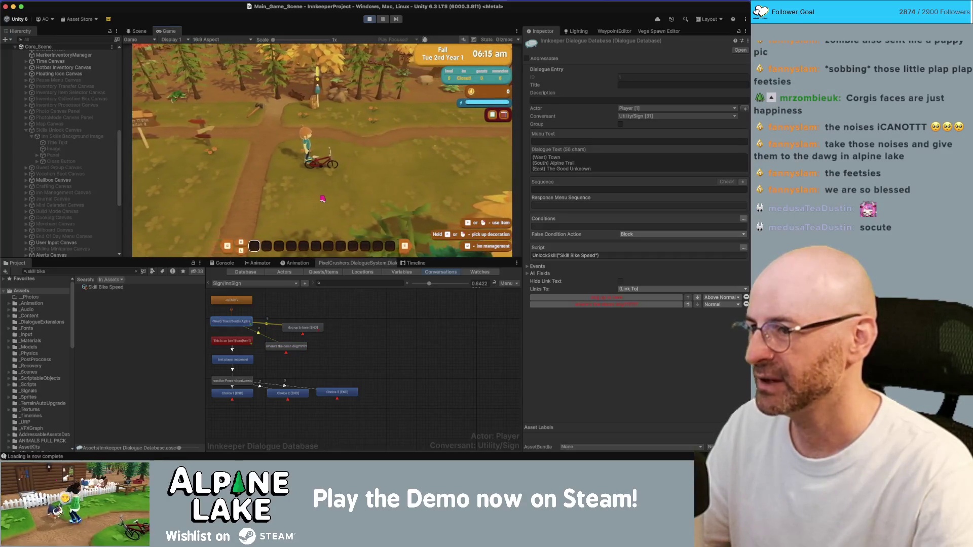
pyautogui.press('d')
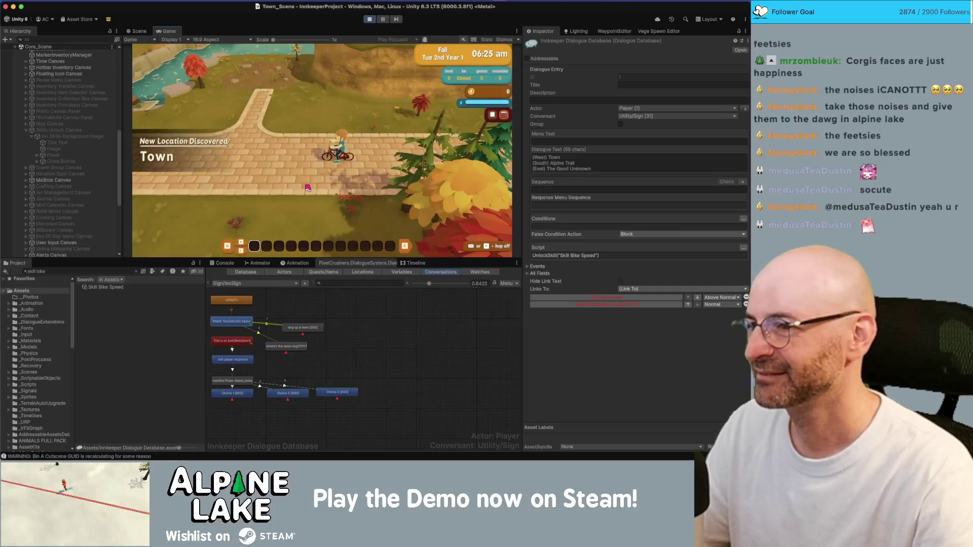
pyautogui.press('a')
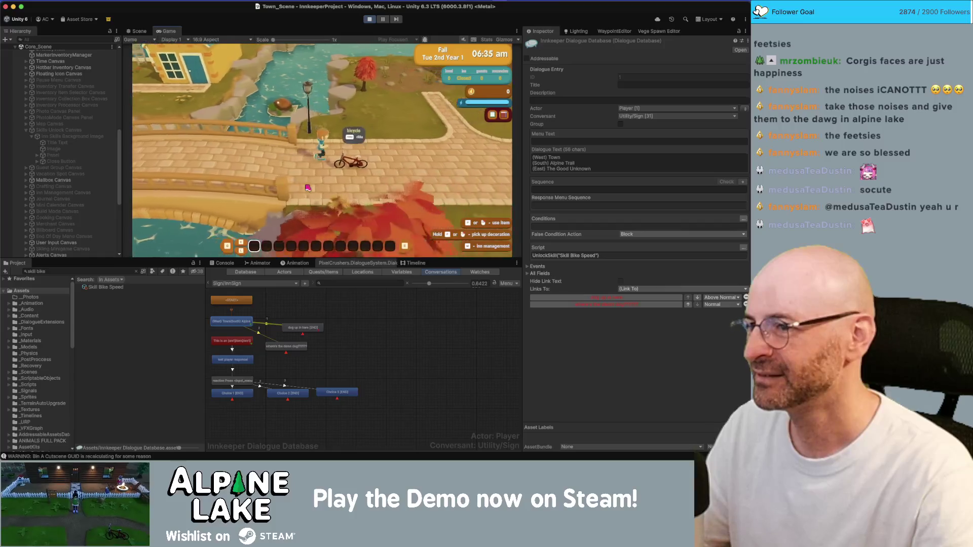
pyautogui.press('d')
pyautogui.press('s')
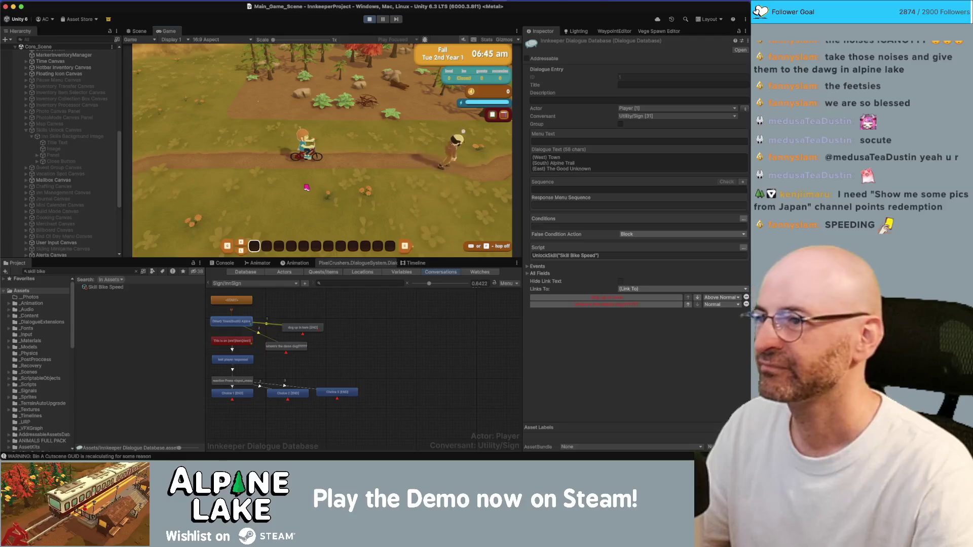
pyautogui.press('super+Tab')
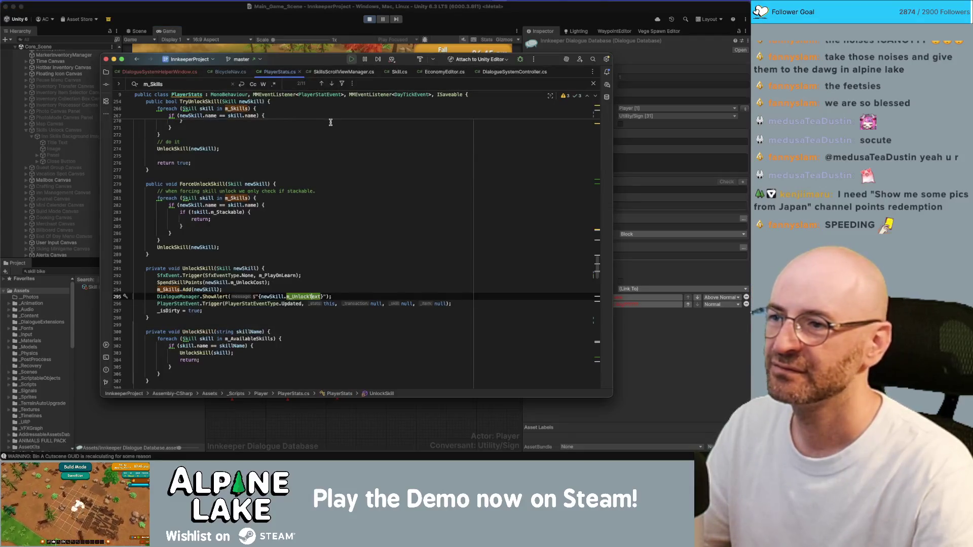
# Launch the Photos app from Spotlight, hide it, then bring the photo back to the front
pyautogui.press('super+space')
pyautogui.write('photos')
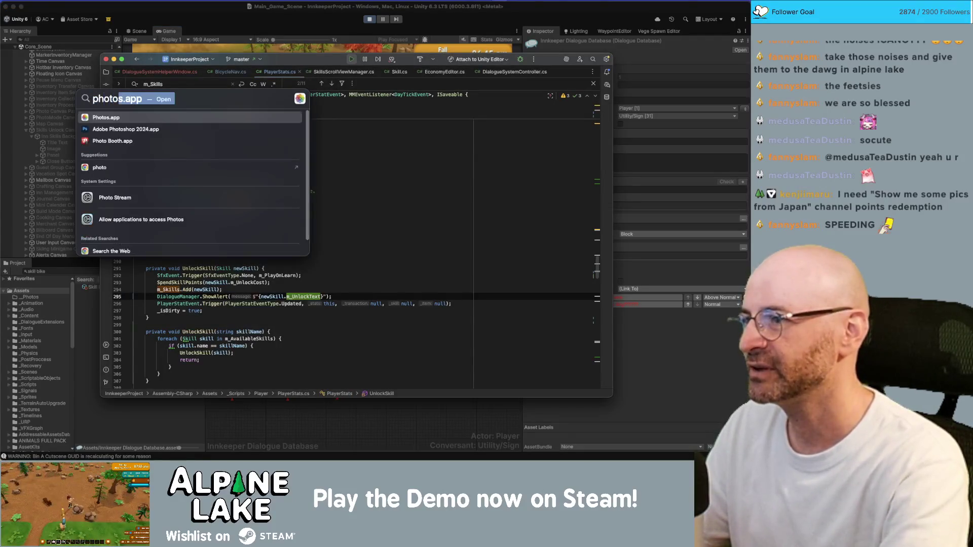
pyautogui.press('Return')
pyautogui.press('super+q')
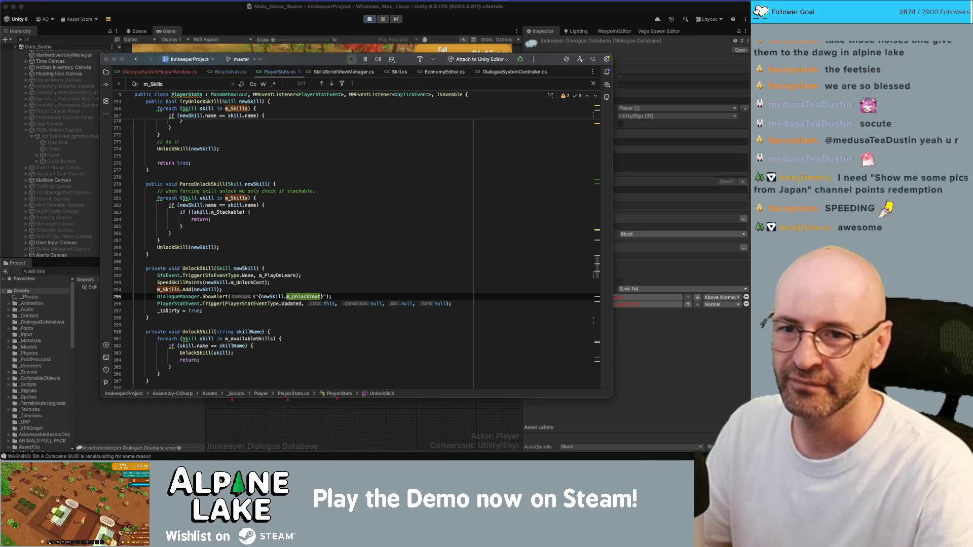
pyautogui.press('super+Tab')
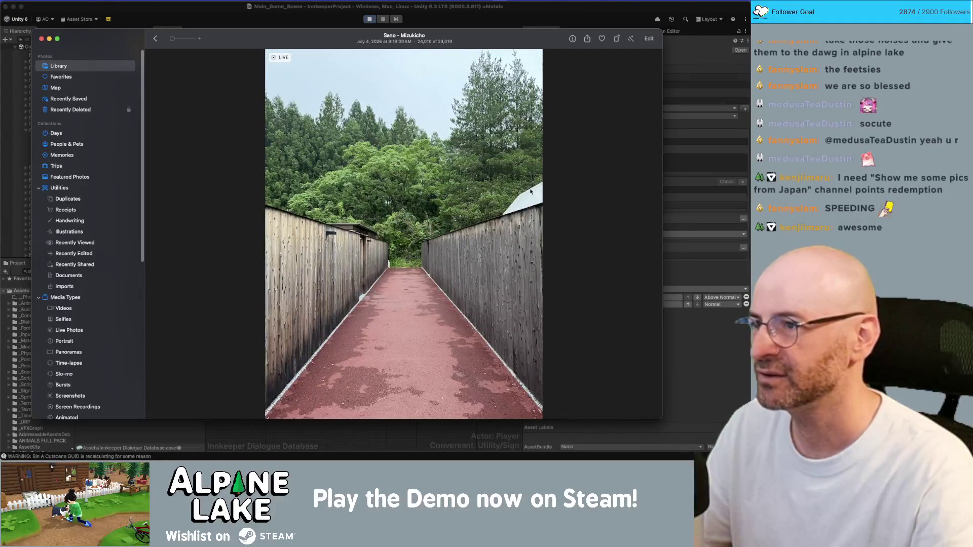
# Hide Photos, bring back the evening street photo, reposition its window right, then hide it again
pyautogui.press('super+w')
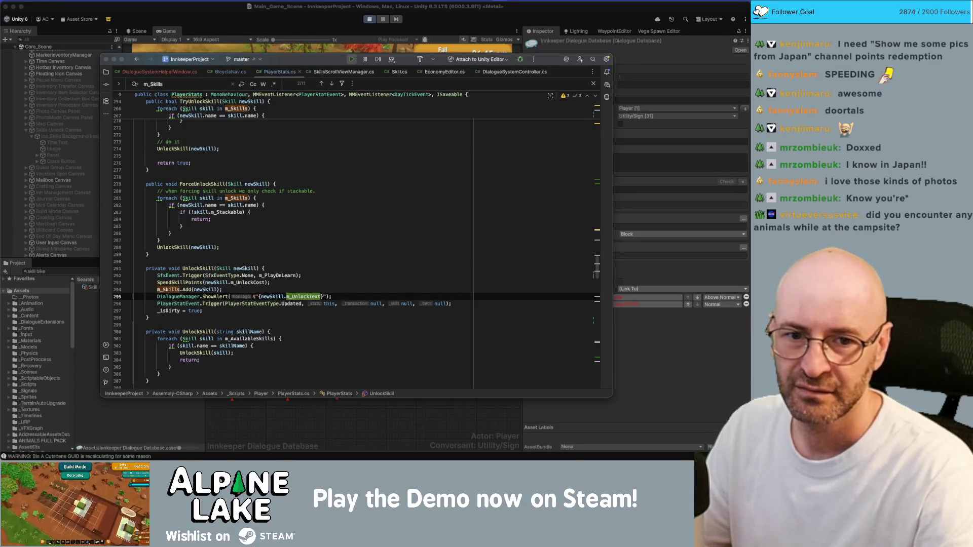
pyautogui.press('super+Tab')
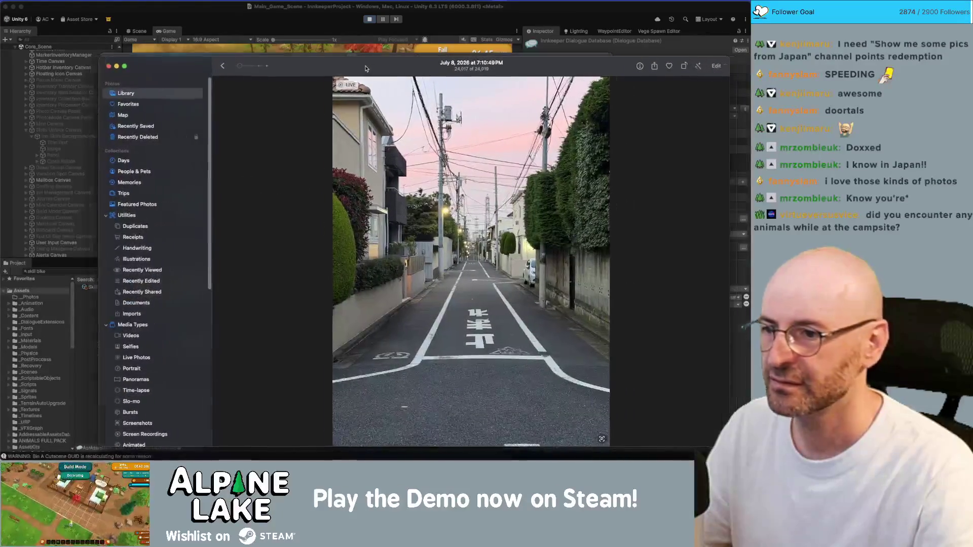
pyautogui.moveTo(325, 57); pyautogui.dragTo(322, 55)
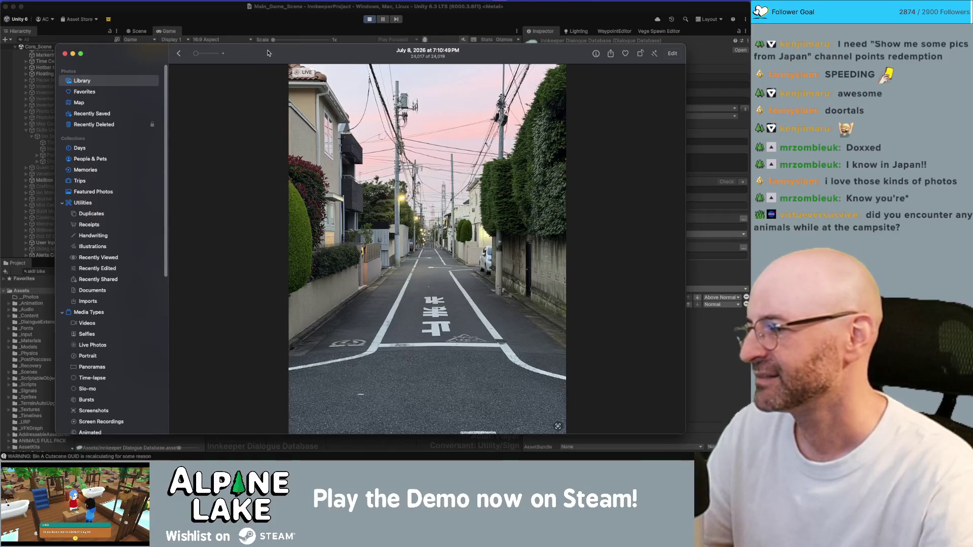
pyautogui.moveTo(268, 54); pyautogui.dragTo(375, 63)
pyautogui.press('super+w')
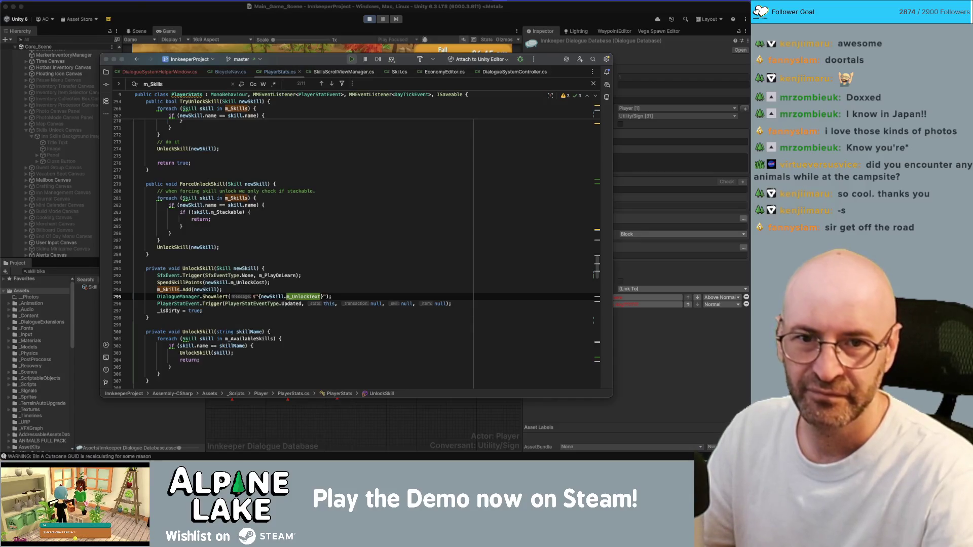
pyautogui.press('super+Tab')
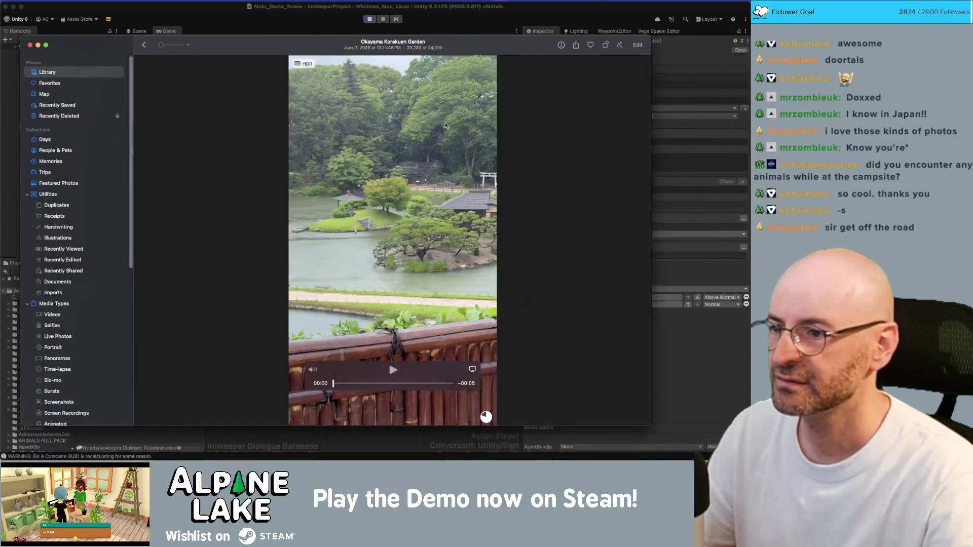
pyautogui.click(393, 370)
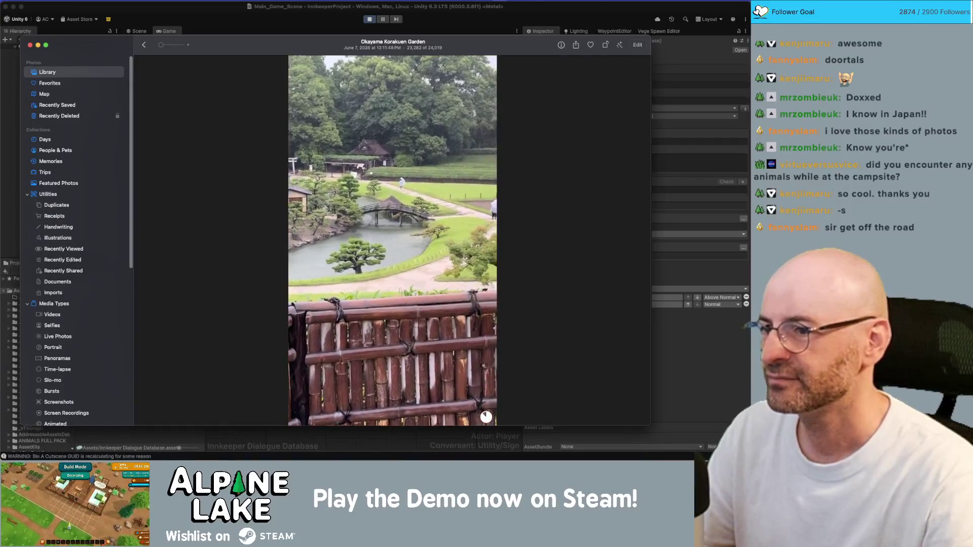
pyautogui.click(393, 370)
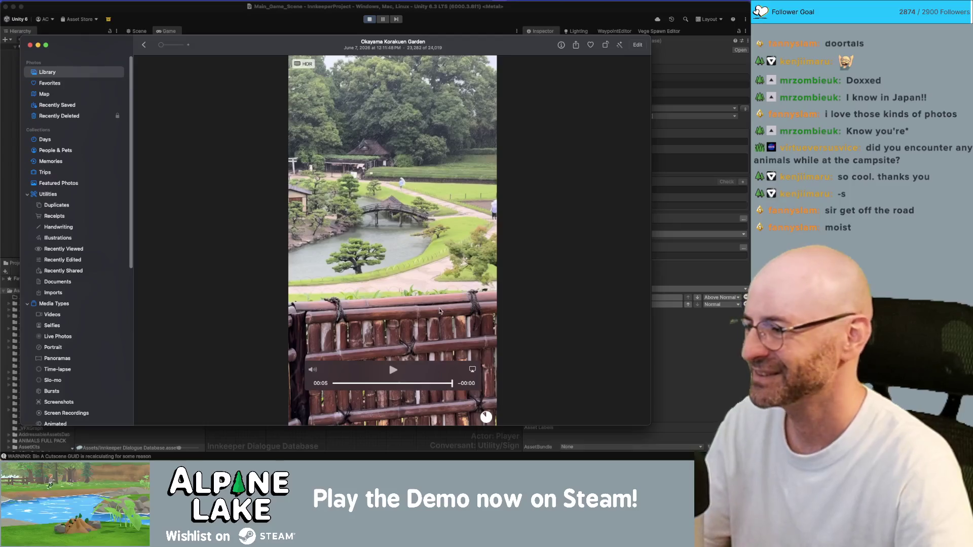
pyautogui.press('space')
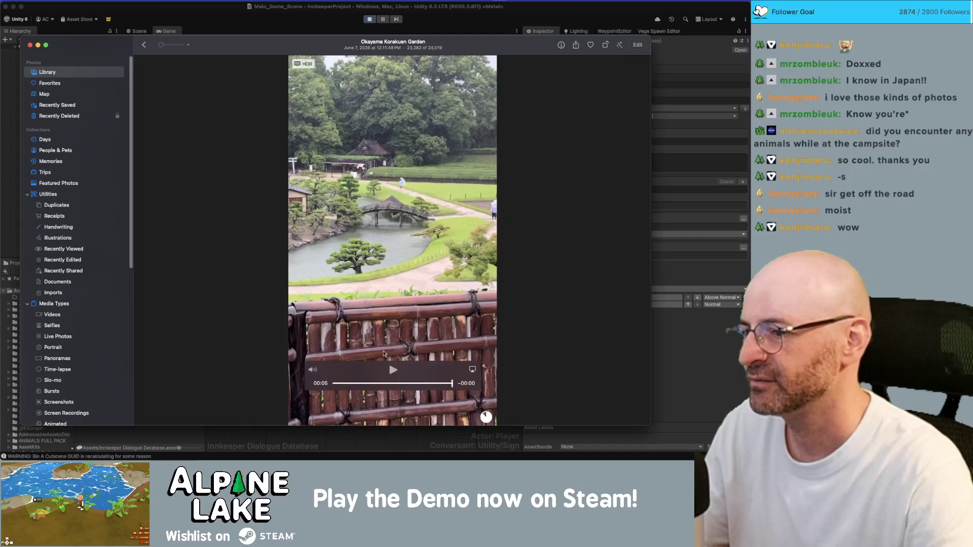
pyautogui.click(392, 370)
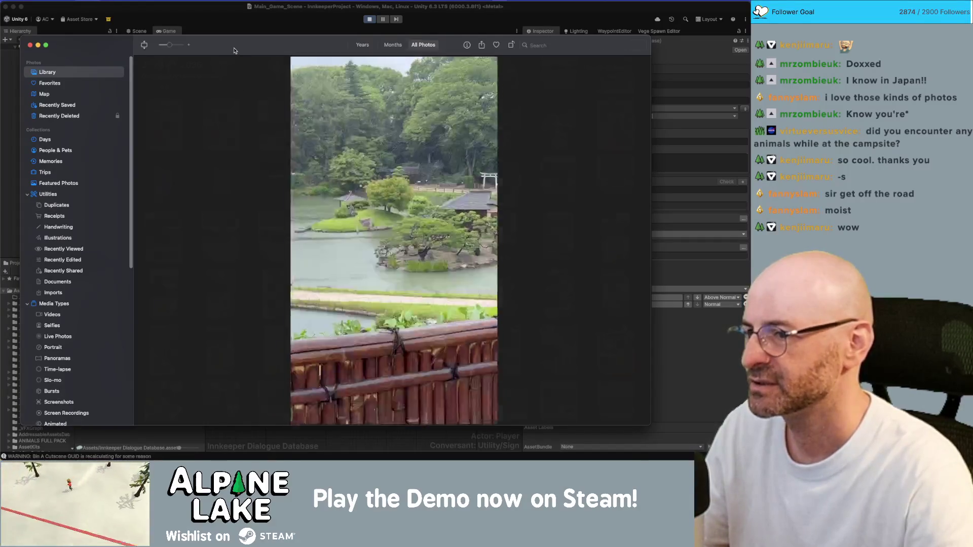
pyautogui.press('super+Tab')
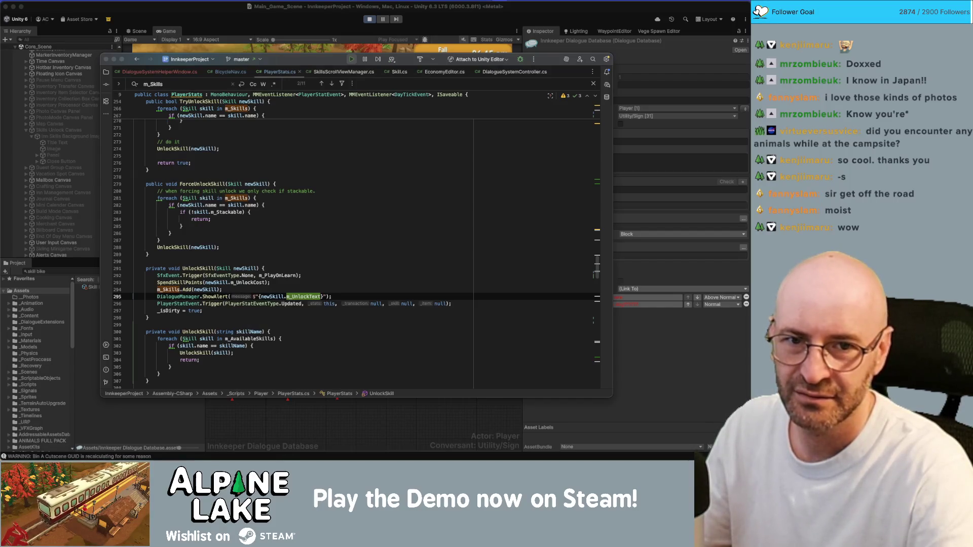
pyautogui.press('super+Tab')
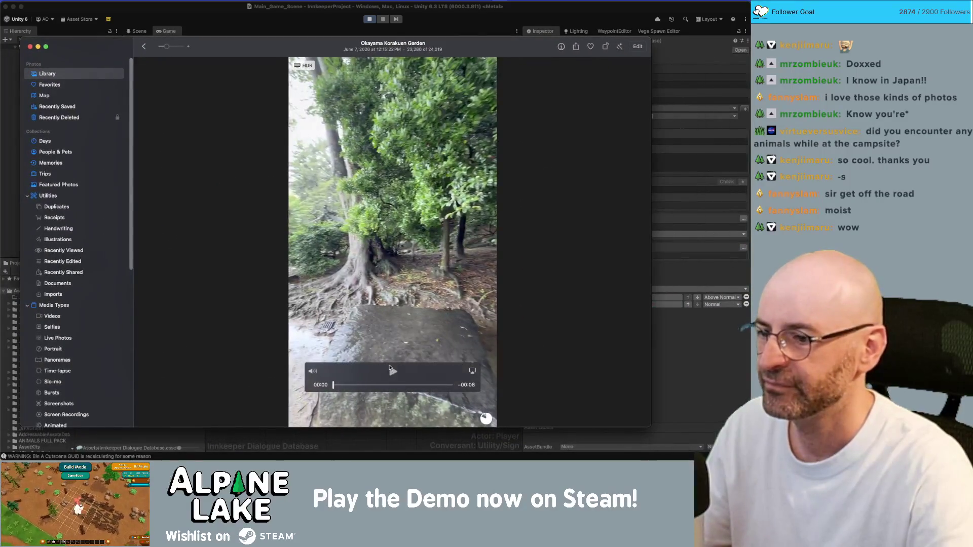
# Play the garden crane video, move the Photos window right, then switch back to the PlayerStats.cs code
pyautogui.click(390, 368)
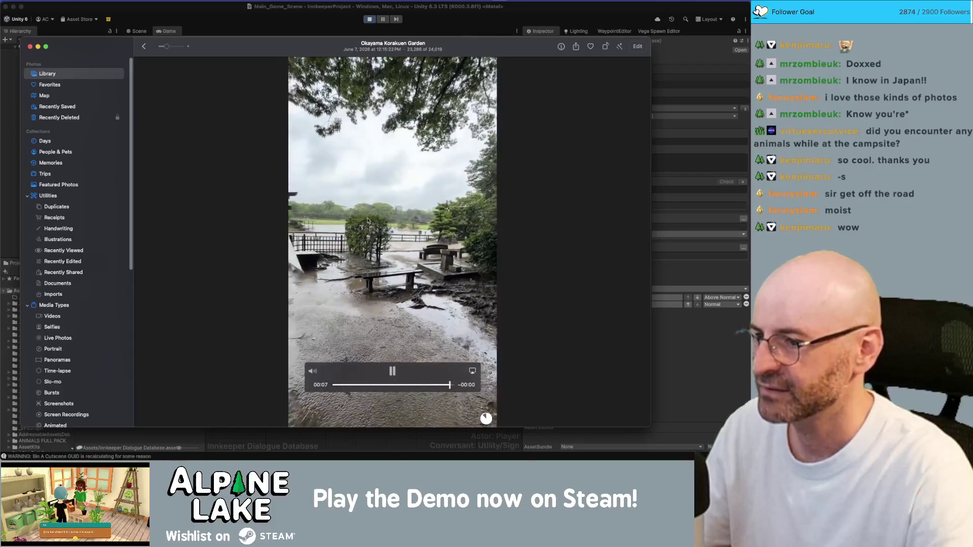
pyautogui.moveTo(290, 42); pyautogui.dragTo(374, 51)
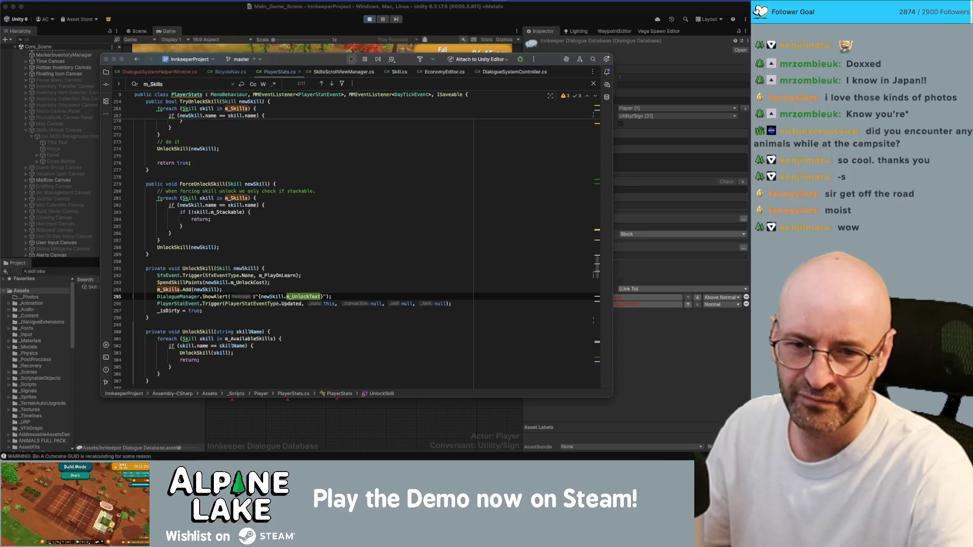
pyautogui.press('super+Tab')
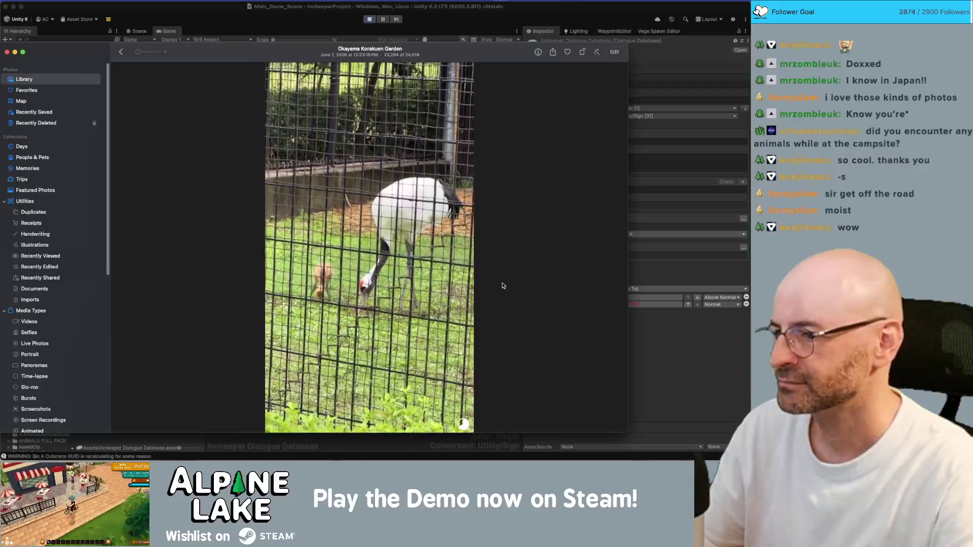
pyautogui.moveTo(463, 270)
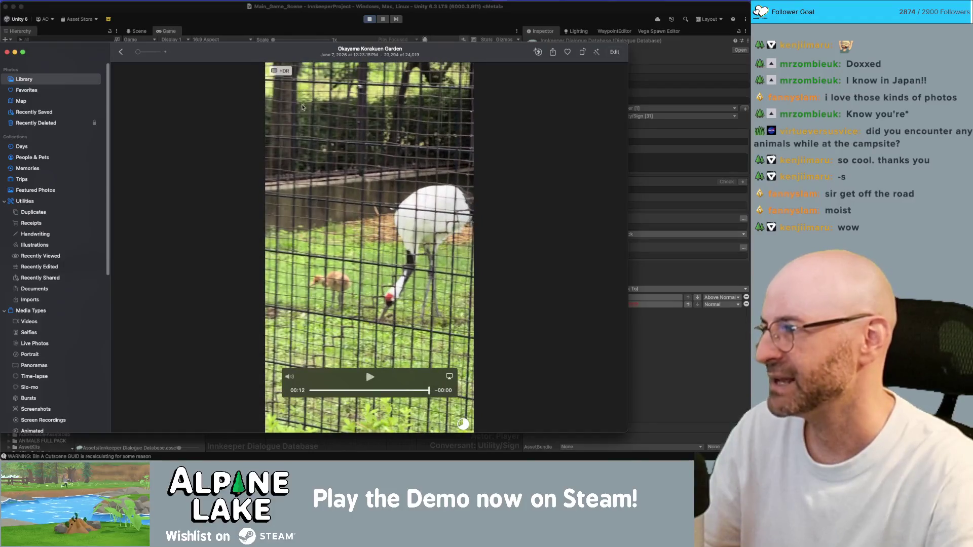
pyautogui.moveTo(291, 58); pyautogui.dragTo(290, 57)
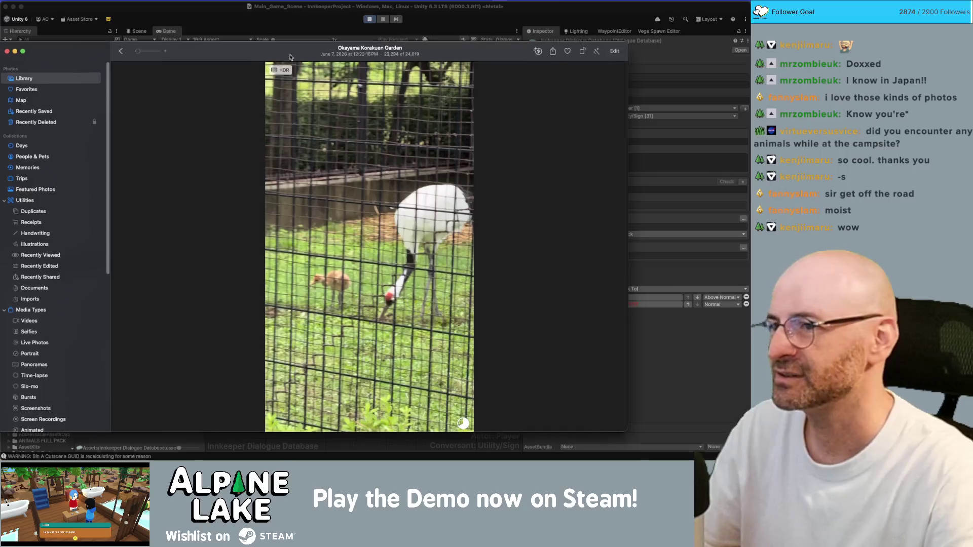
pyautogui.press('super+Tab')
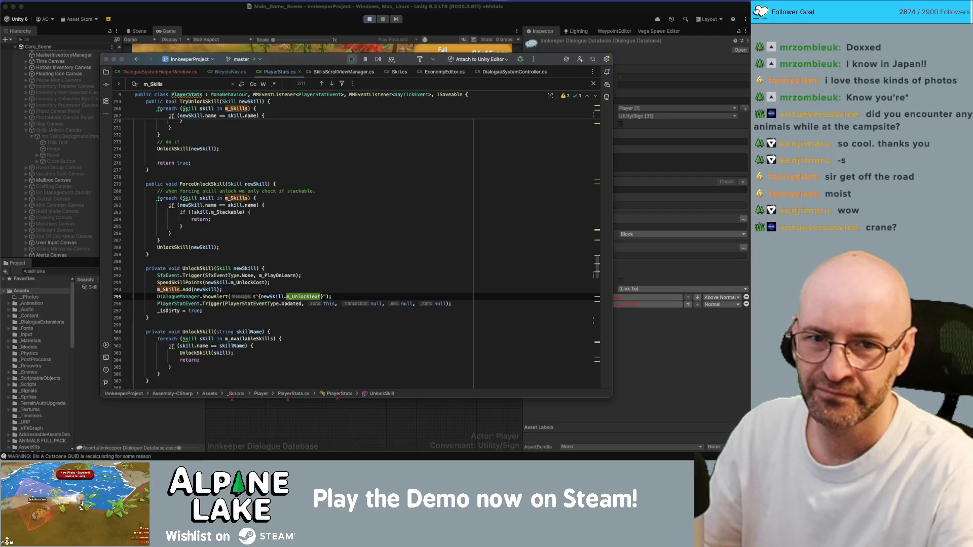
pyautogui.press('super+Tab')
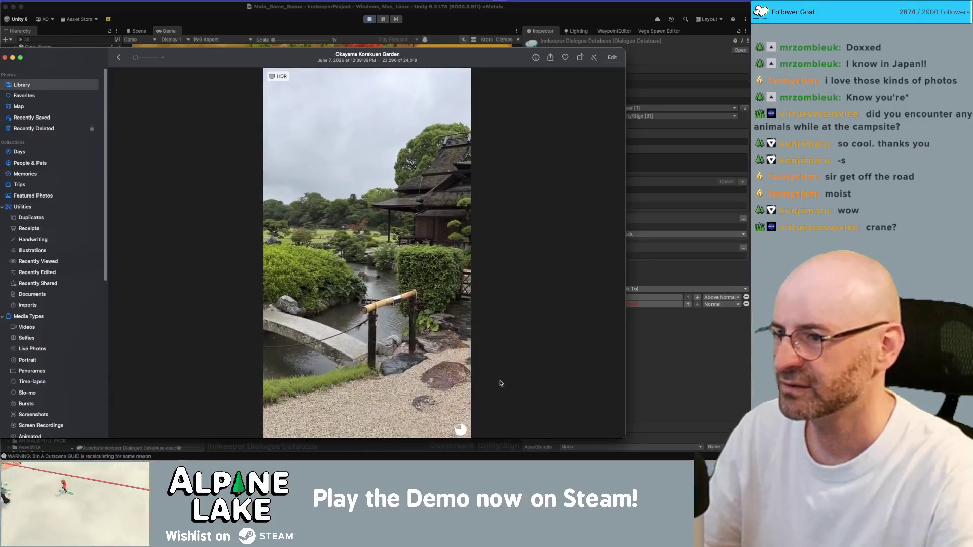
pyautogui.moveTo(426, 352)
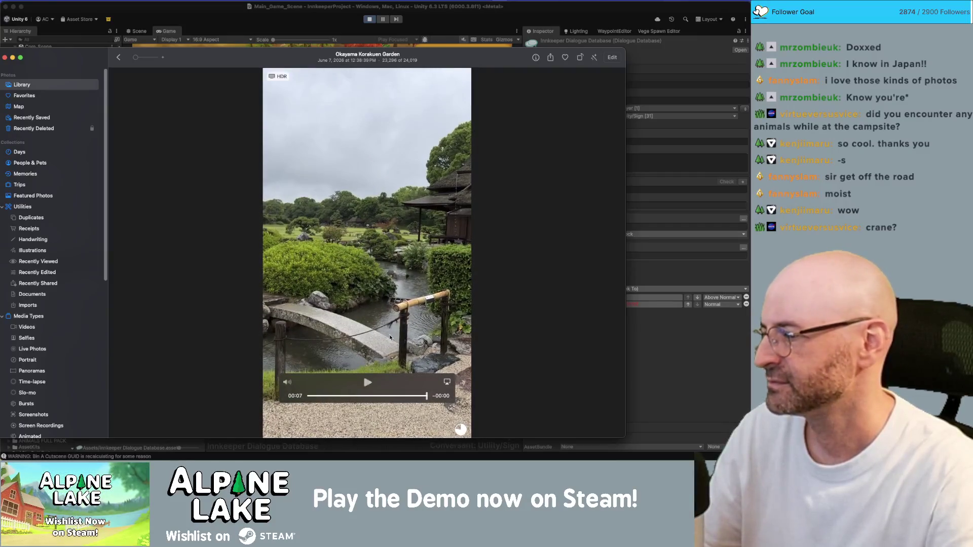
pyautogui.press('Escape')
pyautogui.moveTo(325, 61); pyautogui.dragTo(606, 66)
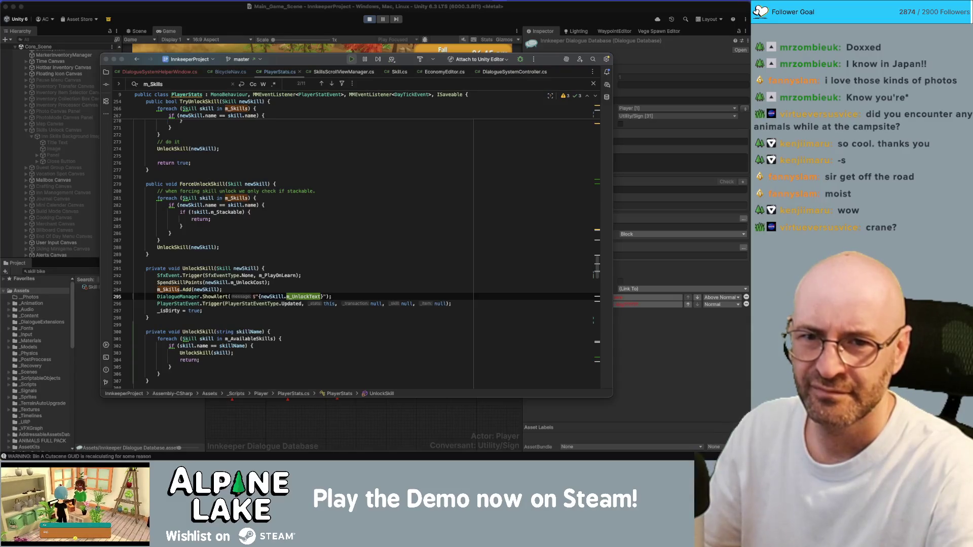
pyautogui.press('super+Tab')
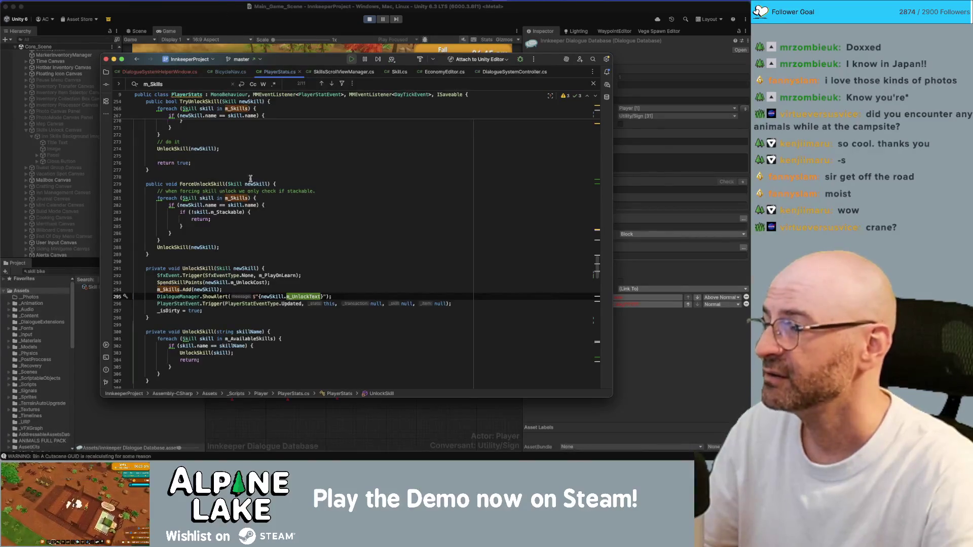
pyautogui.click(215, 25)
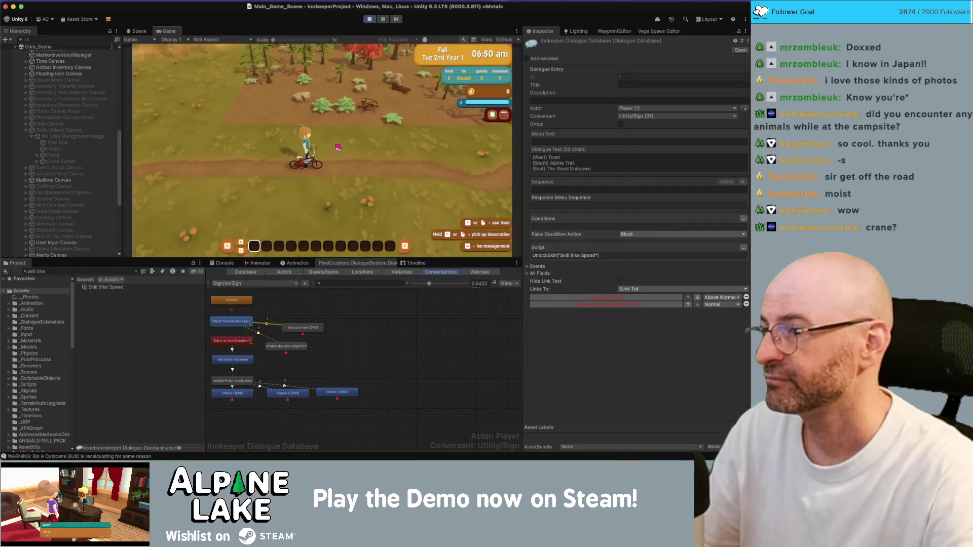
# Ride the bike right past the autumn trees, maximize the Game view, then ride left into town
pyautogui.press('d')
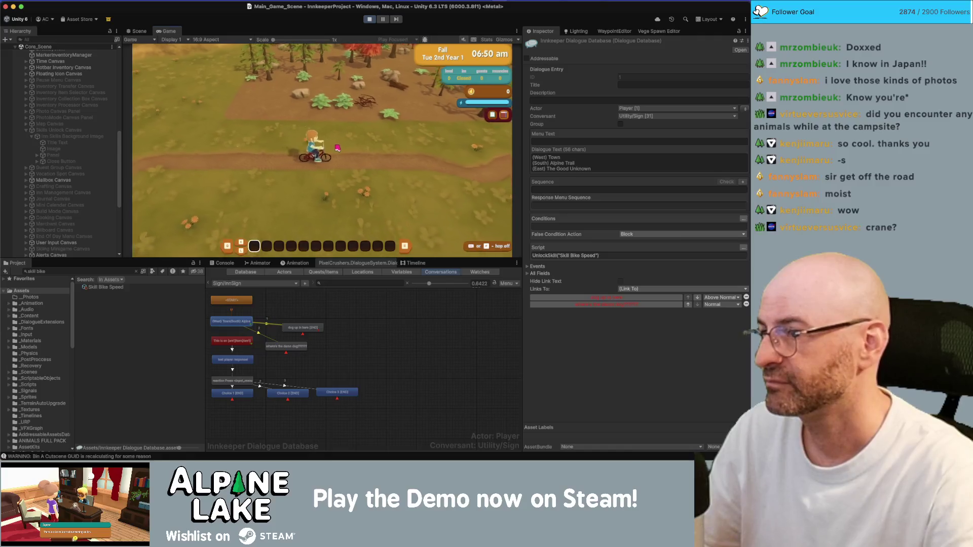
pyautogui.press('d')
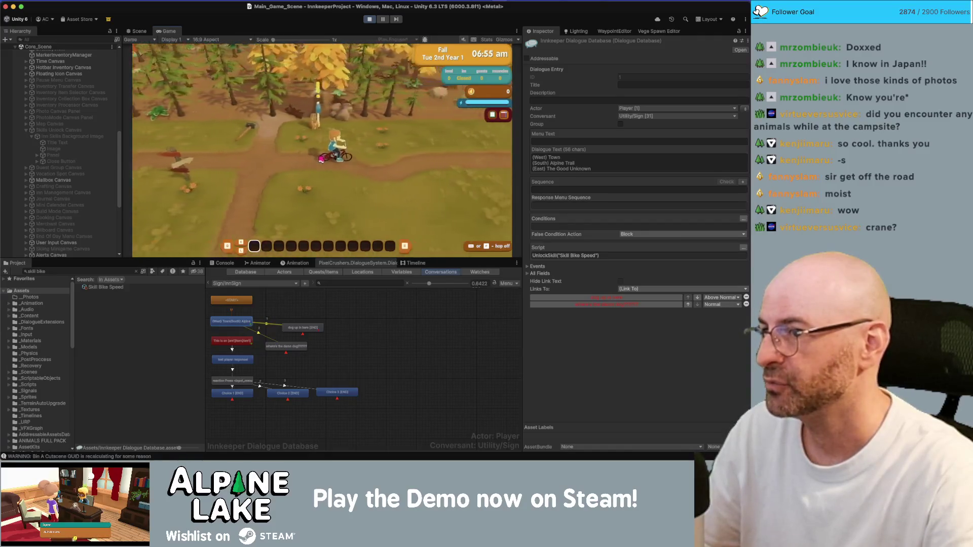
pyautogui.press('d')
pyautogui.press('d')
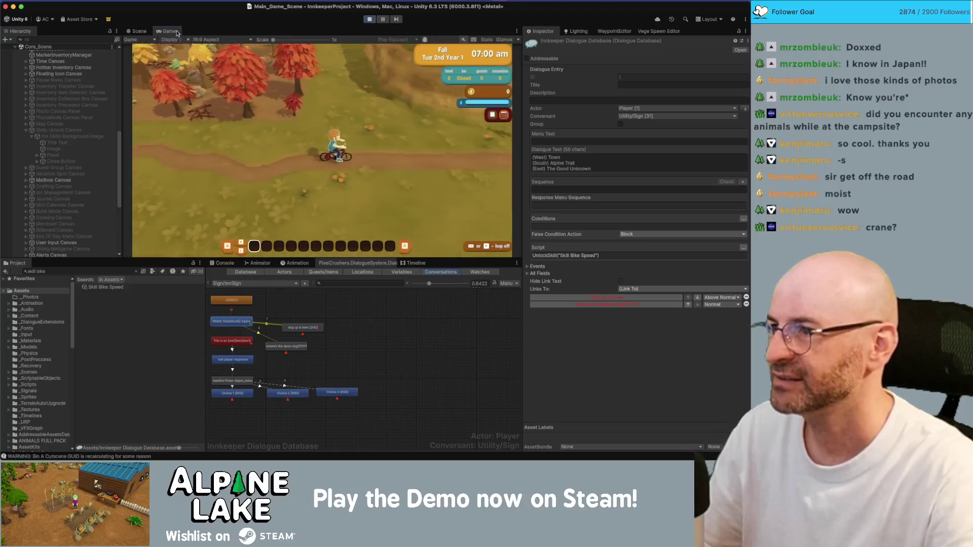
pyautogui.doubleClick(170, 32)
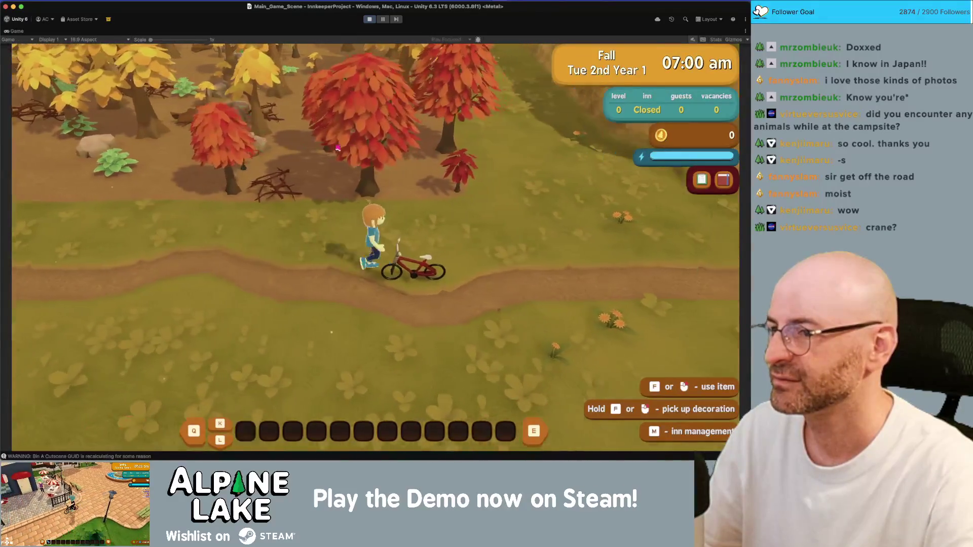
pyautogui.press('d')
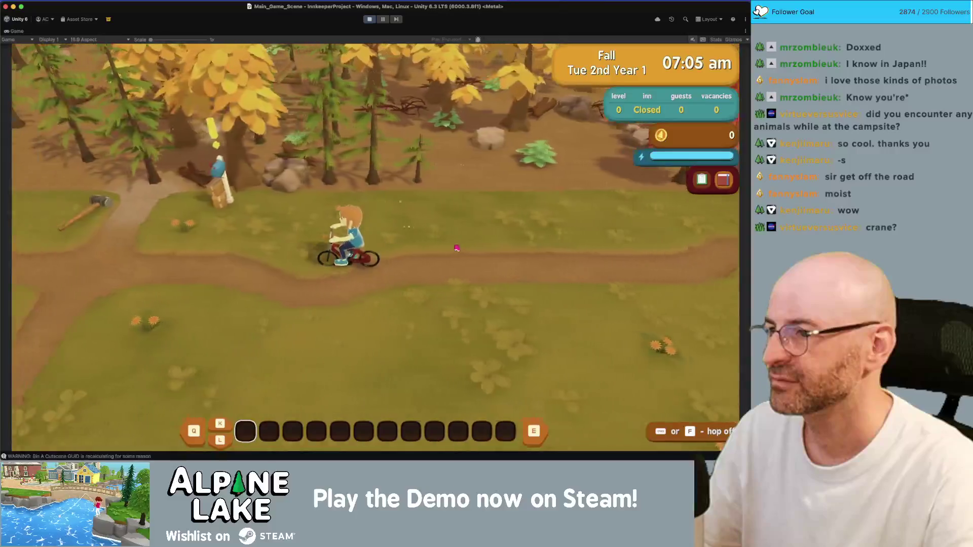
pyautogui.press('a')
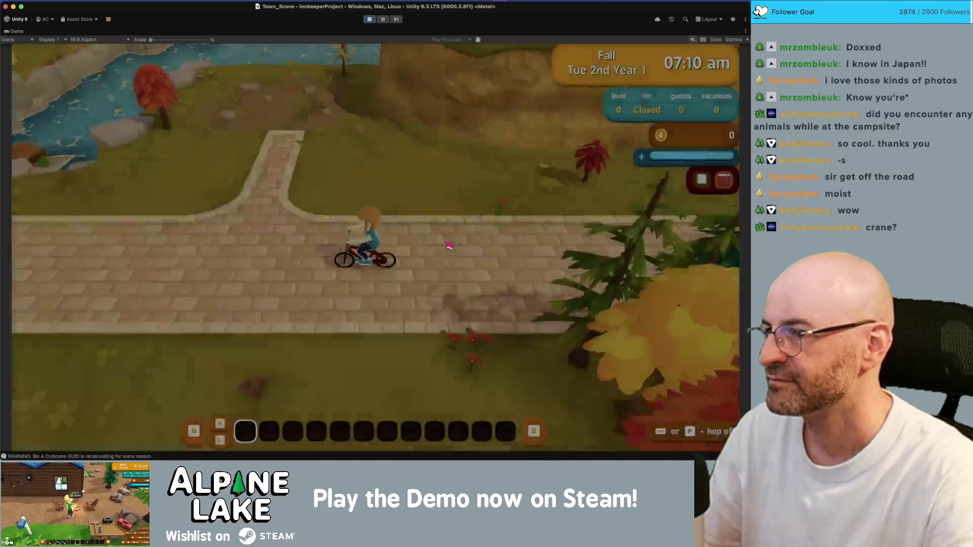
pyautogui.press('a')
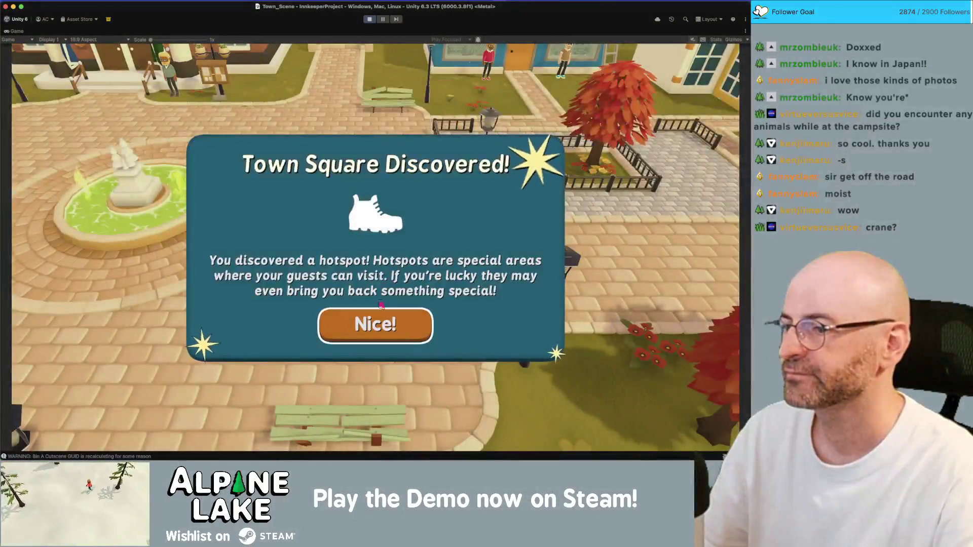
# Dismiss the hotspot discovered message and ride east off the bridge toward the forest clearing
pyautogui.click(393, 315)
pyautogui.press('d')
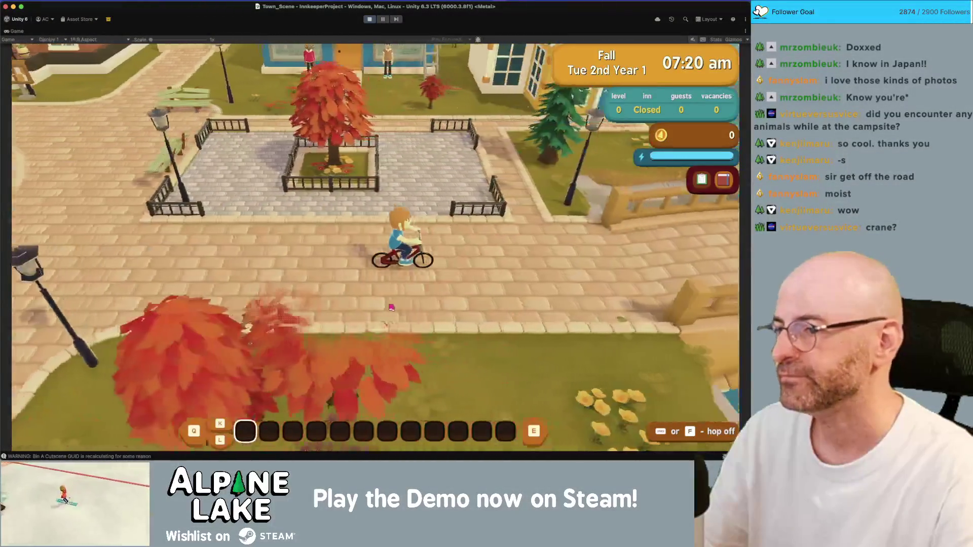
pyautogui.press('d')
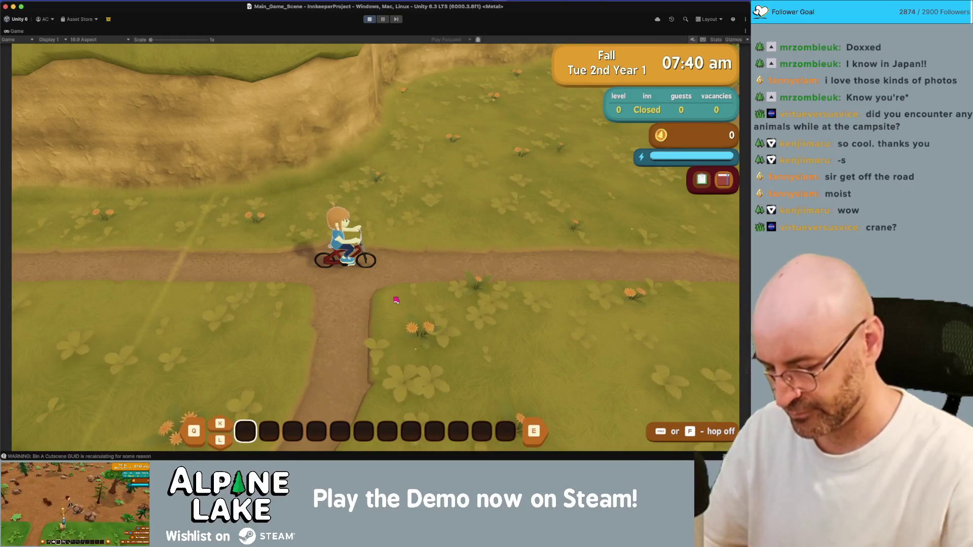
pyautogui.press('d')
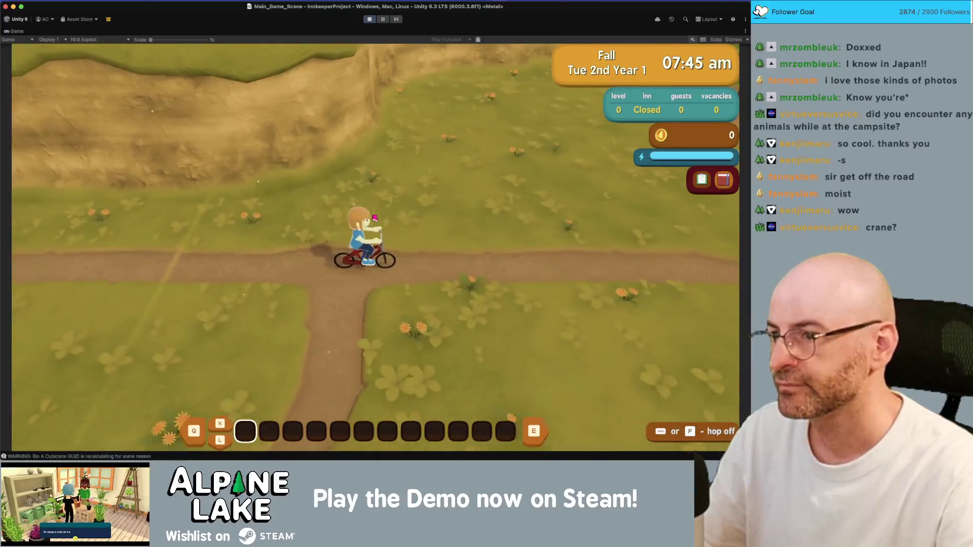
pyautogui.press('d')
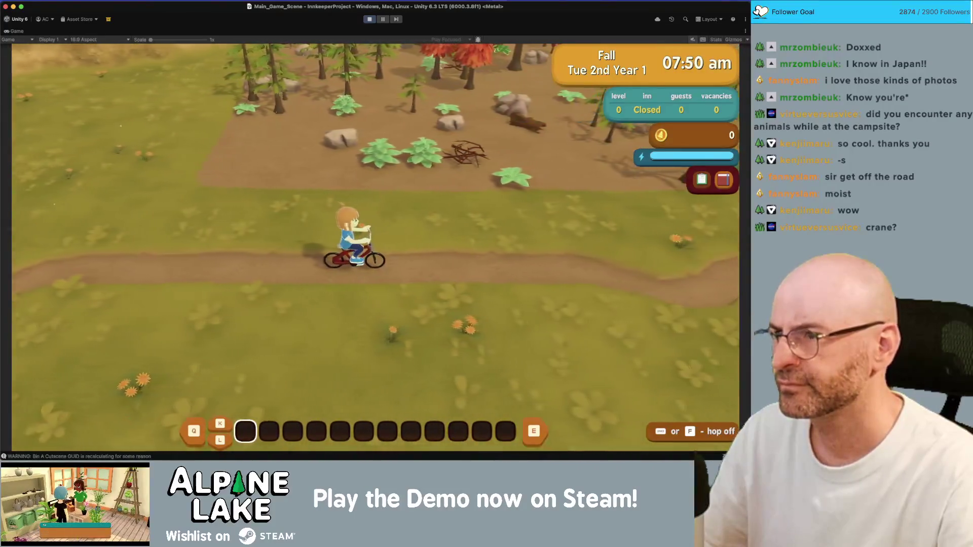
# Steer the bike back and forth across the clearing near the elevation signpost and ferns
pyautogui.press('a')
pyautogui.press('w')
pyautogui.press('w')
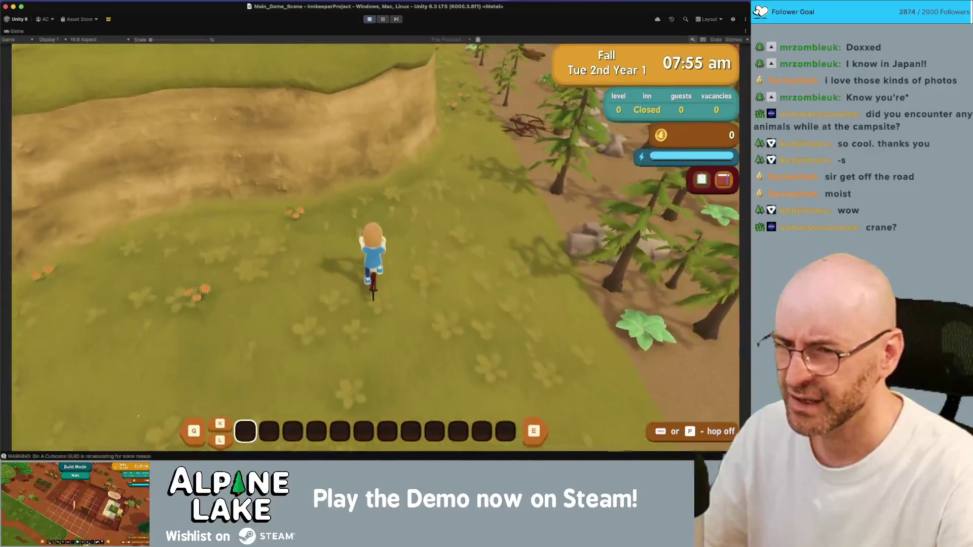
pyautogui.press('s')
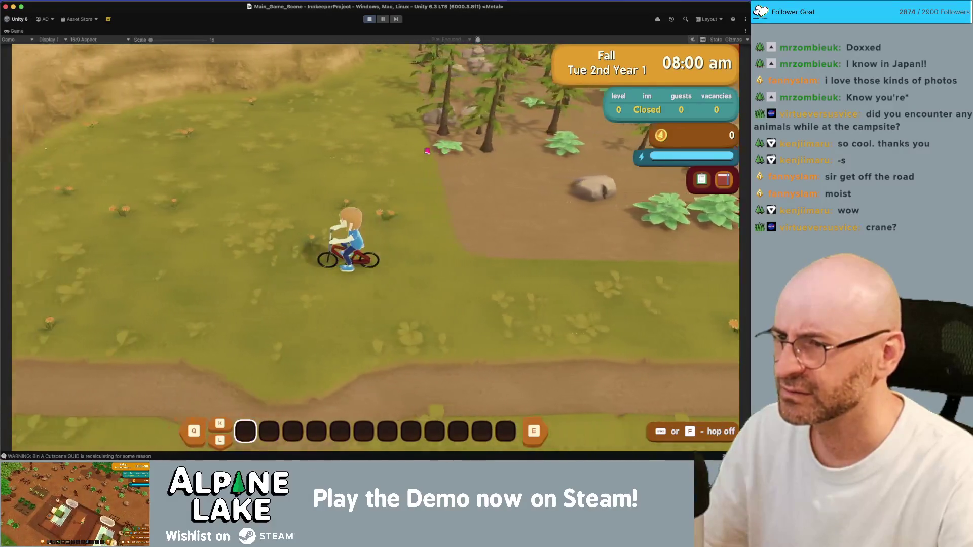
pyautogui.press('a')
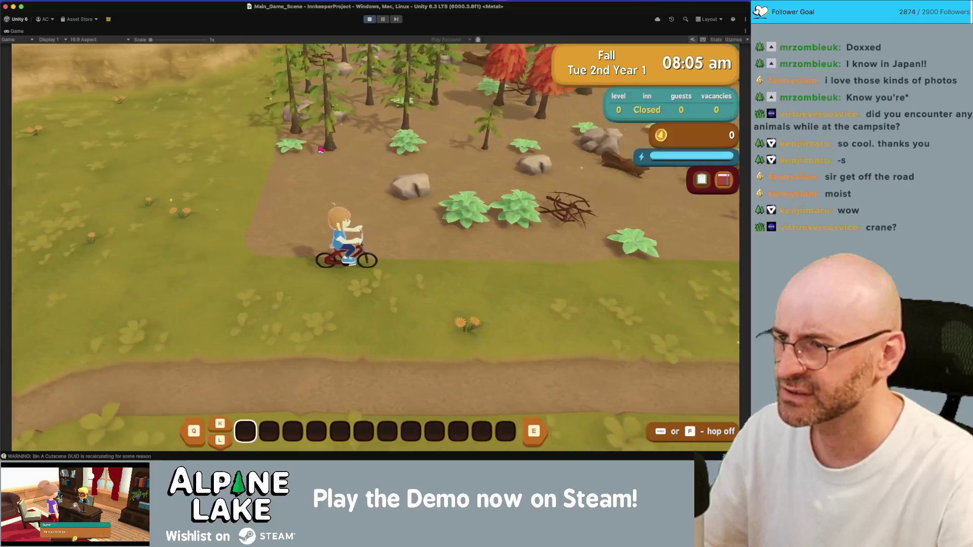
pyautogui.press('d')
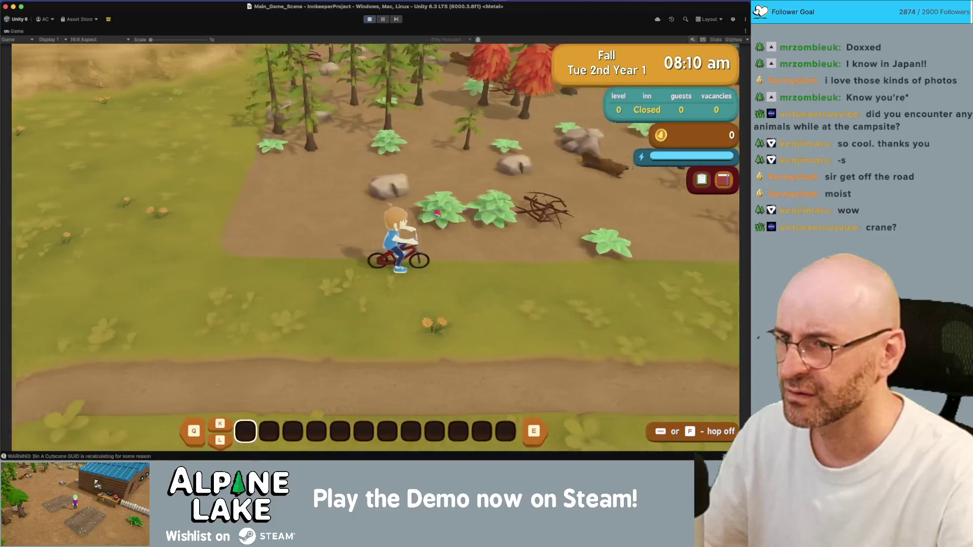
pyautogui.press('d')
pyautogui.press('a')
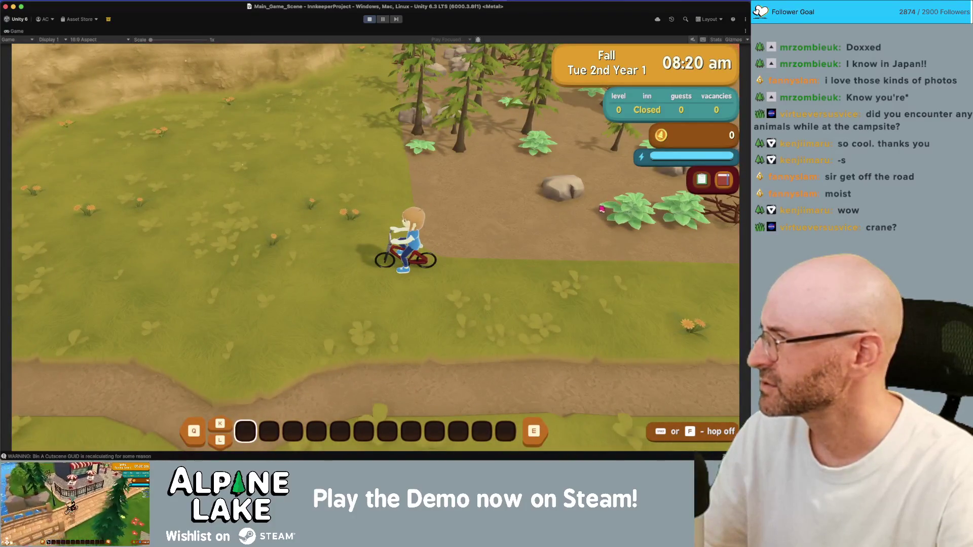
pyautogui.press('d')
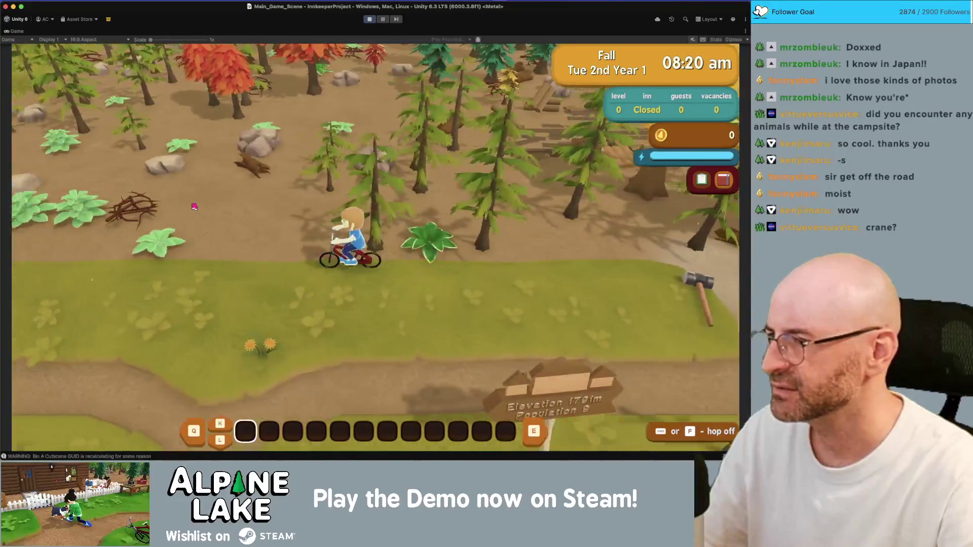
pyautogui.press('a')
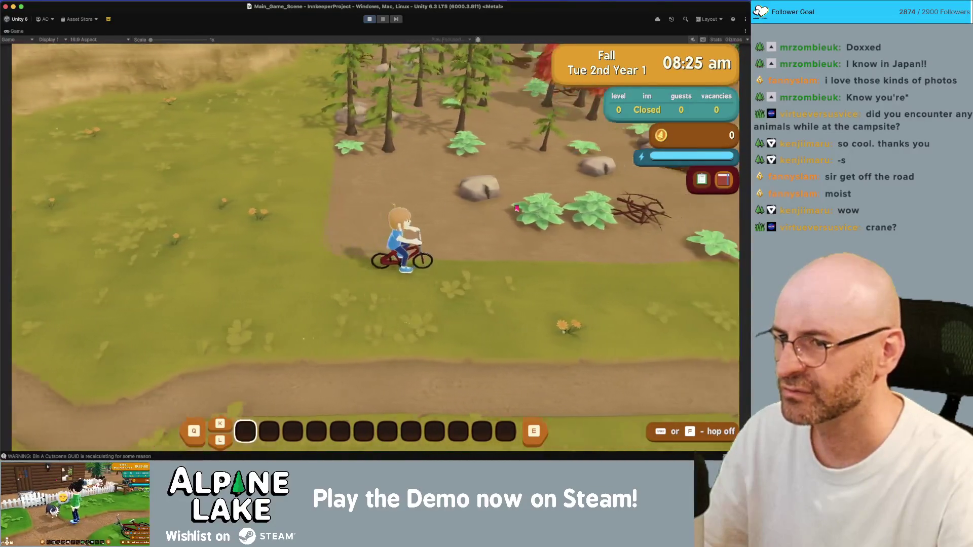
pyautogui.press('a')
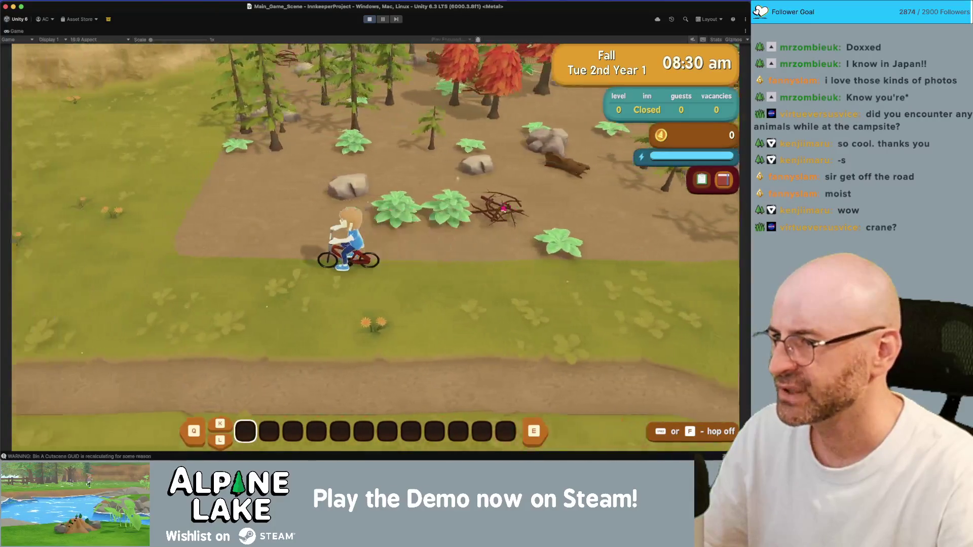
pyautogui.press('d')
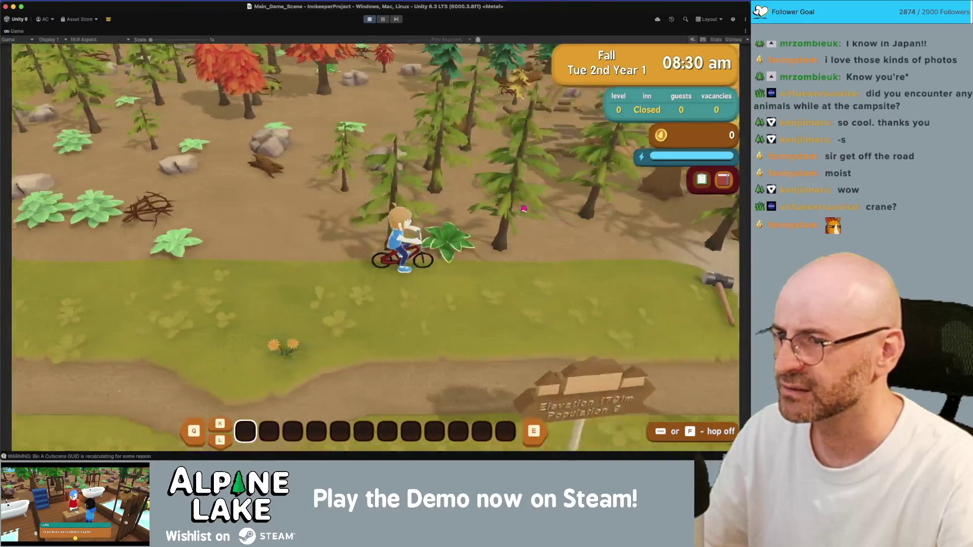
pyautogui.press('d')
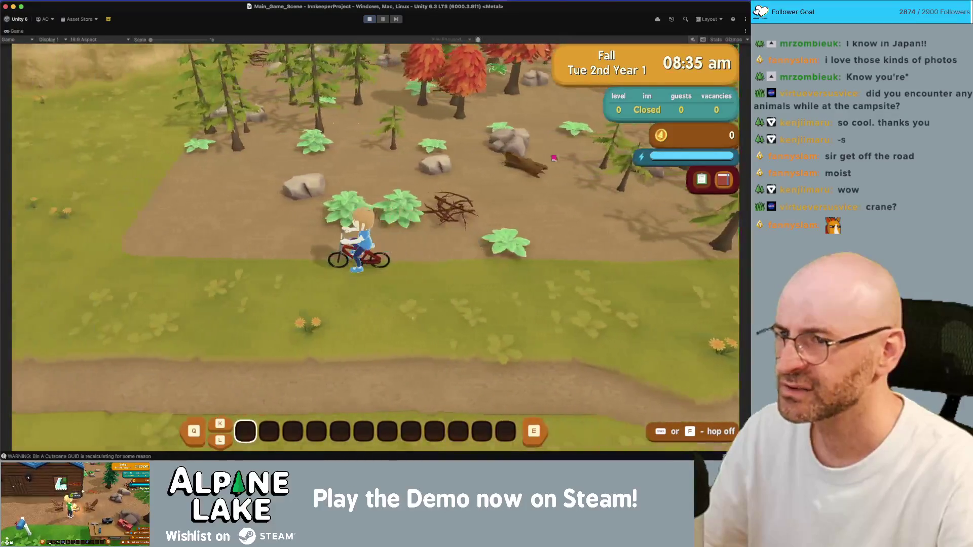
pyautogui.press('a')
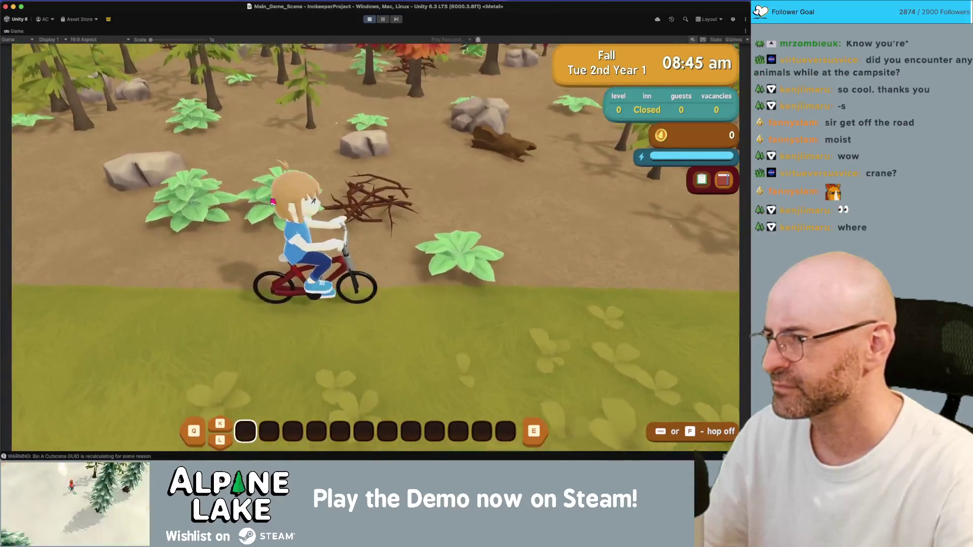
# Weave the bike through the forest past the bushes and away from the camera, then restore the full layout
pyautogui.press('s')
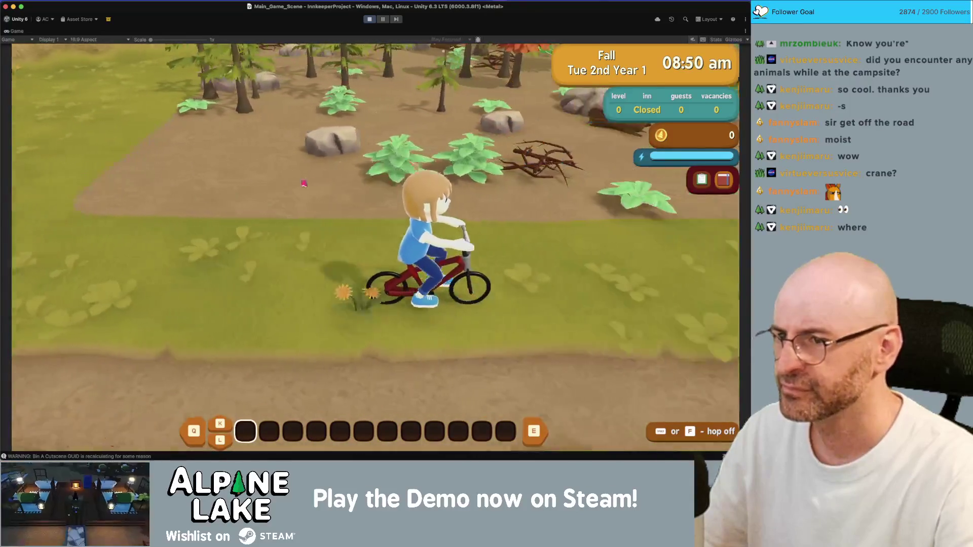
pyautogui.press('d')
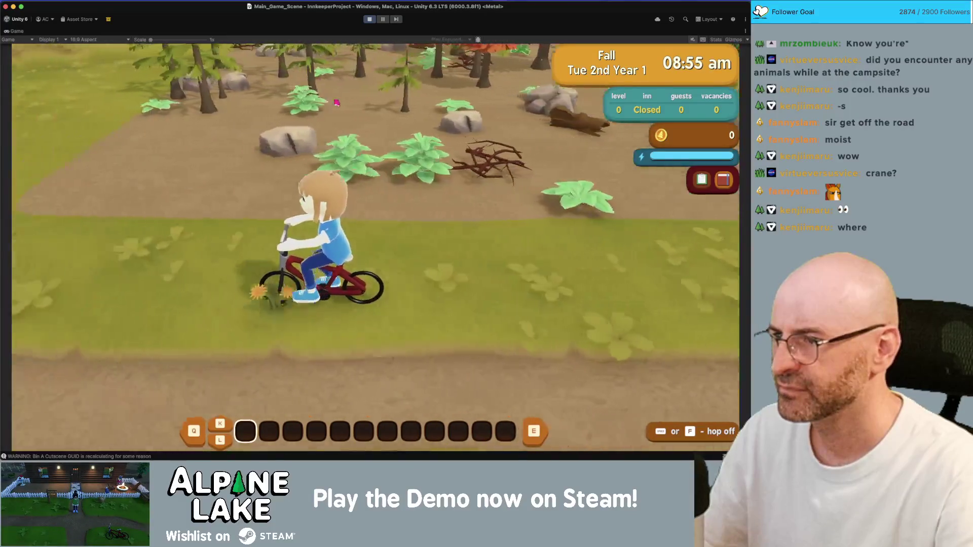
pyautogui.press('d')
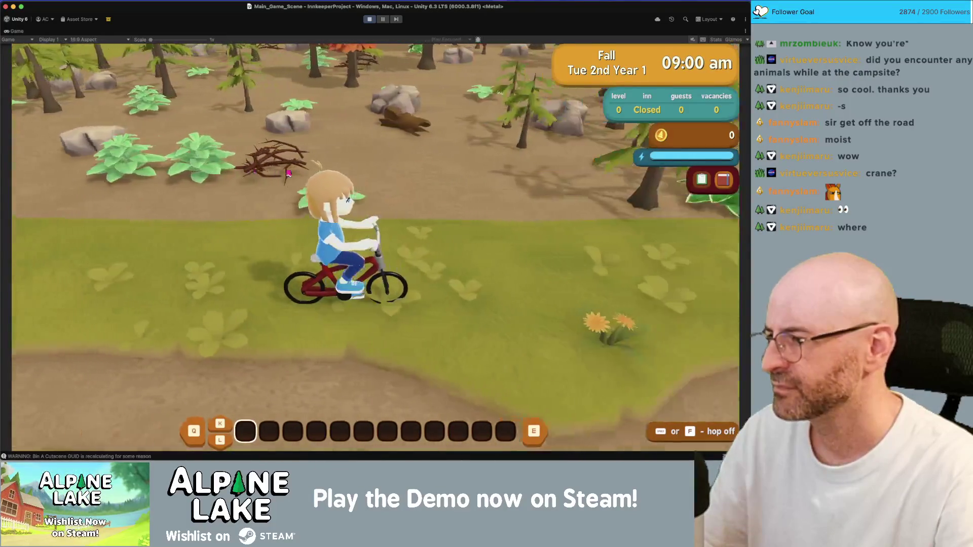
pyautogui.press('d')
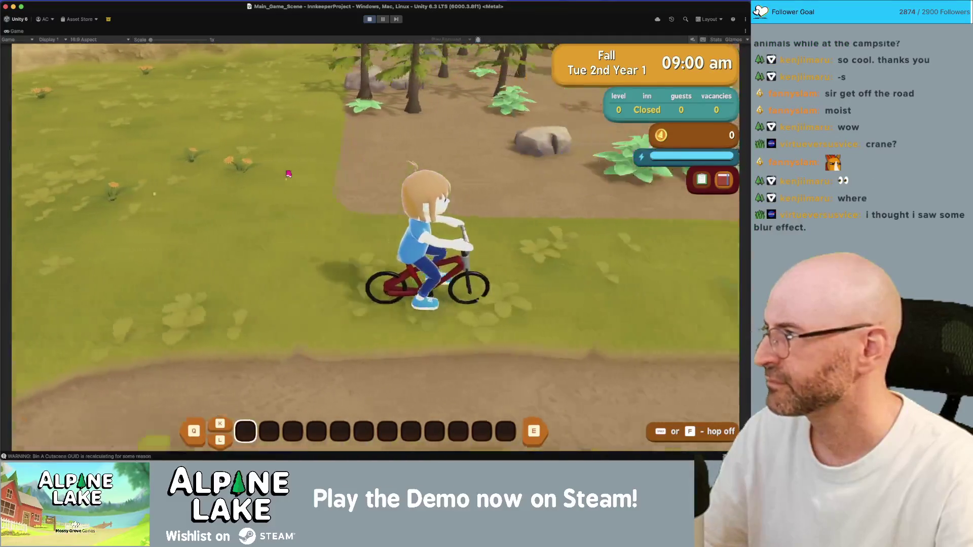
pyautogui.press('a')
pyautogui.press('d')
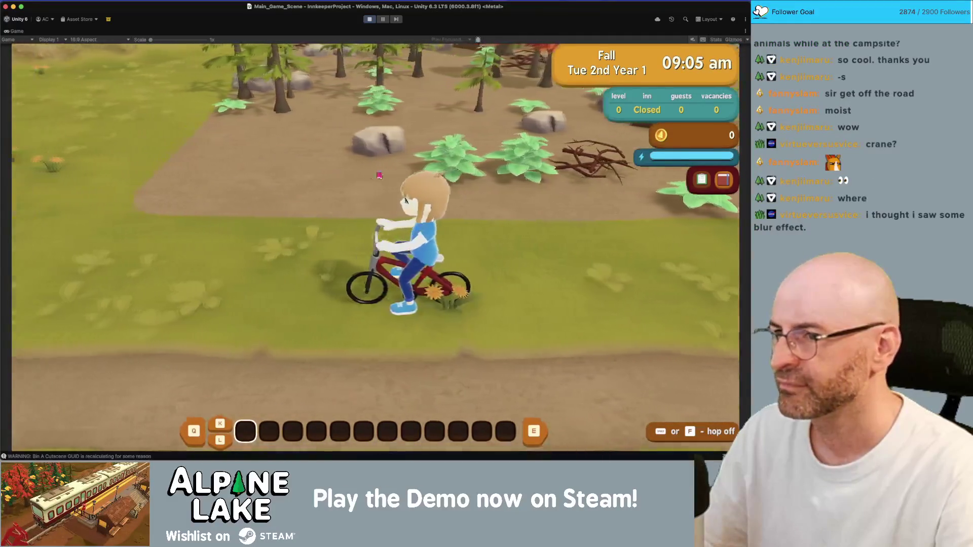
pyautogui.press('a')
pyautogui.press('d')
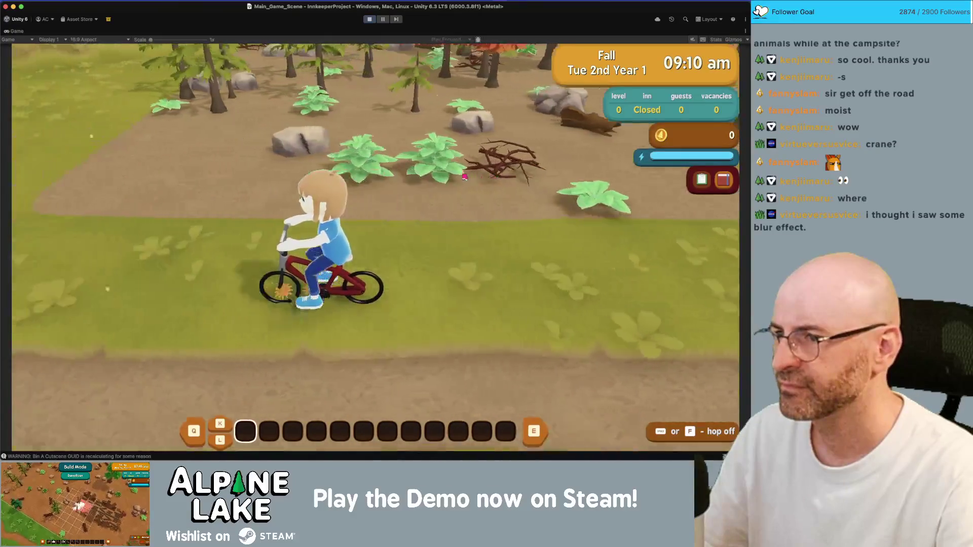
pyautogui.press('w')
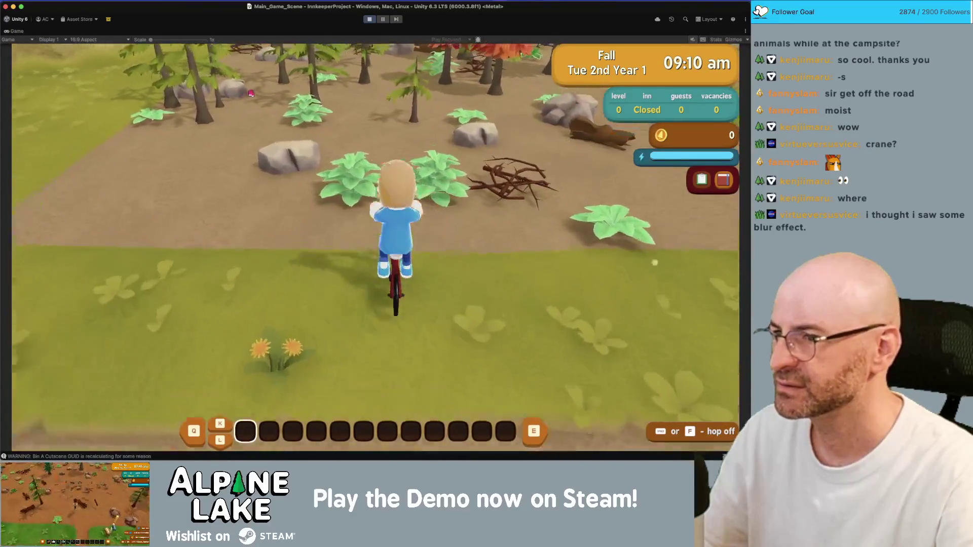
pyautogui.press('s')
pyautogui.press('w')
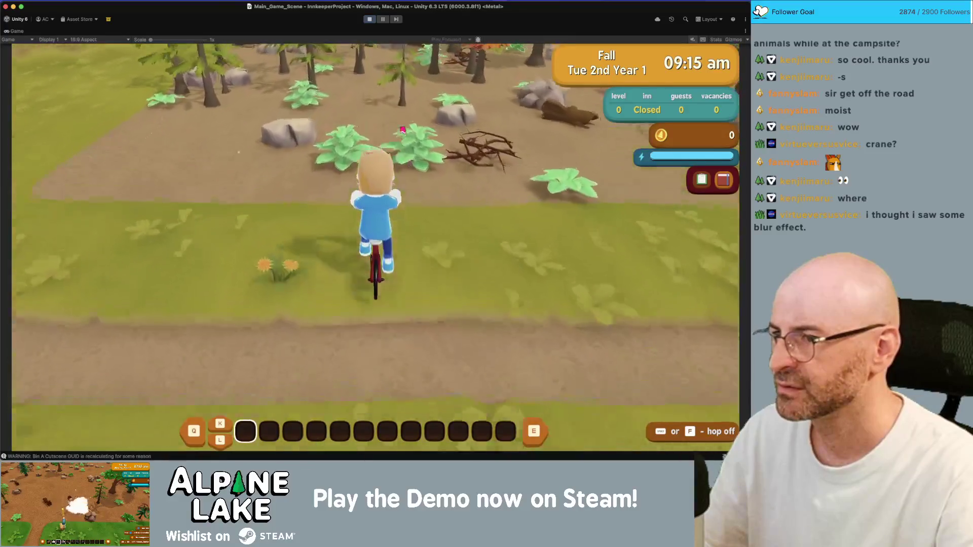
pyautogui.doubleClick(22, 32)
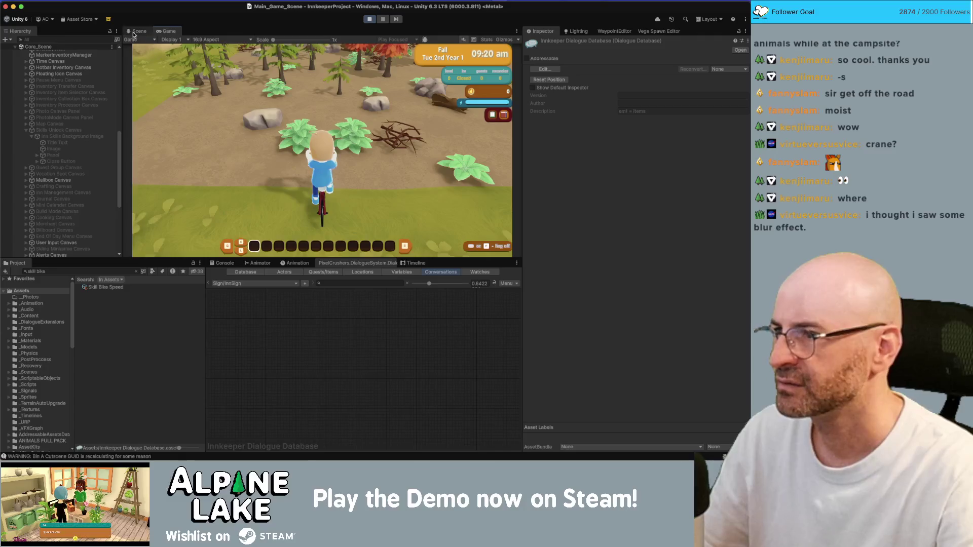
# Select the green bush in the Scene view and switch Plants_mtl from Simple Lit to Universal Render Pipeline/Lit
pyautogui.click(137, 32)
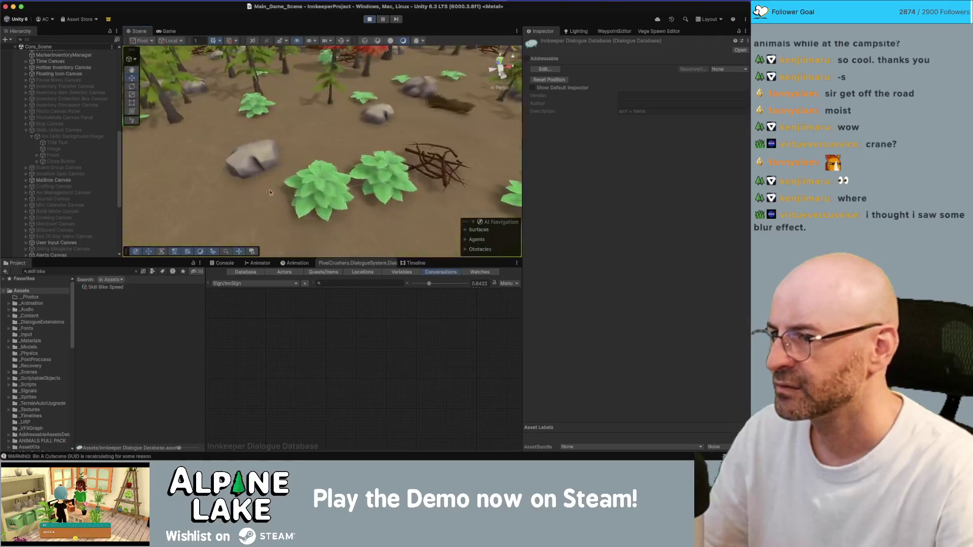
pyautogui.click(317, 189)
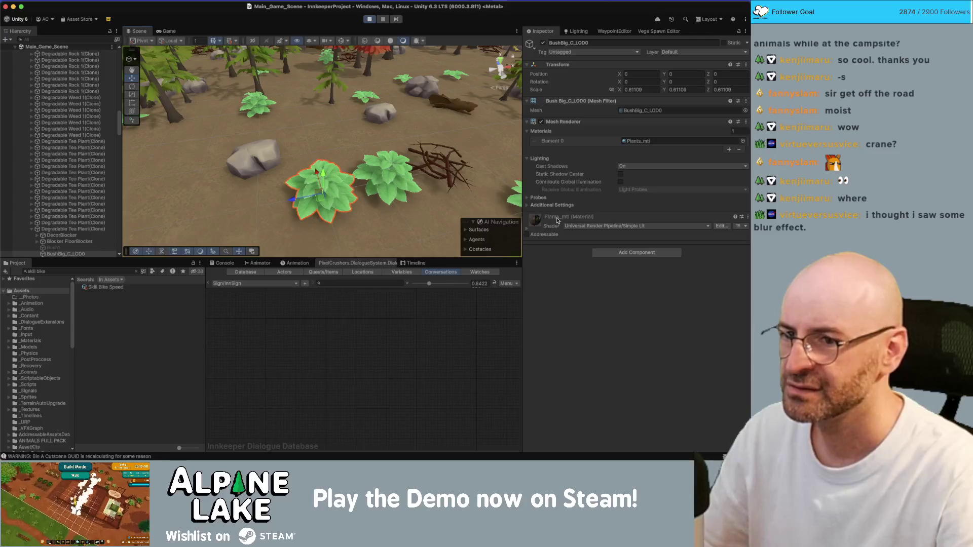
pyautogui.click(623, 229)
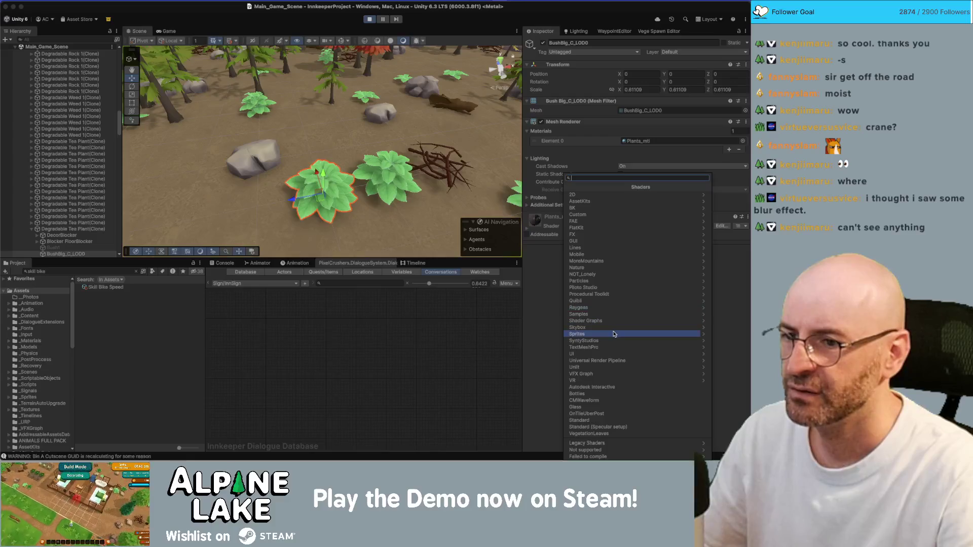
pyautogui.click(539, 288)
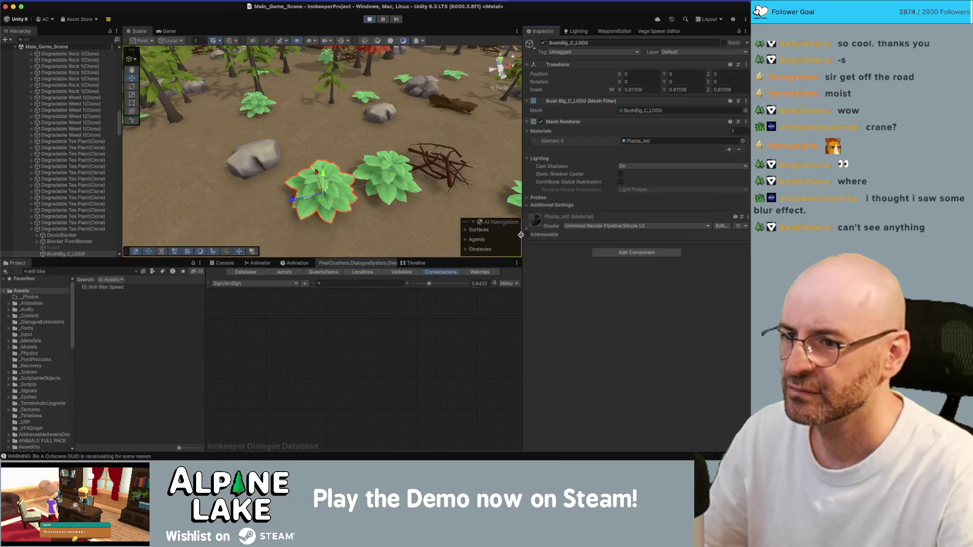
pyautogui.click(525, 231)
pyautogui.click(636, 226)
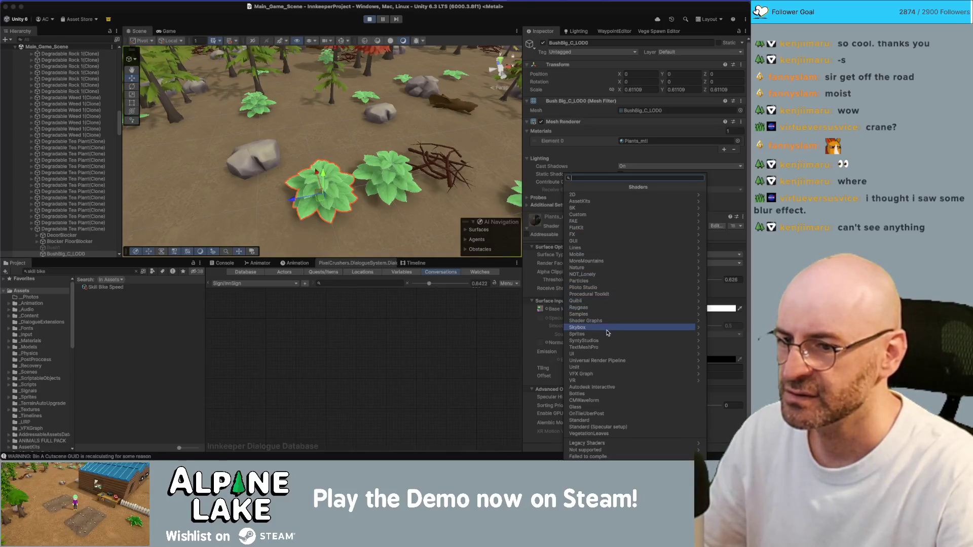
pyautogui.click(603, 360)
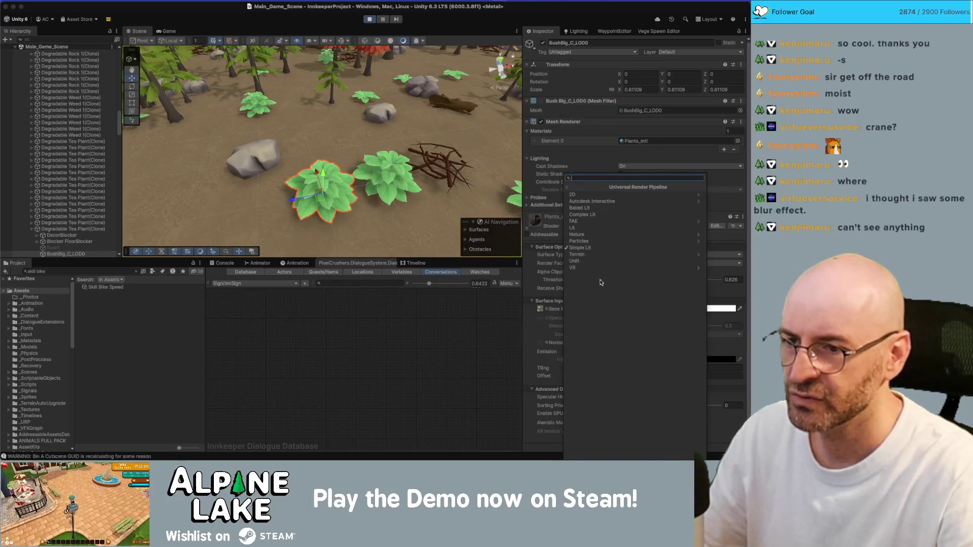
pyautogui.click(594, 228)
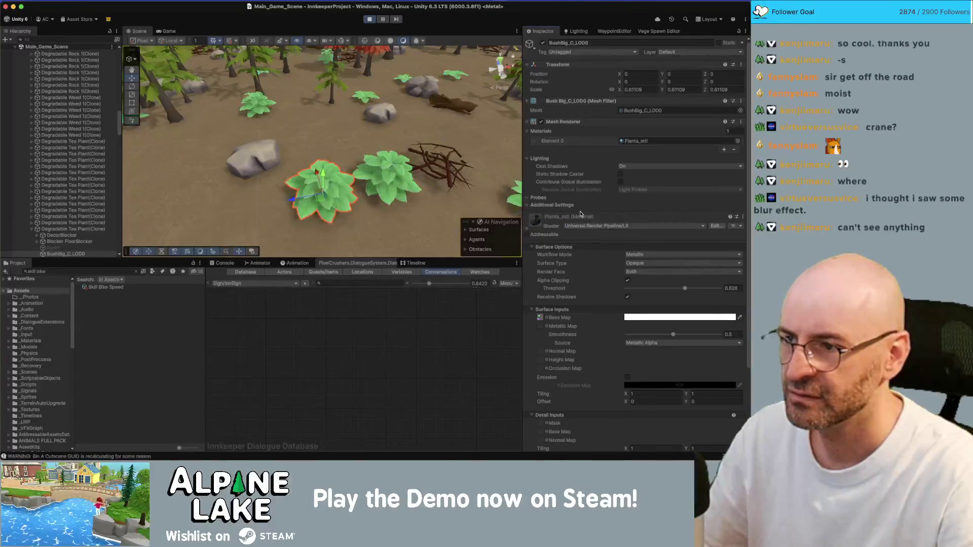
pyautogui.click(167, 31)
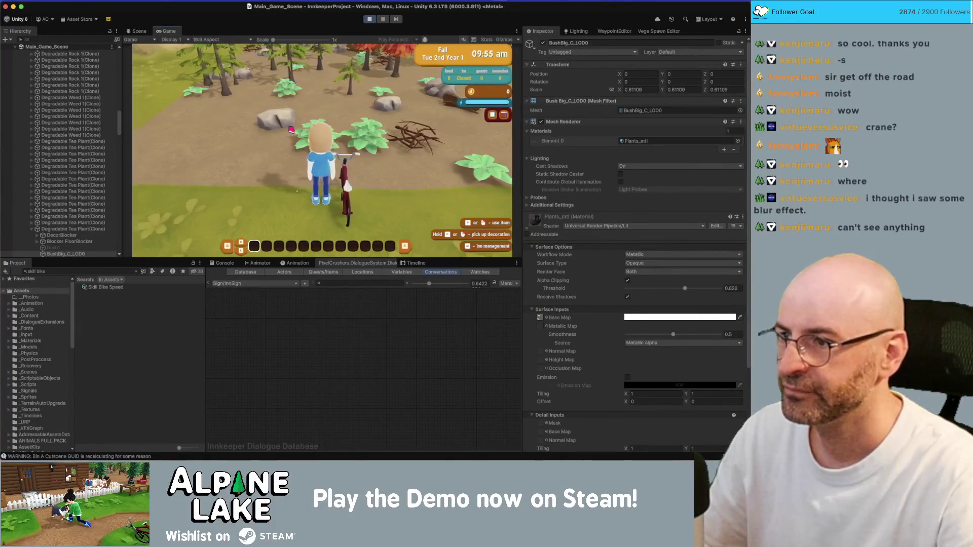
# Mount the bike with E and ride right into a new area, then back left
pyautogui.press('e')
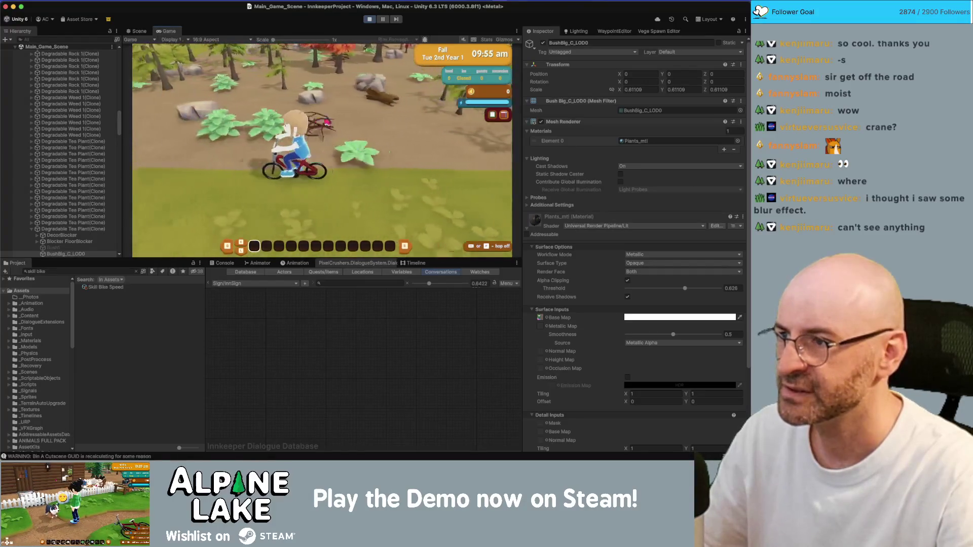
pyautogui.press('d')
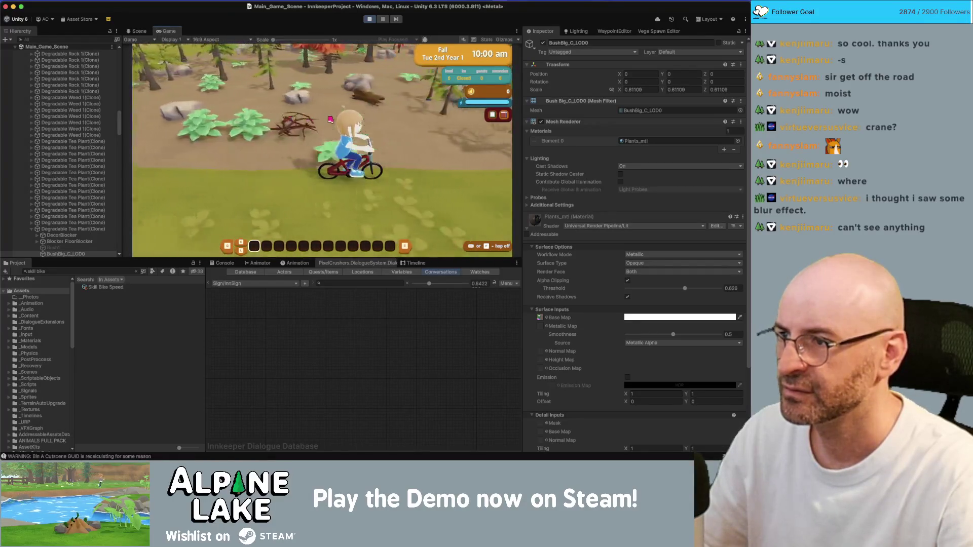
pyautogui.press('d')
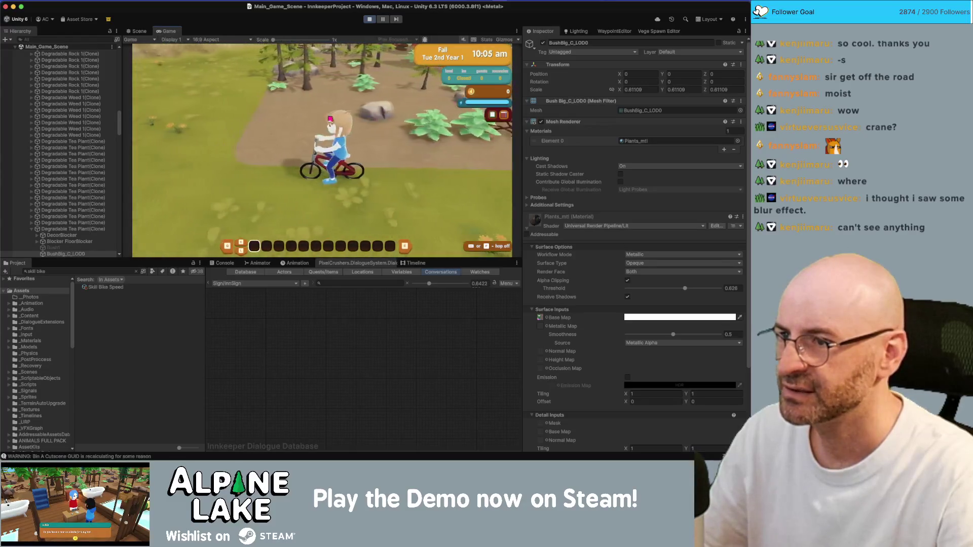
pyautogui.press('a')
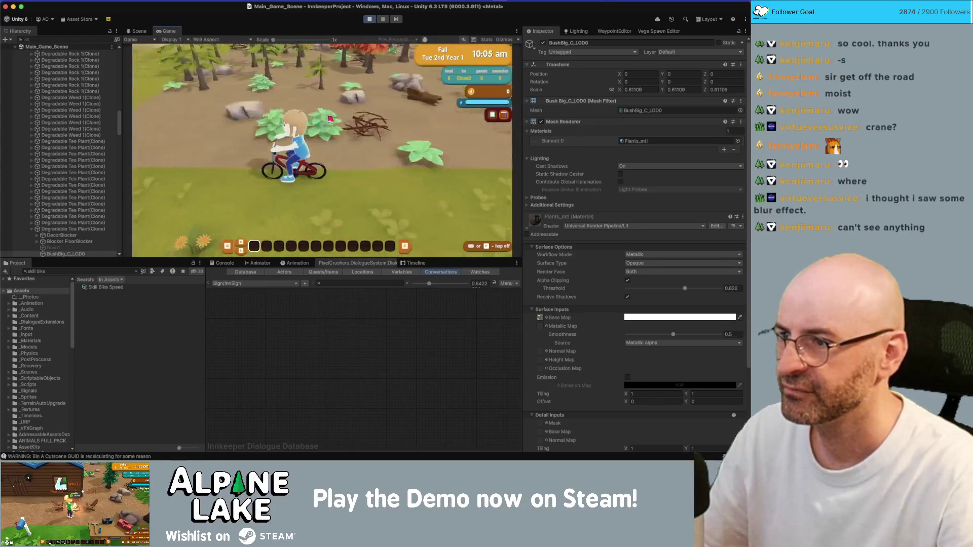
pyautogui.press('a')
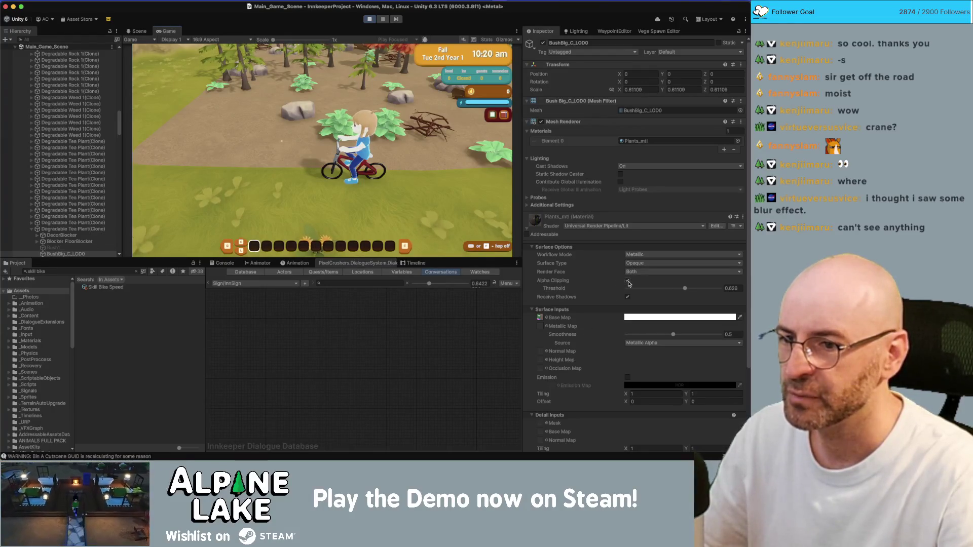
# Turn the bush material's Alpha Clipping off and back on, then maximize the Game view
pyautogui.click(628, 281)
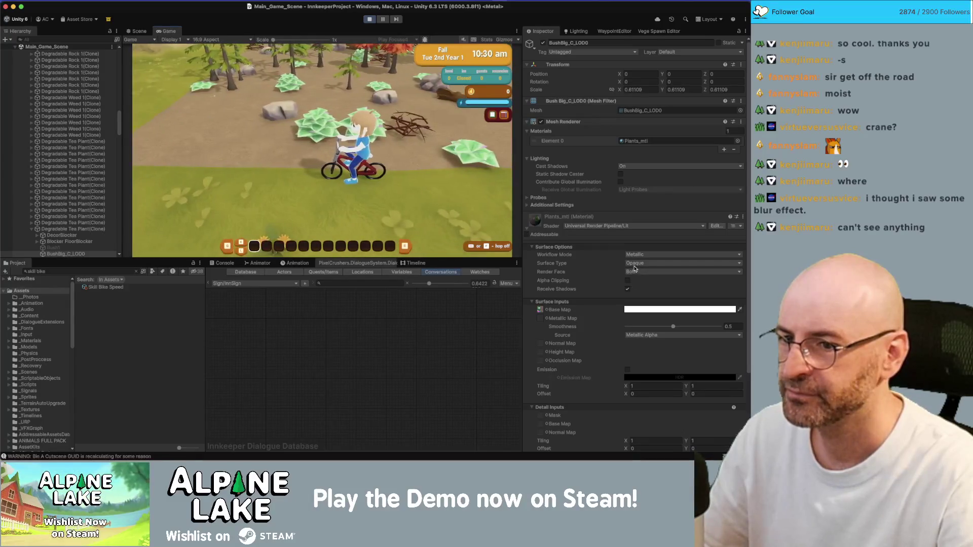
pyautogui.click(628, 280)
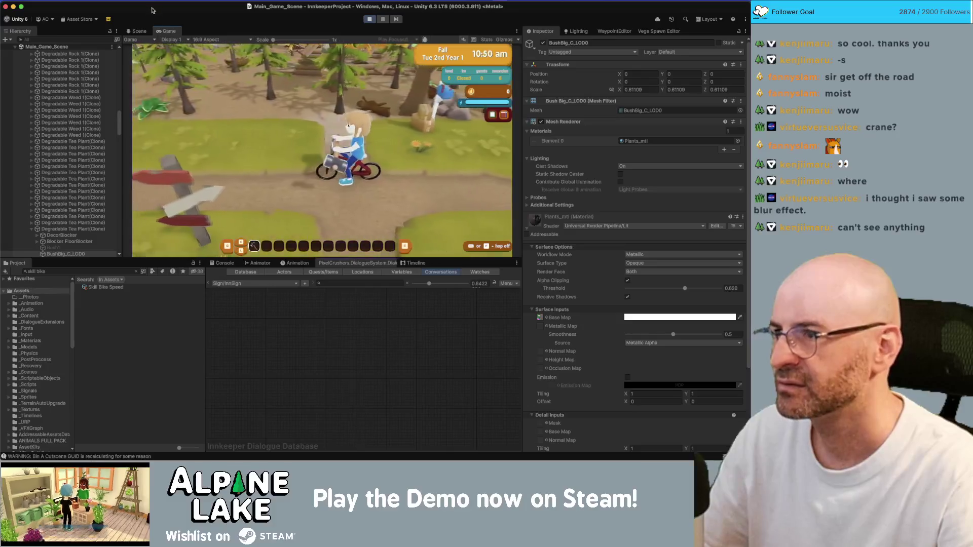
pyautogui.doubleClick(169, 33)
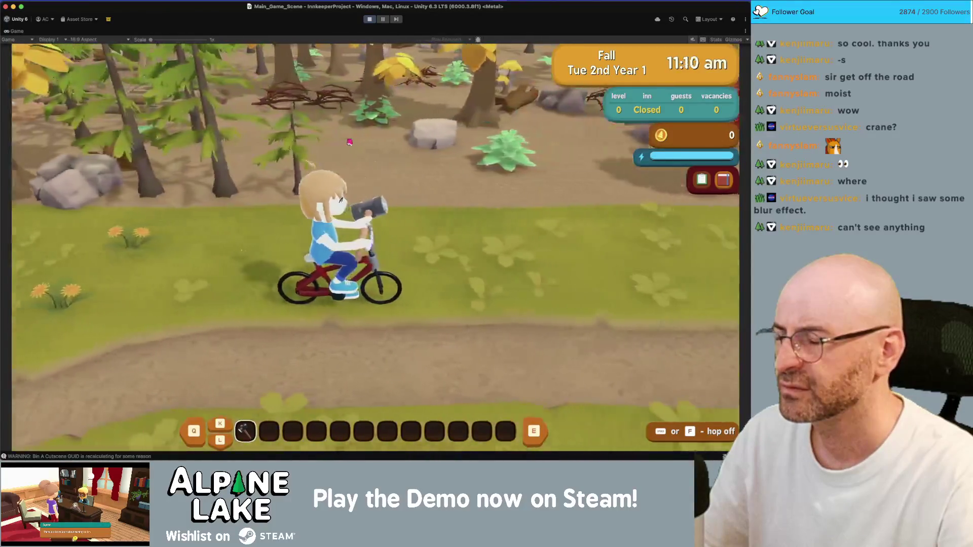
# Pause the game, reopen the Game tab, resume play, and maximize the Game view
pyautogui.click(382, 23)
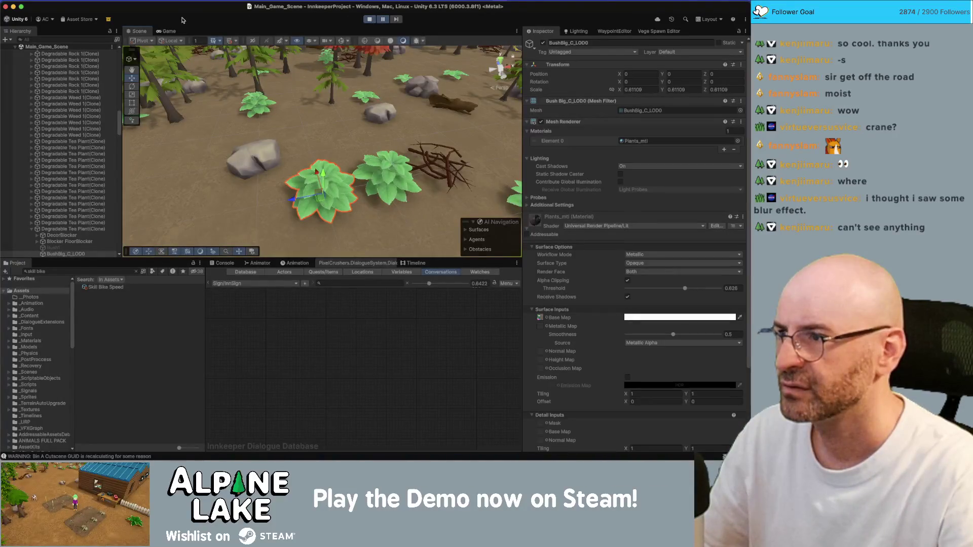
pyautogui.click(176, 30)
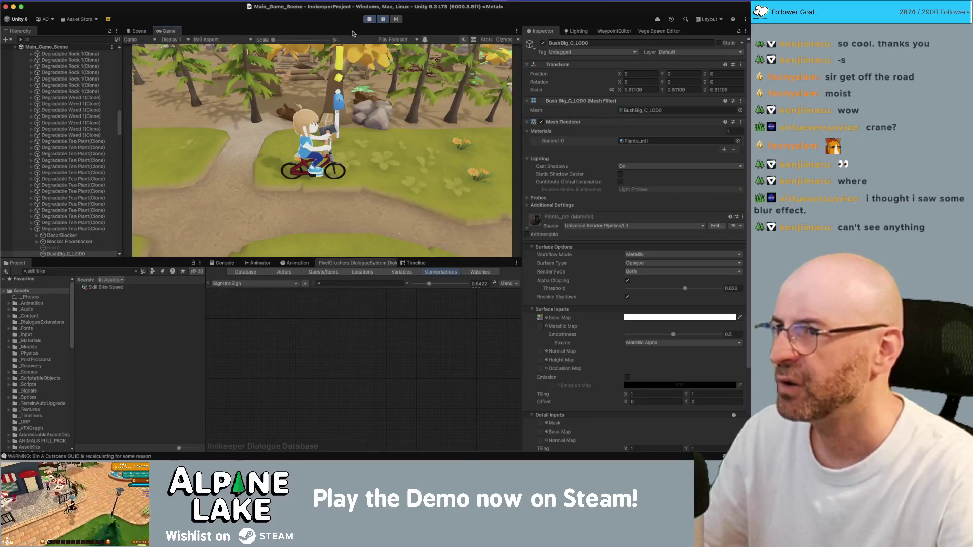
pyautogui.click(382, 20)
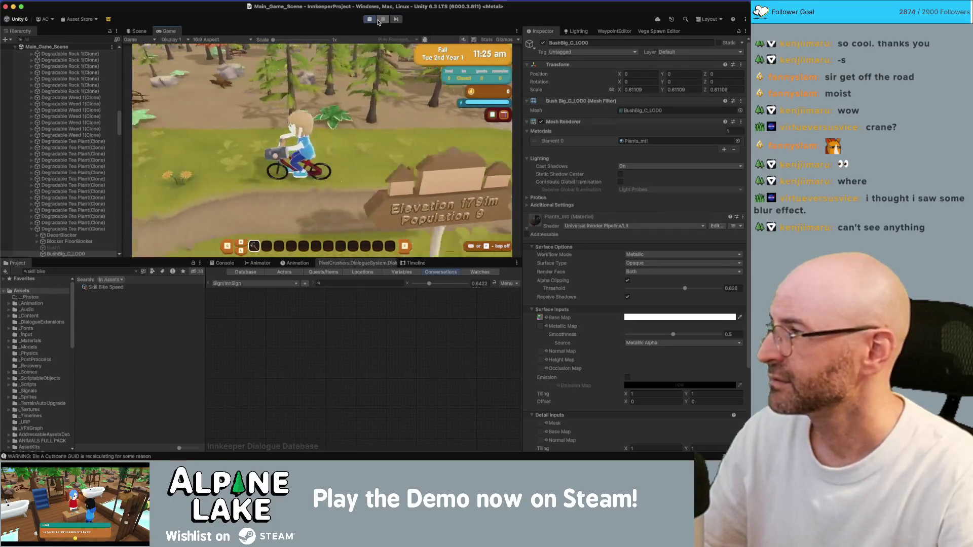
pyautogui.doubleClick(163, 35)
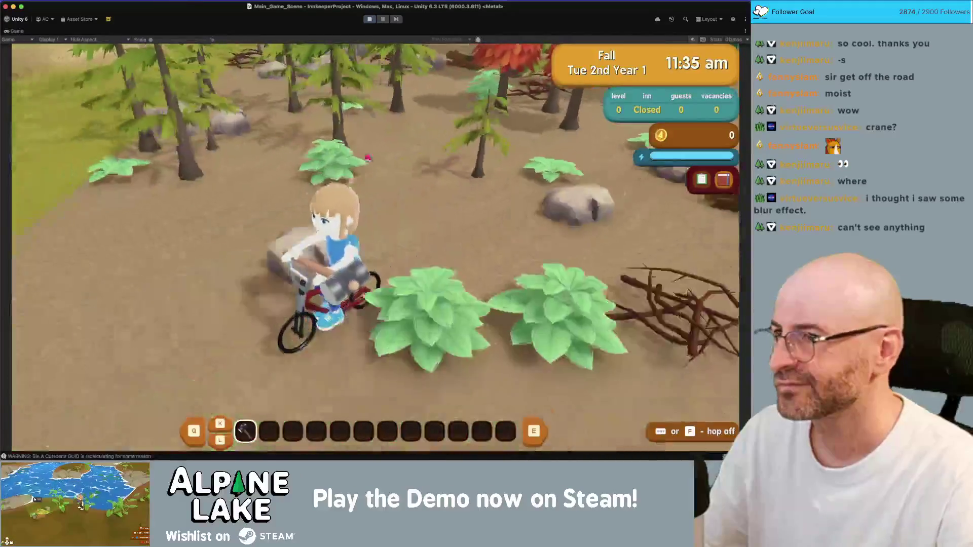
# Magnify the Game view to 2.8x on the rider and stop Play mode
pyautogui.moveTo(162, 40); pyautogui.dragTo(186, 40)
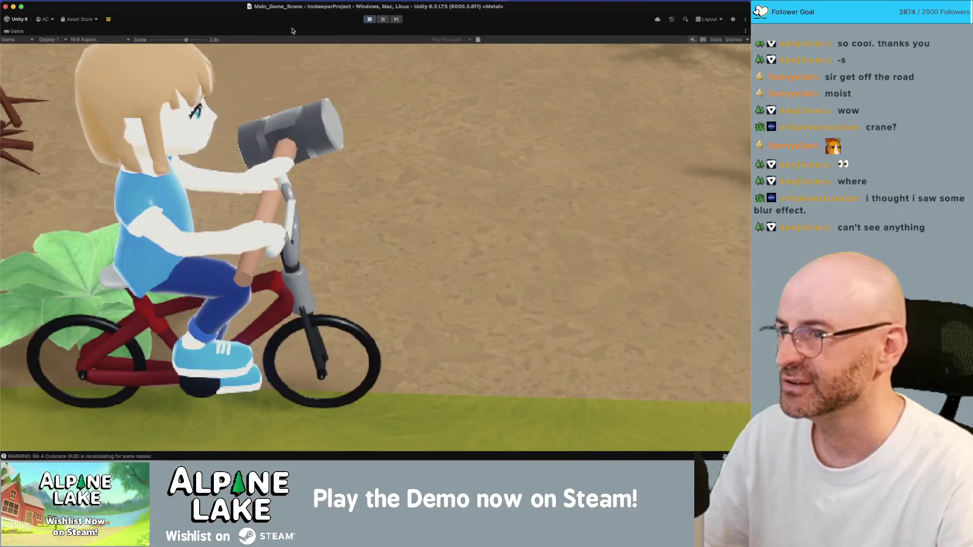
pyautogui.click(370, 20)
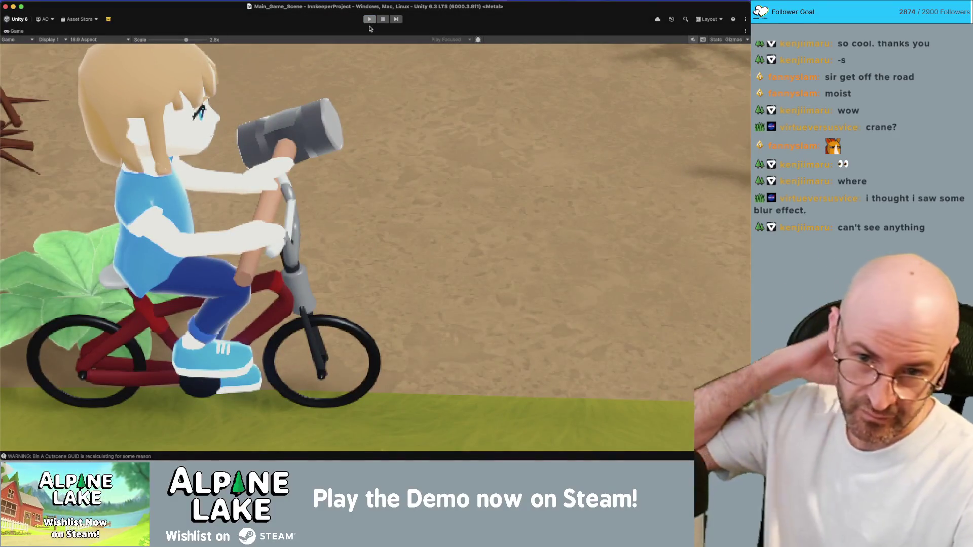